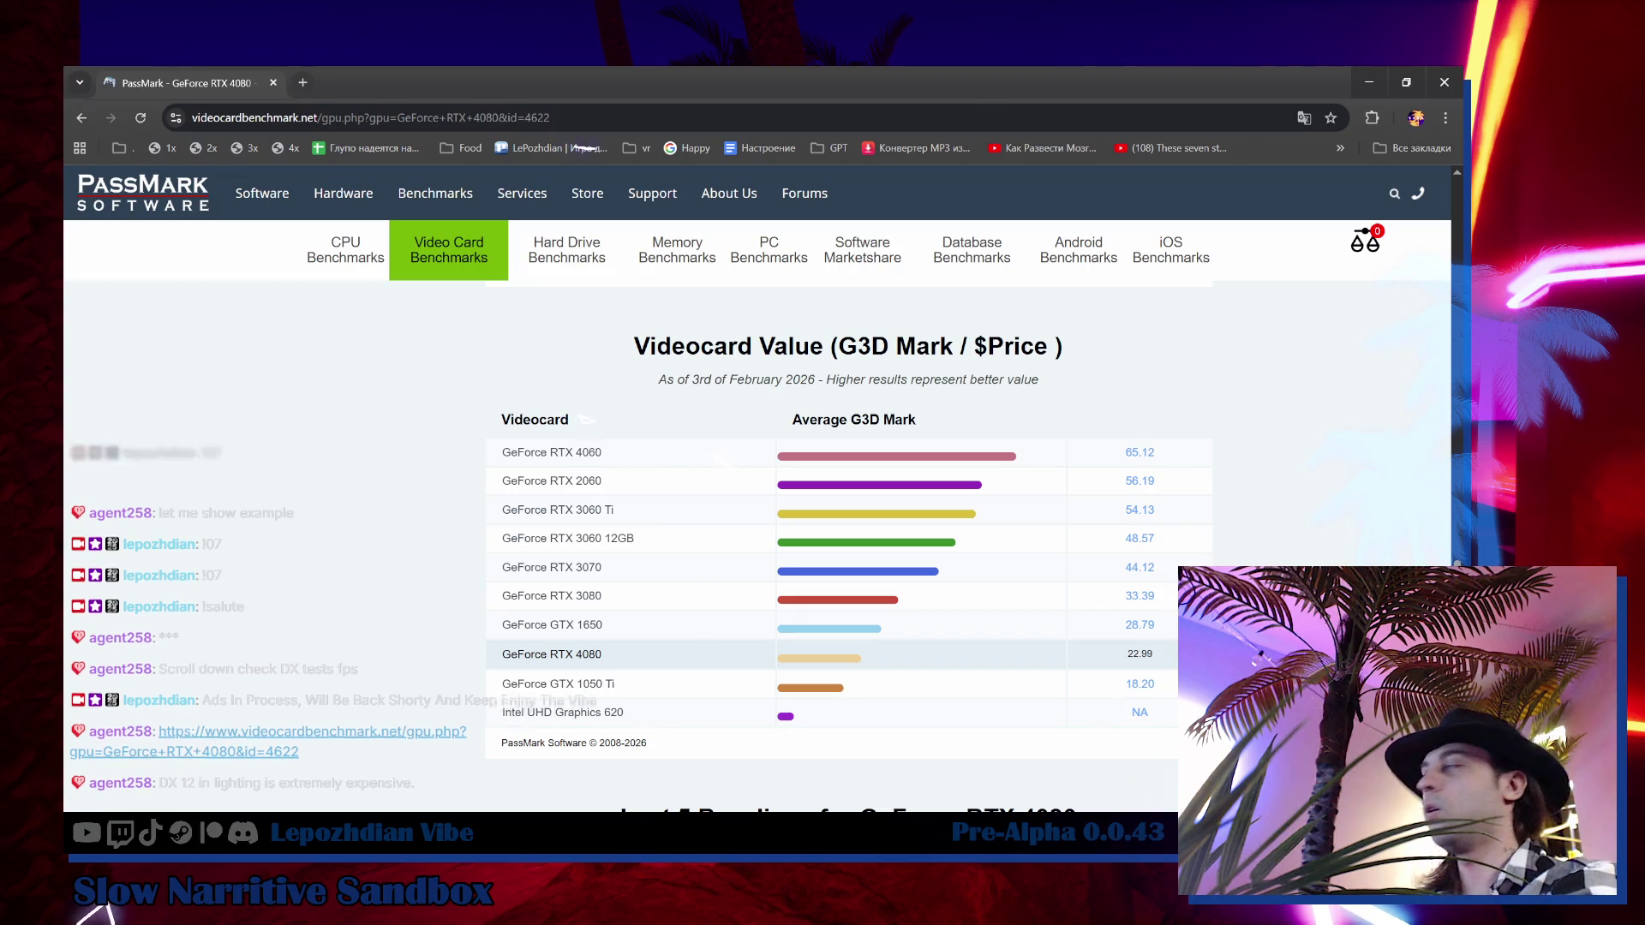
# Scroll the RTX 4080 page down to the Last 5 Baselines table, then switch to Unreal
pyautogui.scroll(-3, 849, 548)
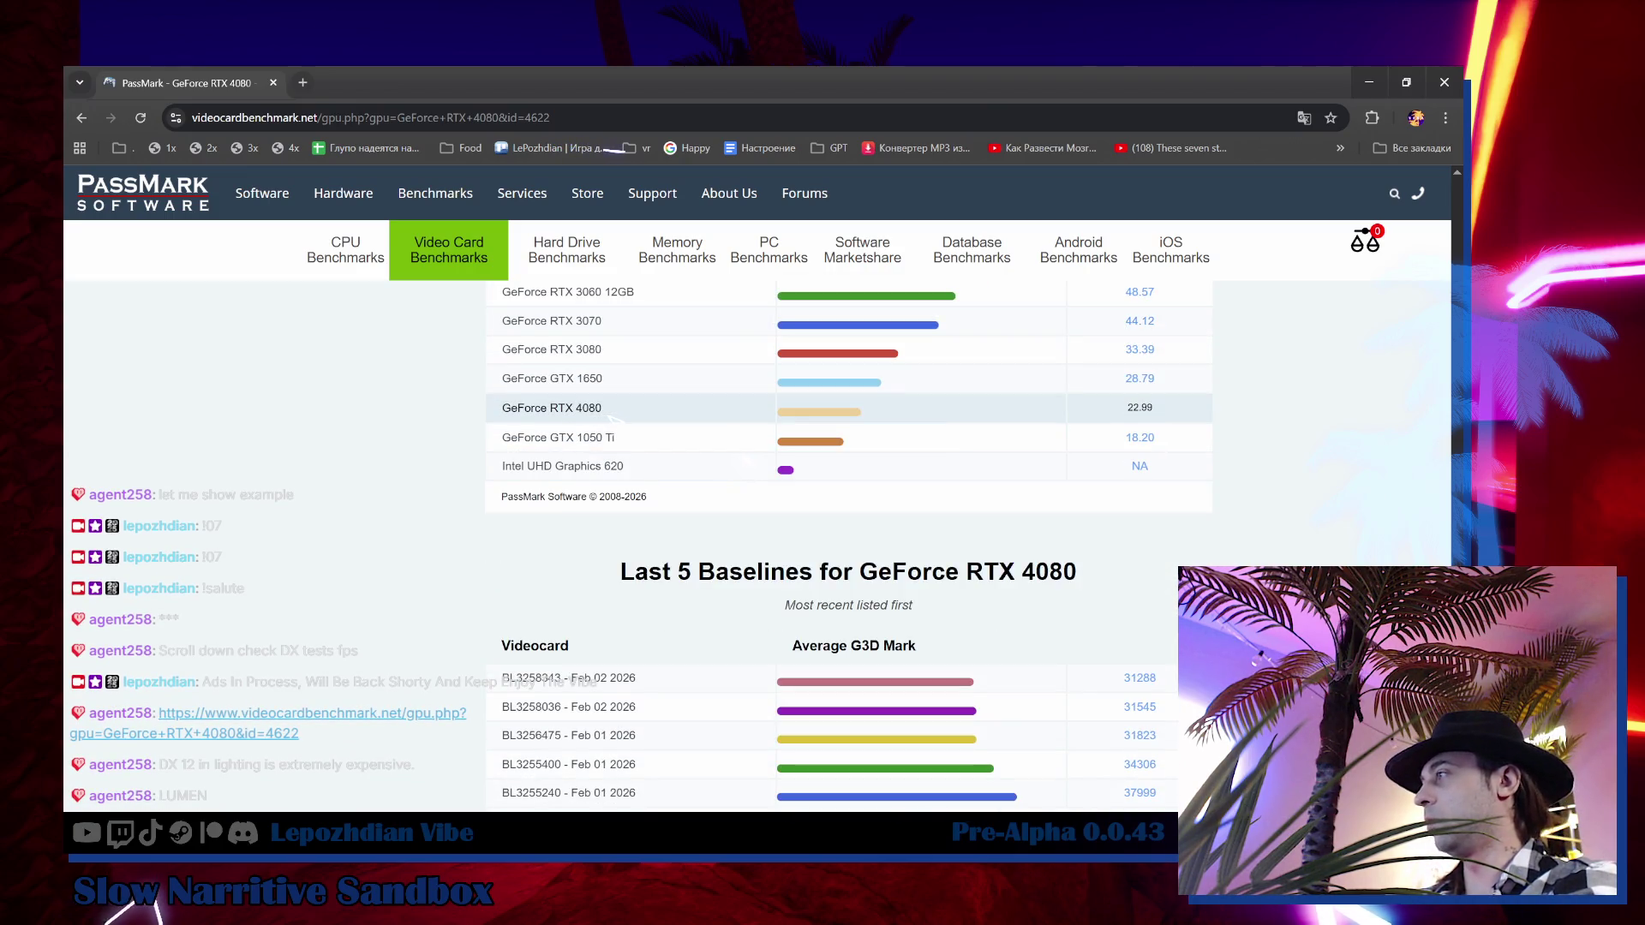
pyautogui.scroll(-1, 747, 460)
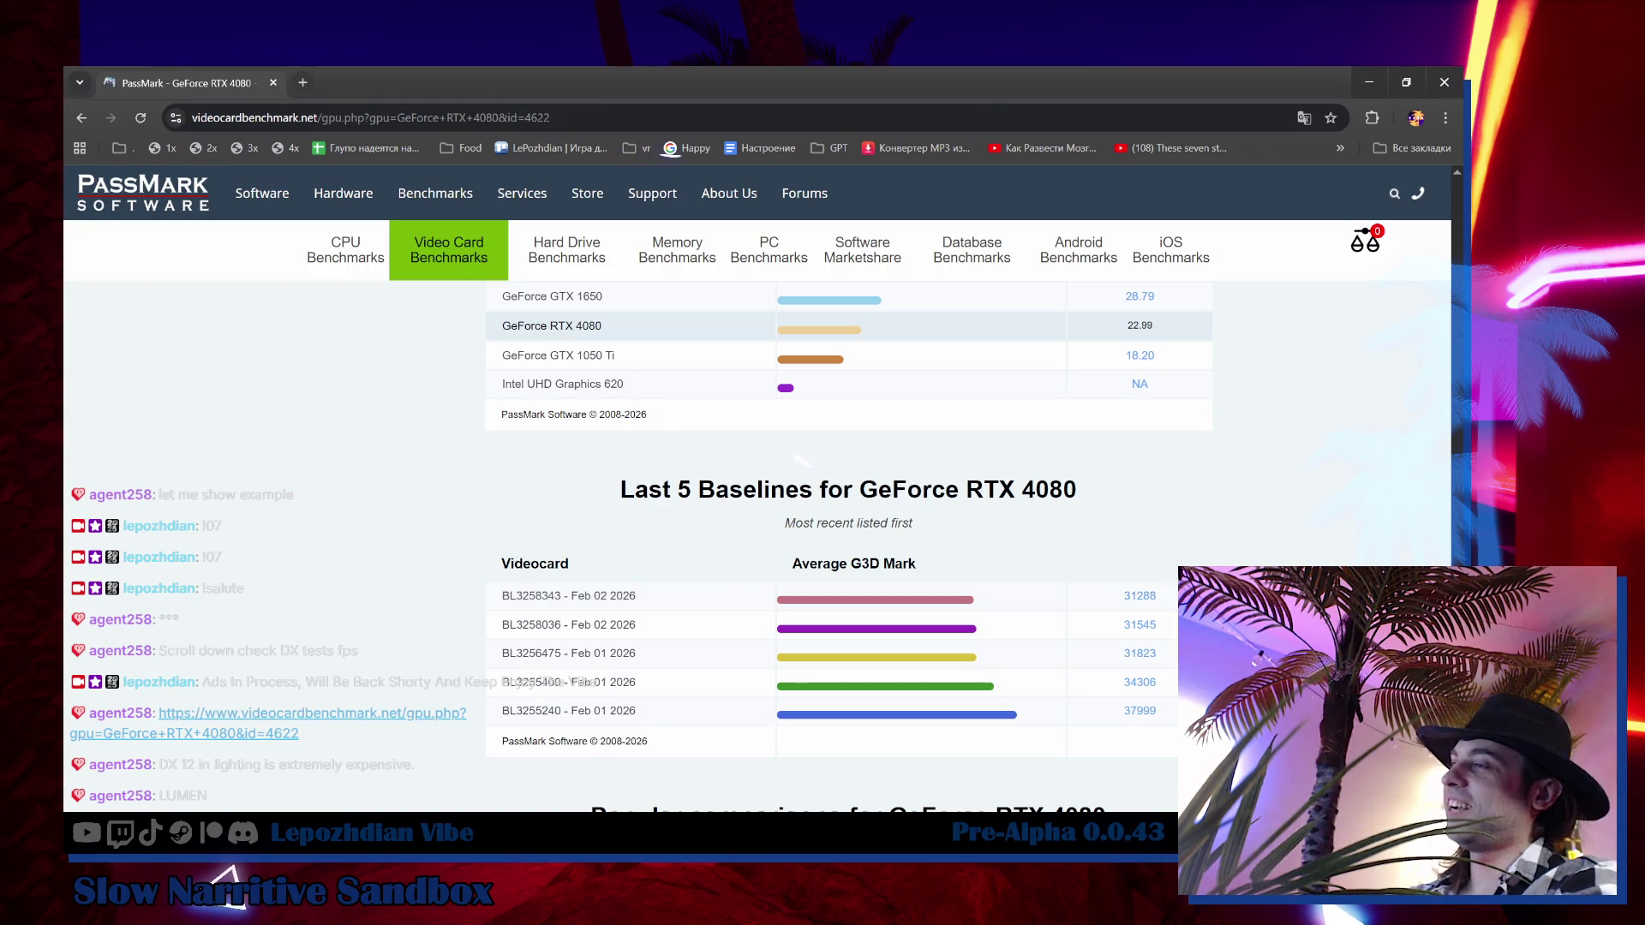
pyautogui.hotkey('alt', 'Tab')
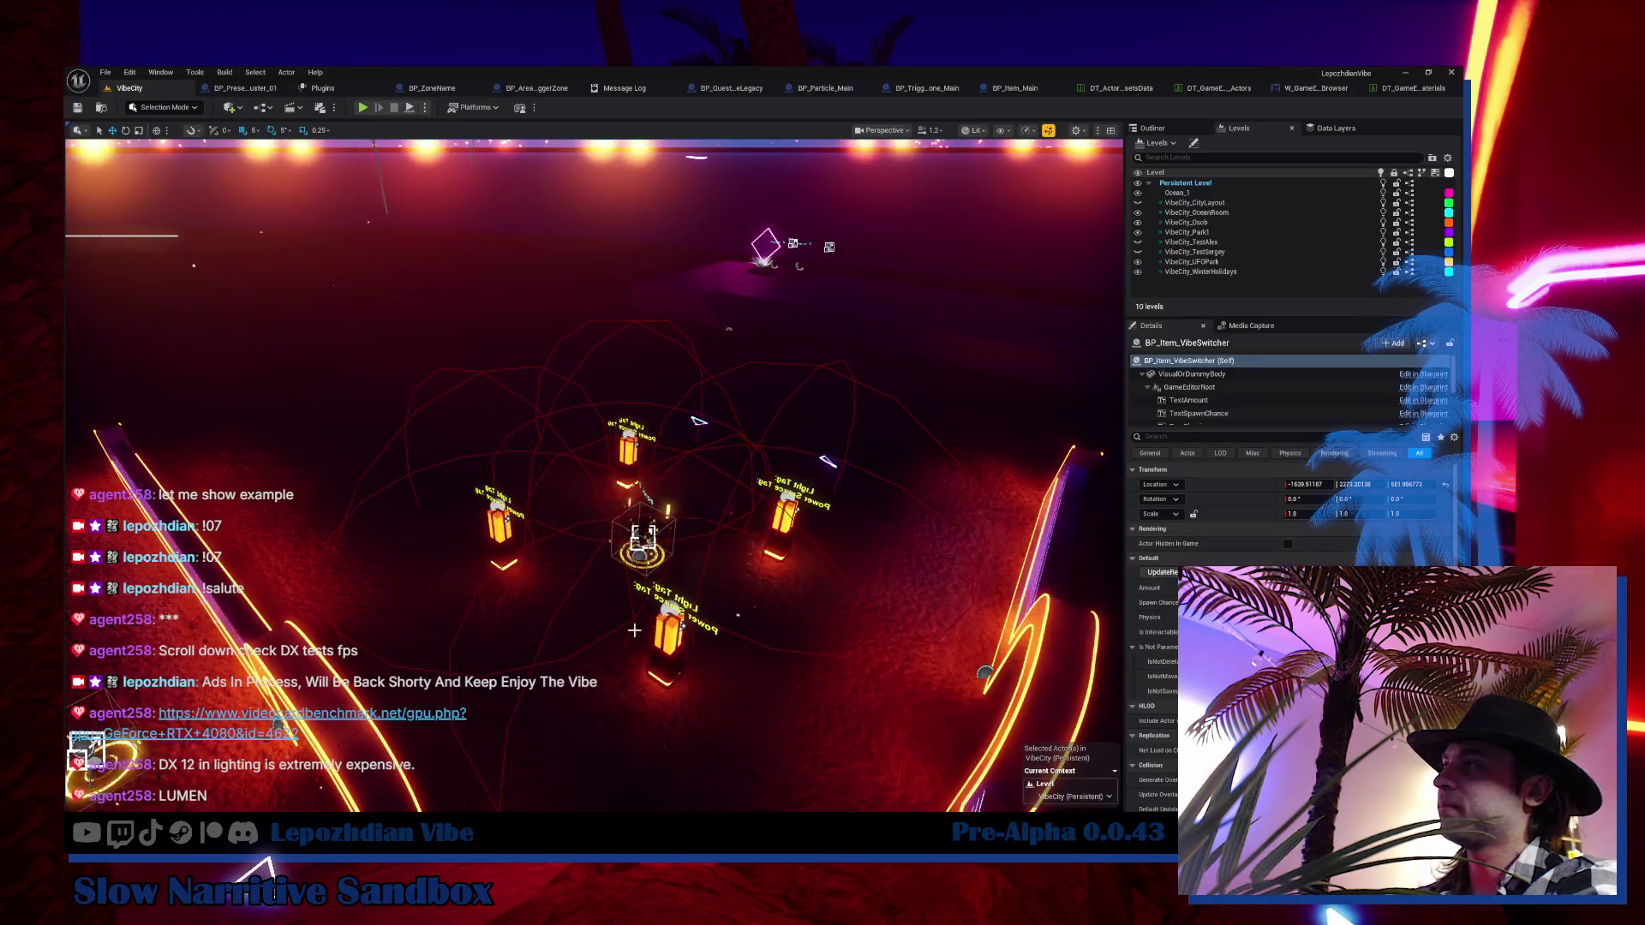
# Fly the viewport past the lamp pillars, staircase and neon ring, then return to the PassMark page
pyautogui.moveTo(689, 606); pyautogui.dragTo(653, 591)
pyautogui.moveTo(778, 420); pyautogui.dragTo(793, 421)
pyautogui.moveTo(569, 555); pyautogui.dragTo(569, 556)
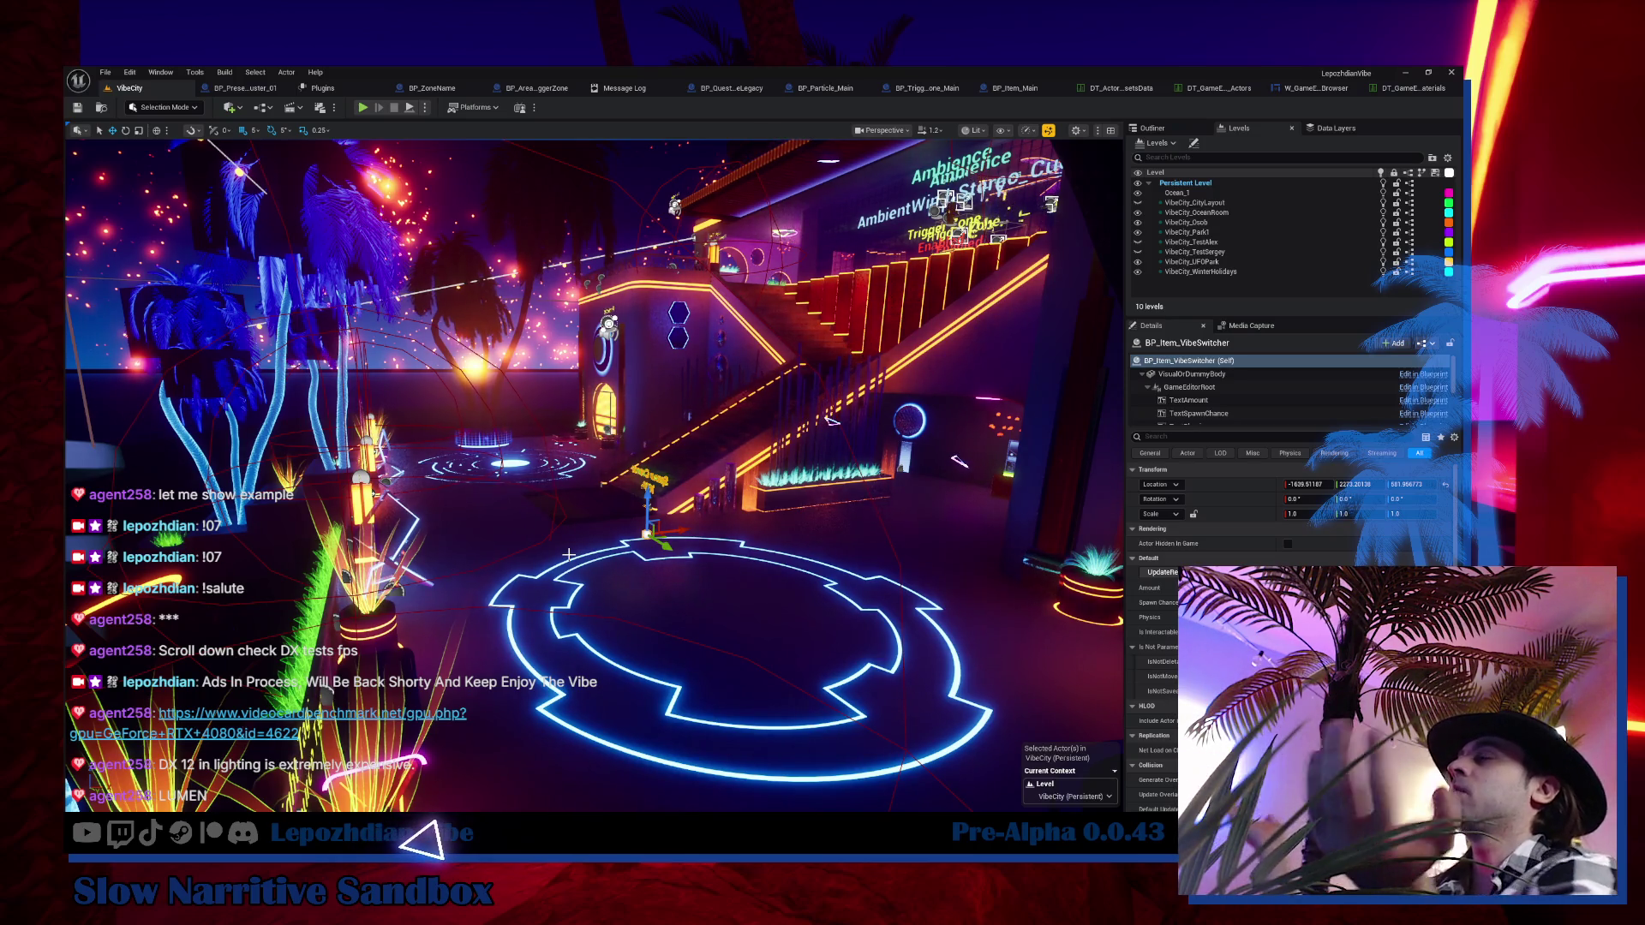
pyautogui.moveTo(569, 555); pyautogui.dragTo(569, 555)
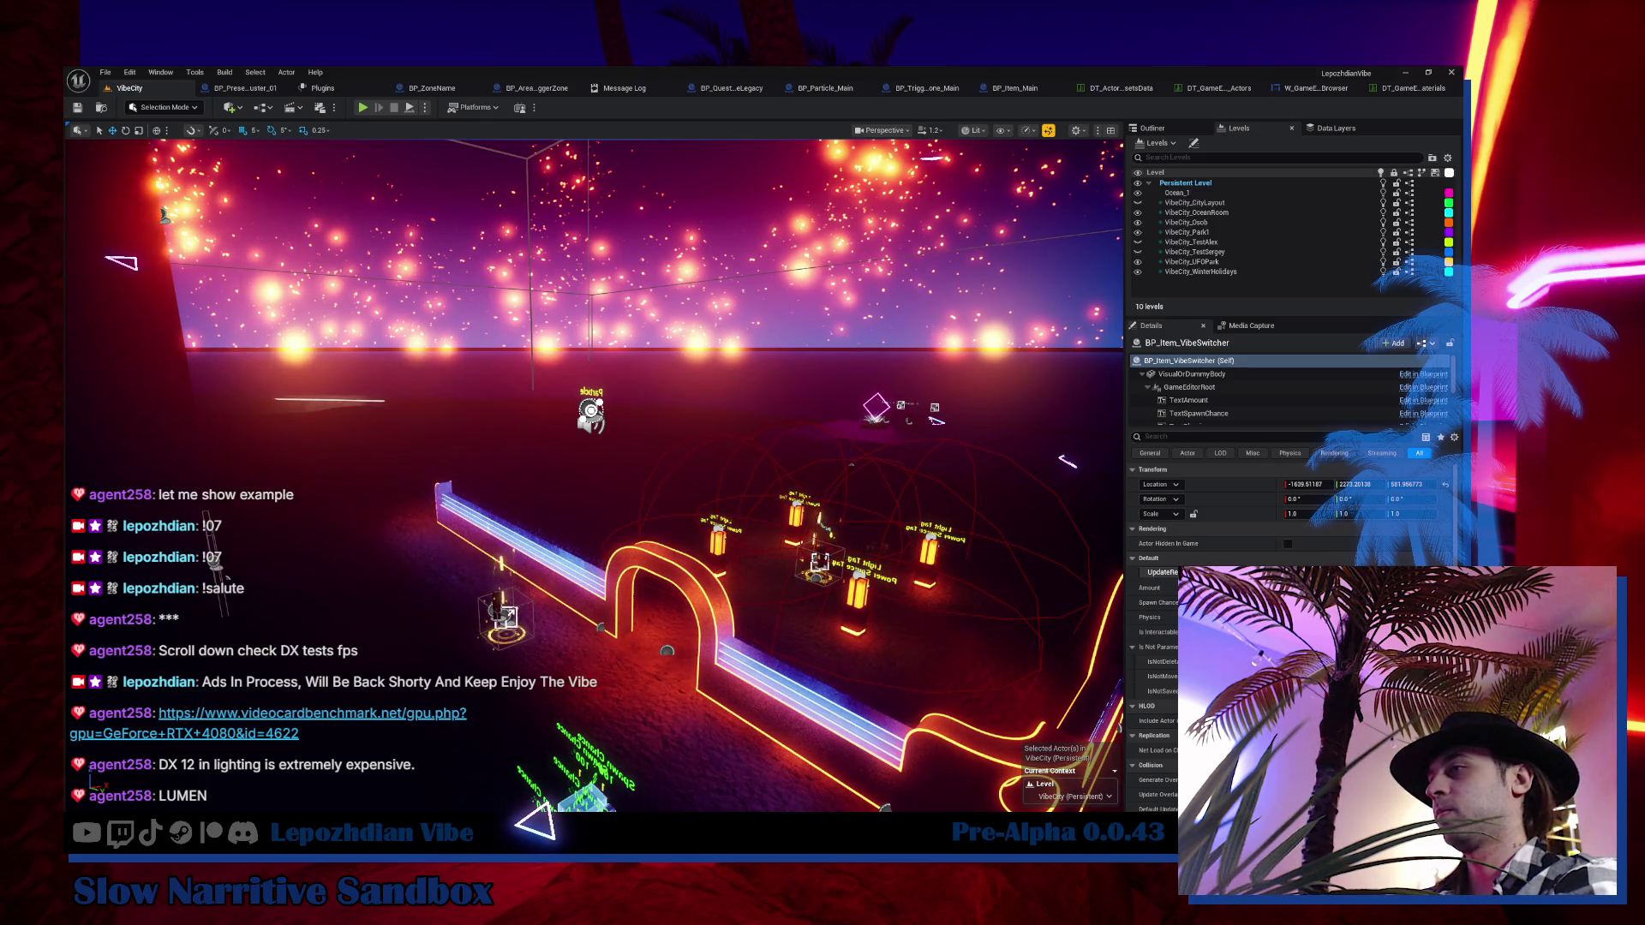
pyautogui.hotkey('alt', 'Tab')
pyautogui.scroll(-3, 782, 616)
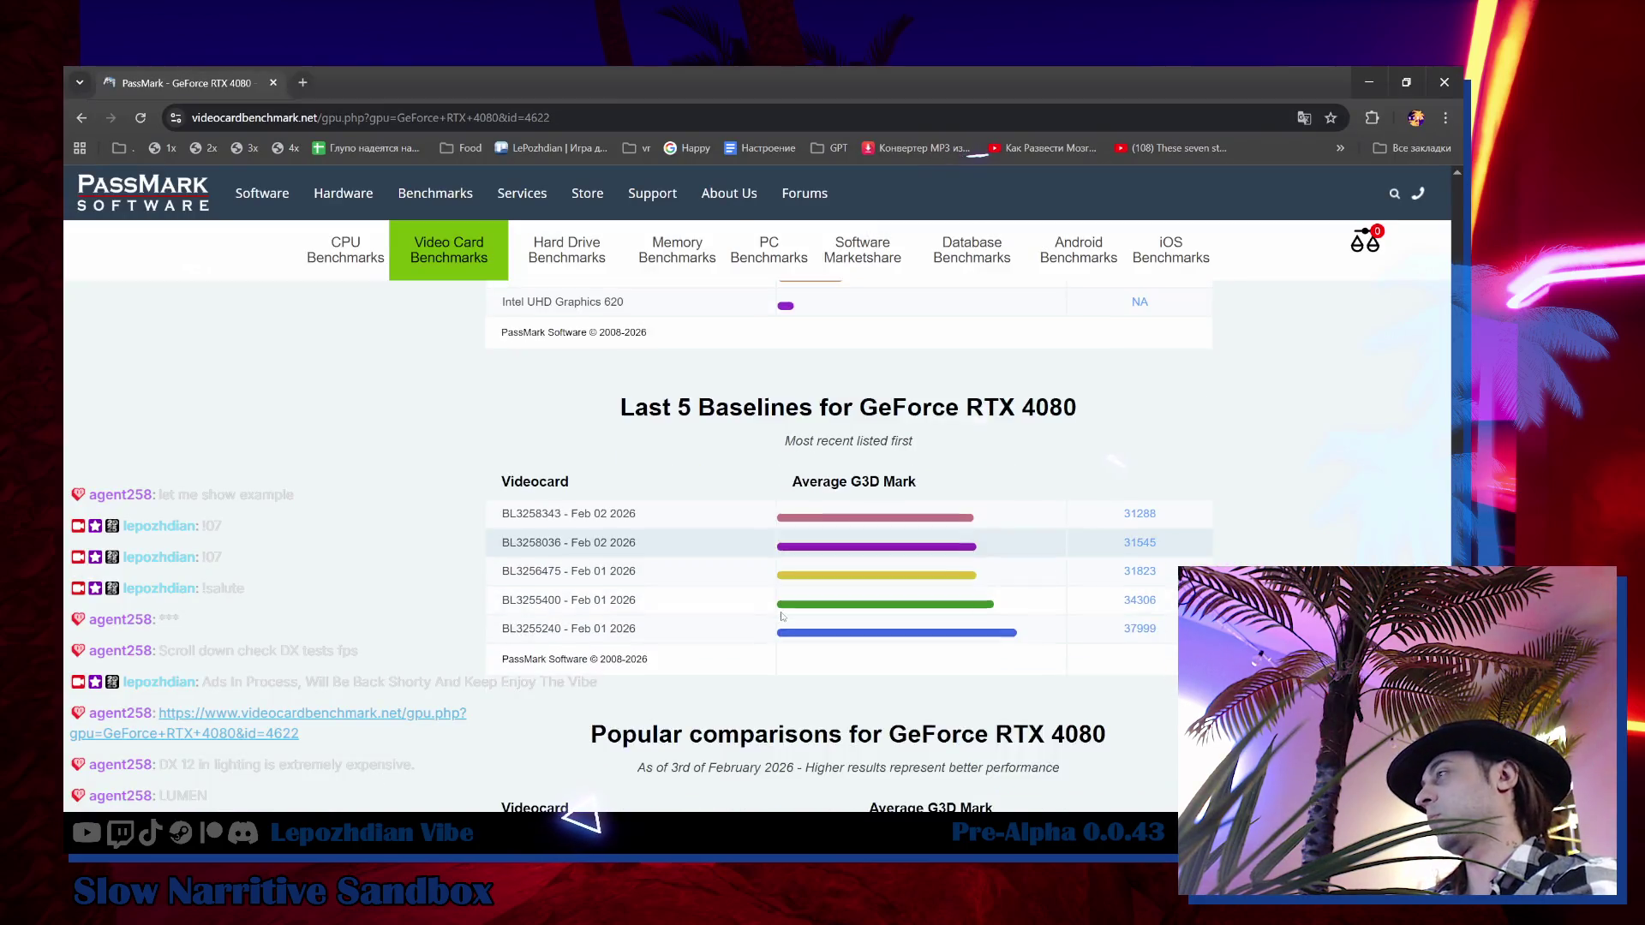
# Review the Videocard Test Suite Average Results frame rates, then close the browser
pyautogui.scroll(-2, 781, 615)
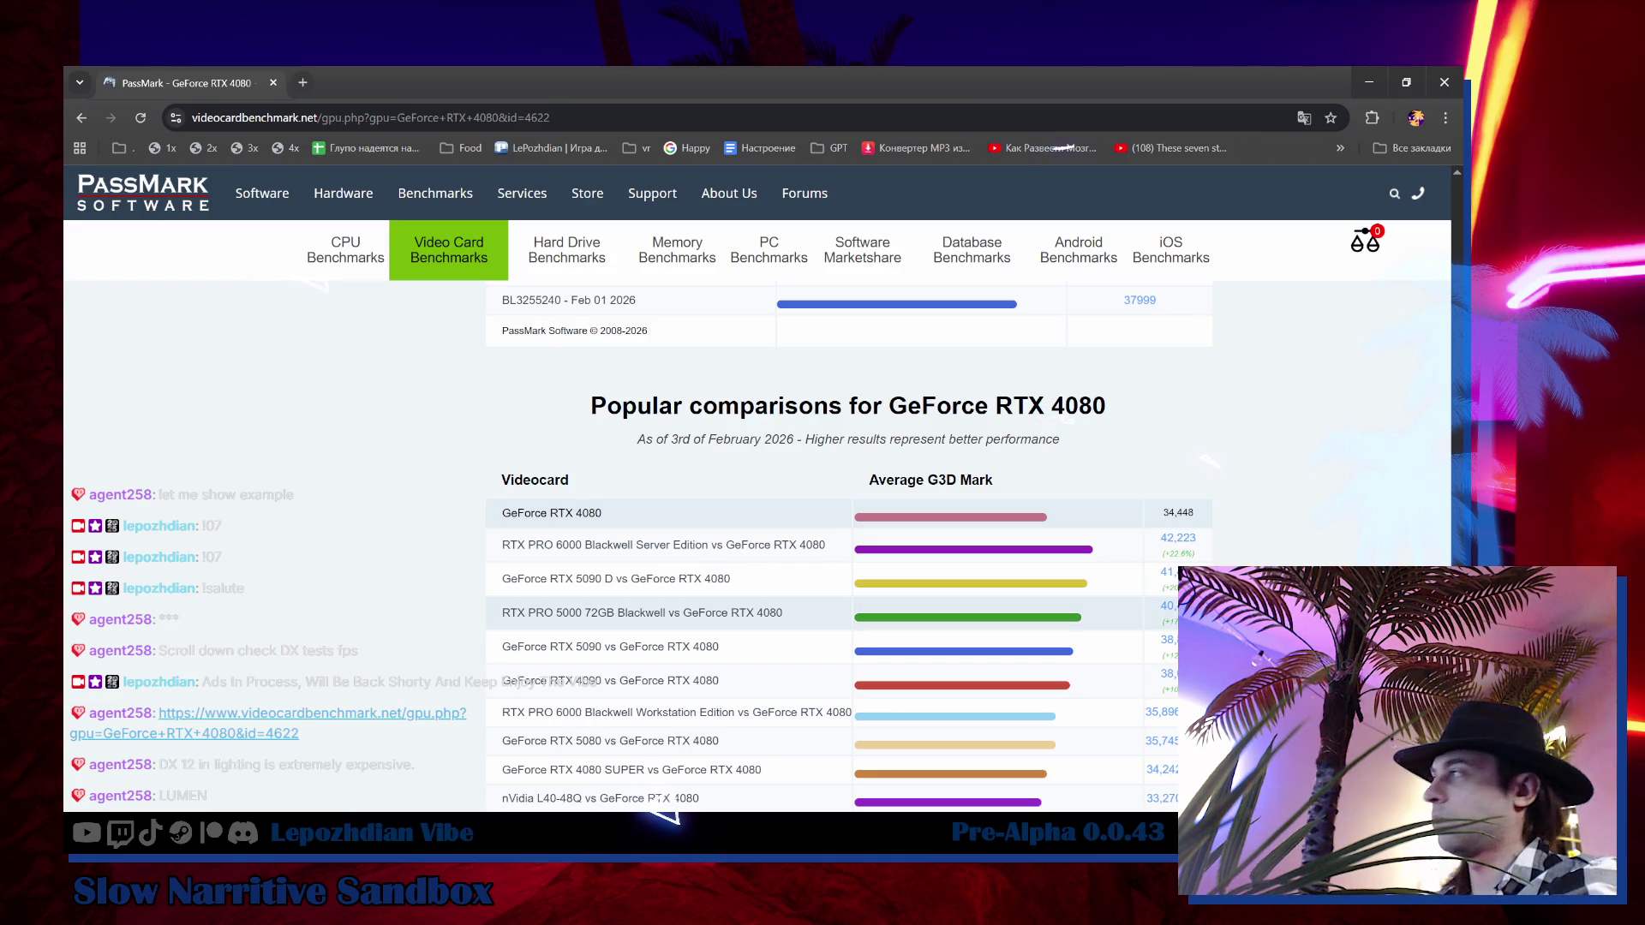
pyautogui.scroll(-3, 857, 711)
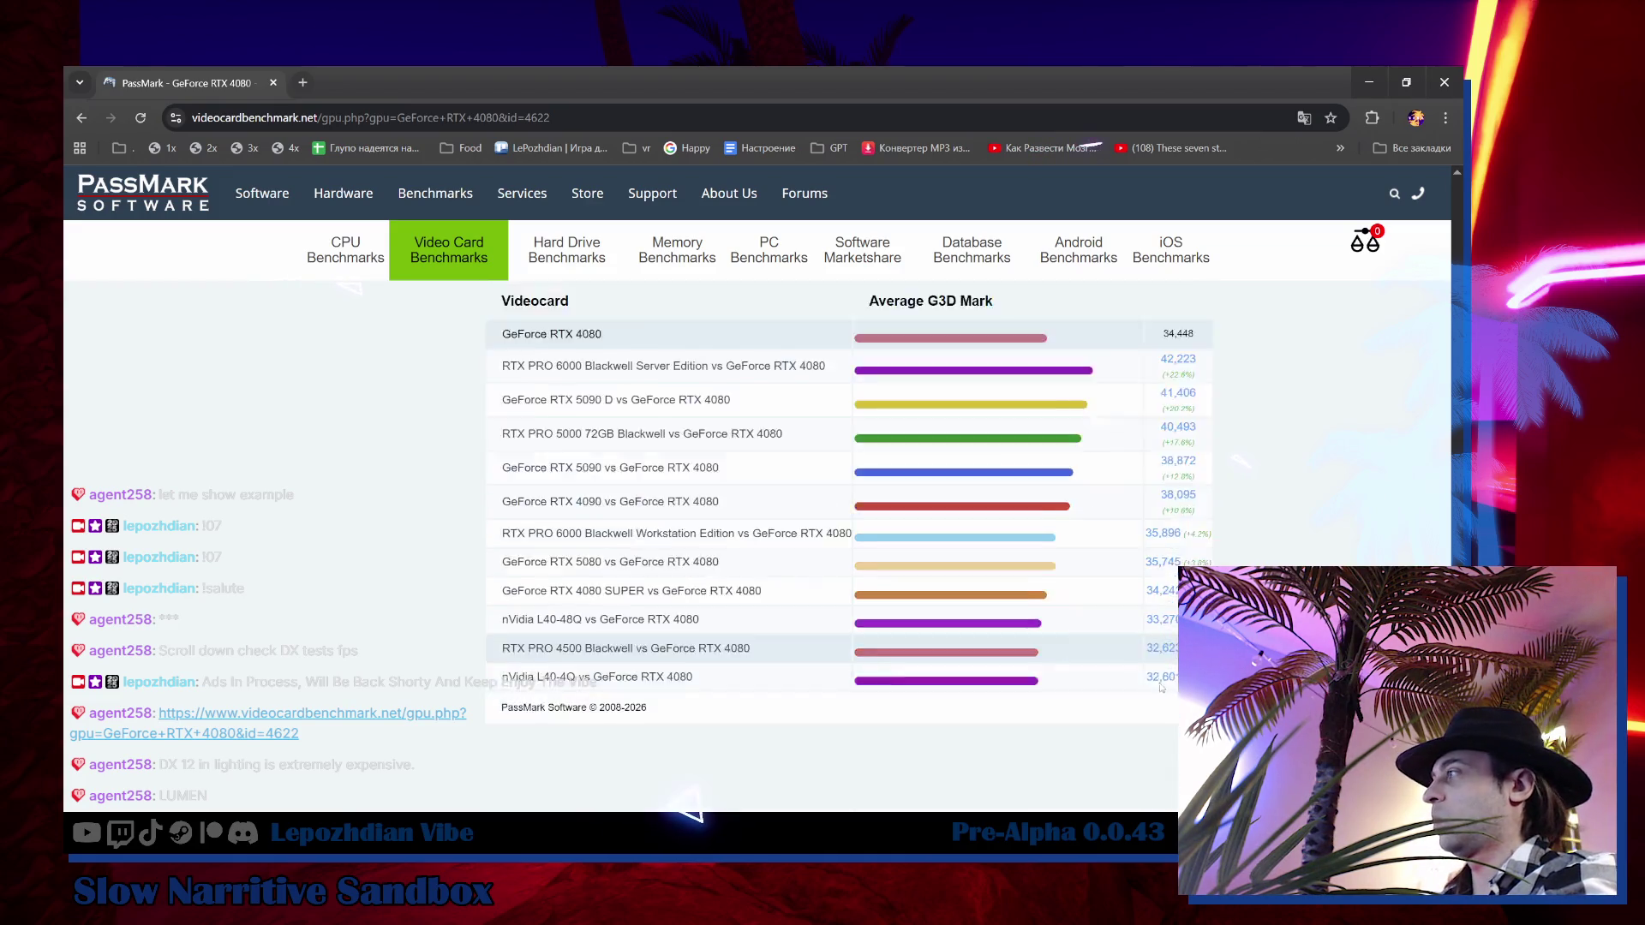
pyautogui.scroll(-3, 1160, 687)
pyautogui.scroll(15, 1157, 693)
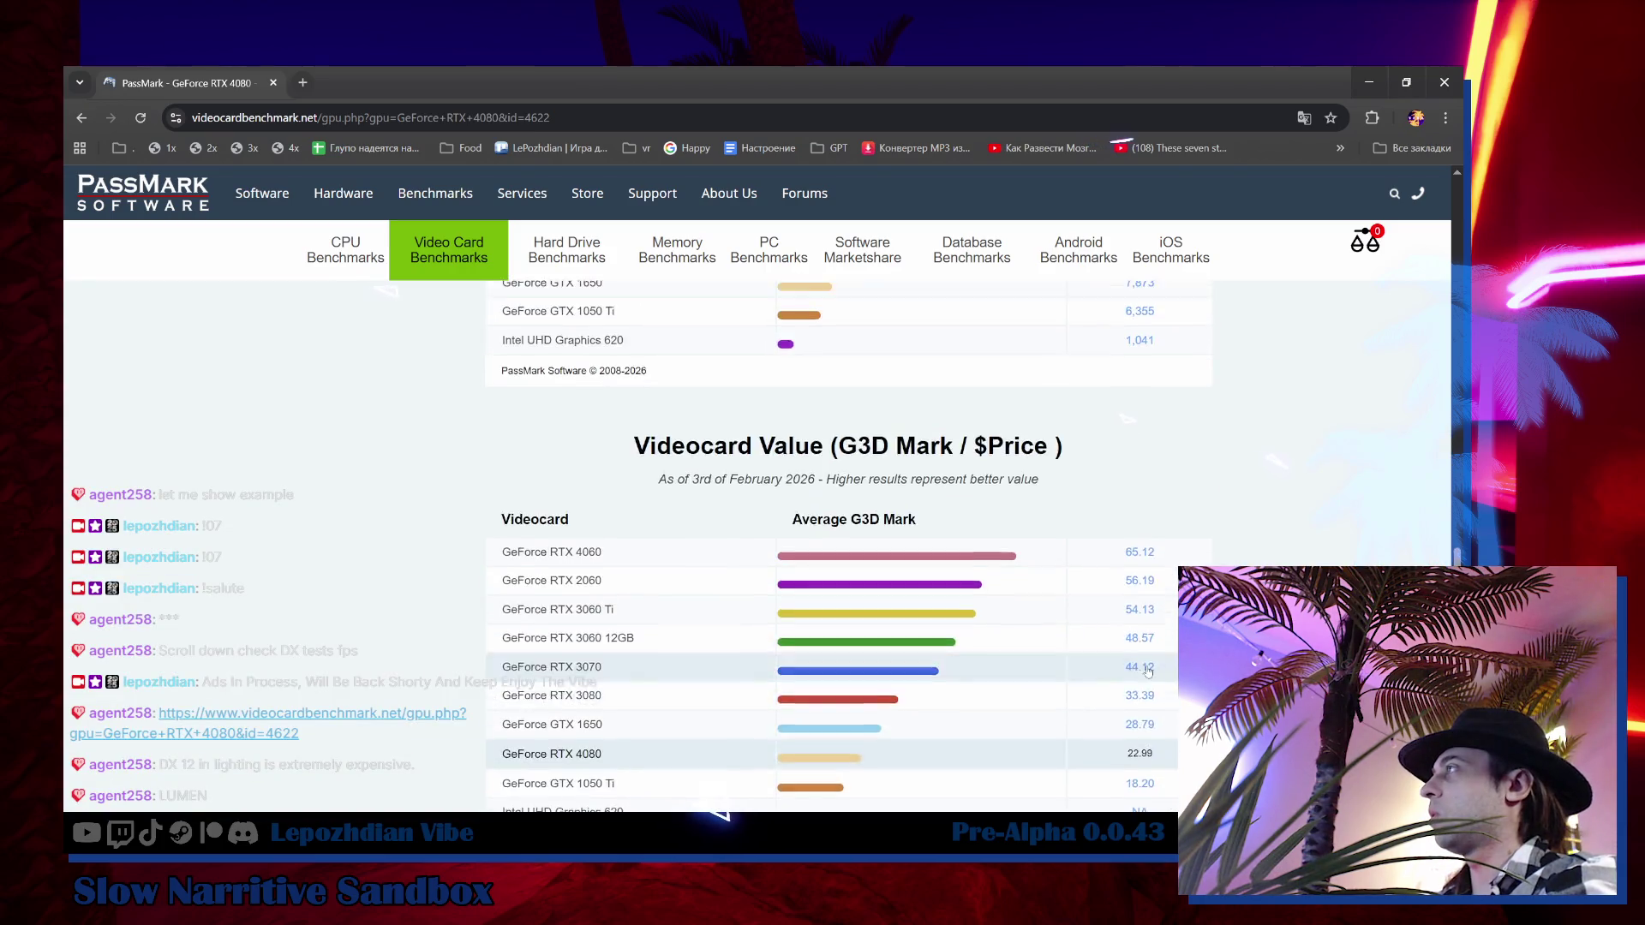
pyautogui.scroll(10, 1152, 694)
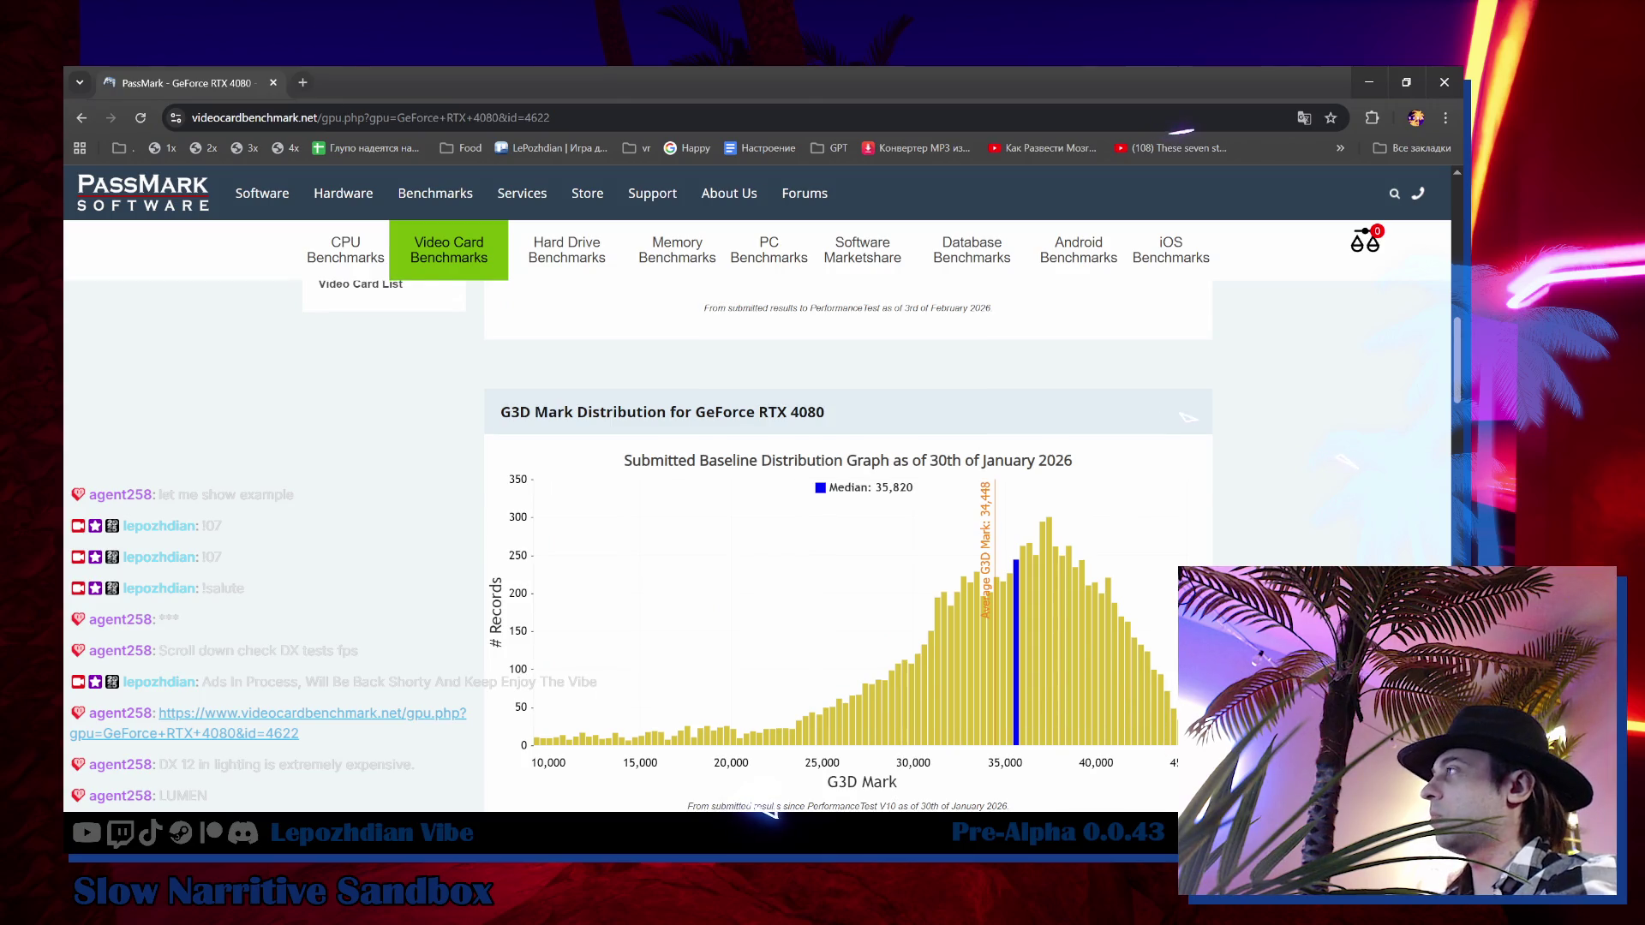
pyautogui.scroll(8, 1047, 608)
pyautogui.scroll(-4, 1047, 608)
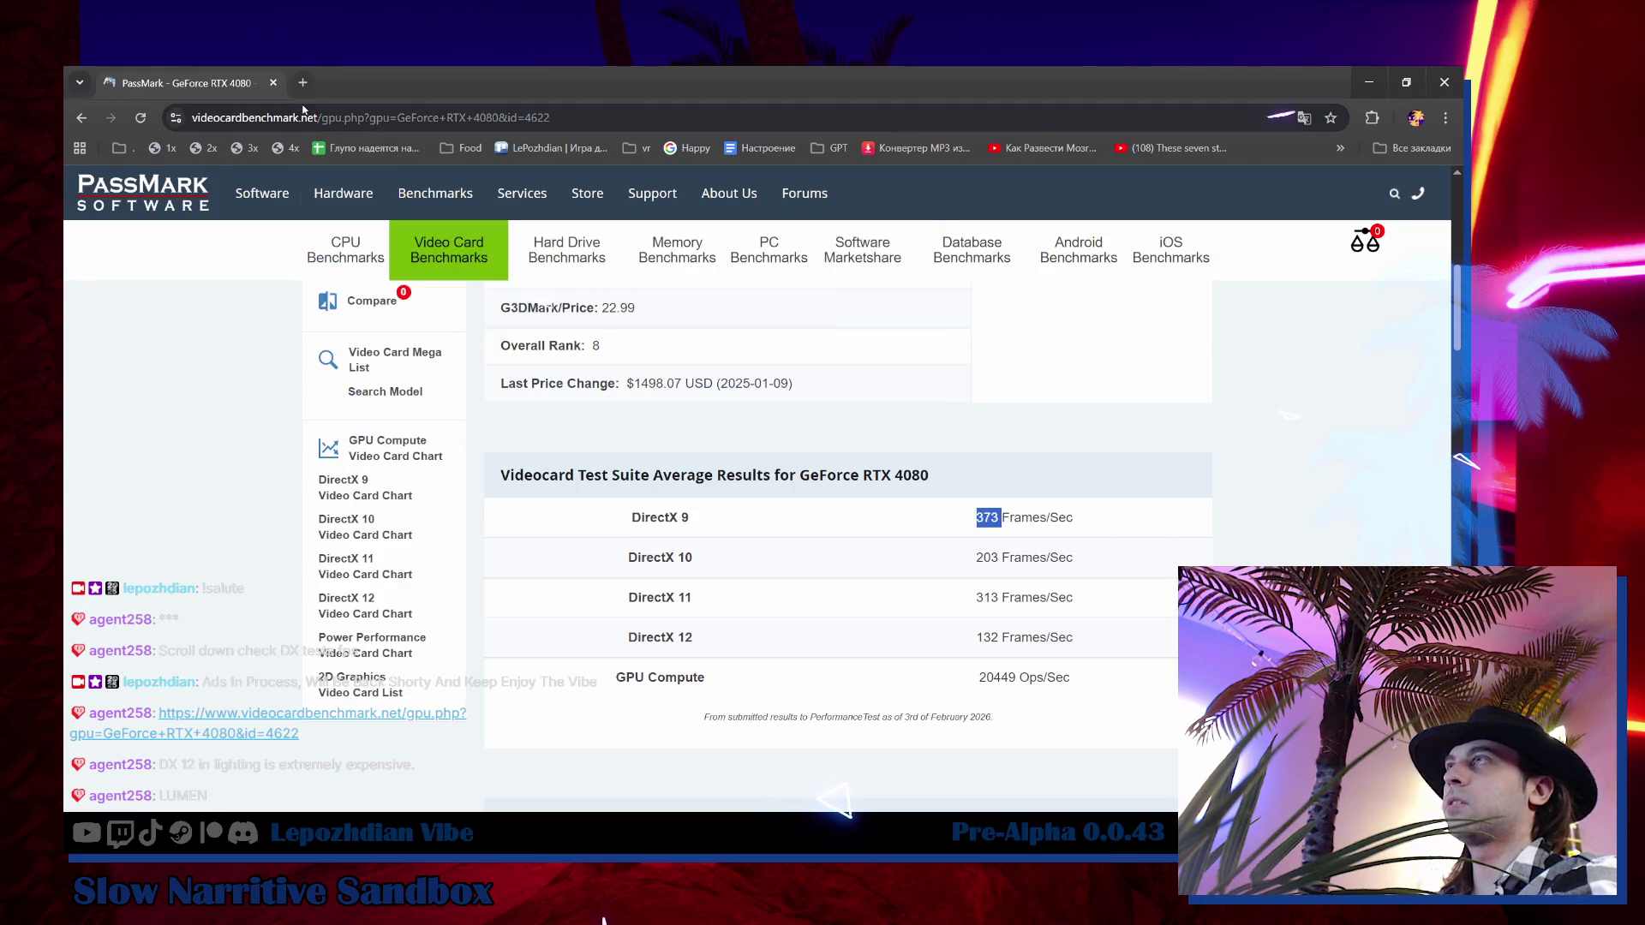
pyautogui.click(275, 82)
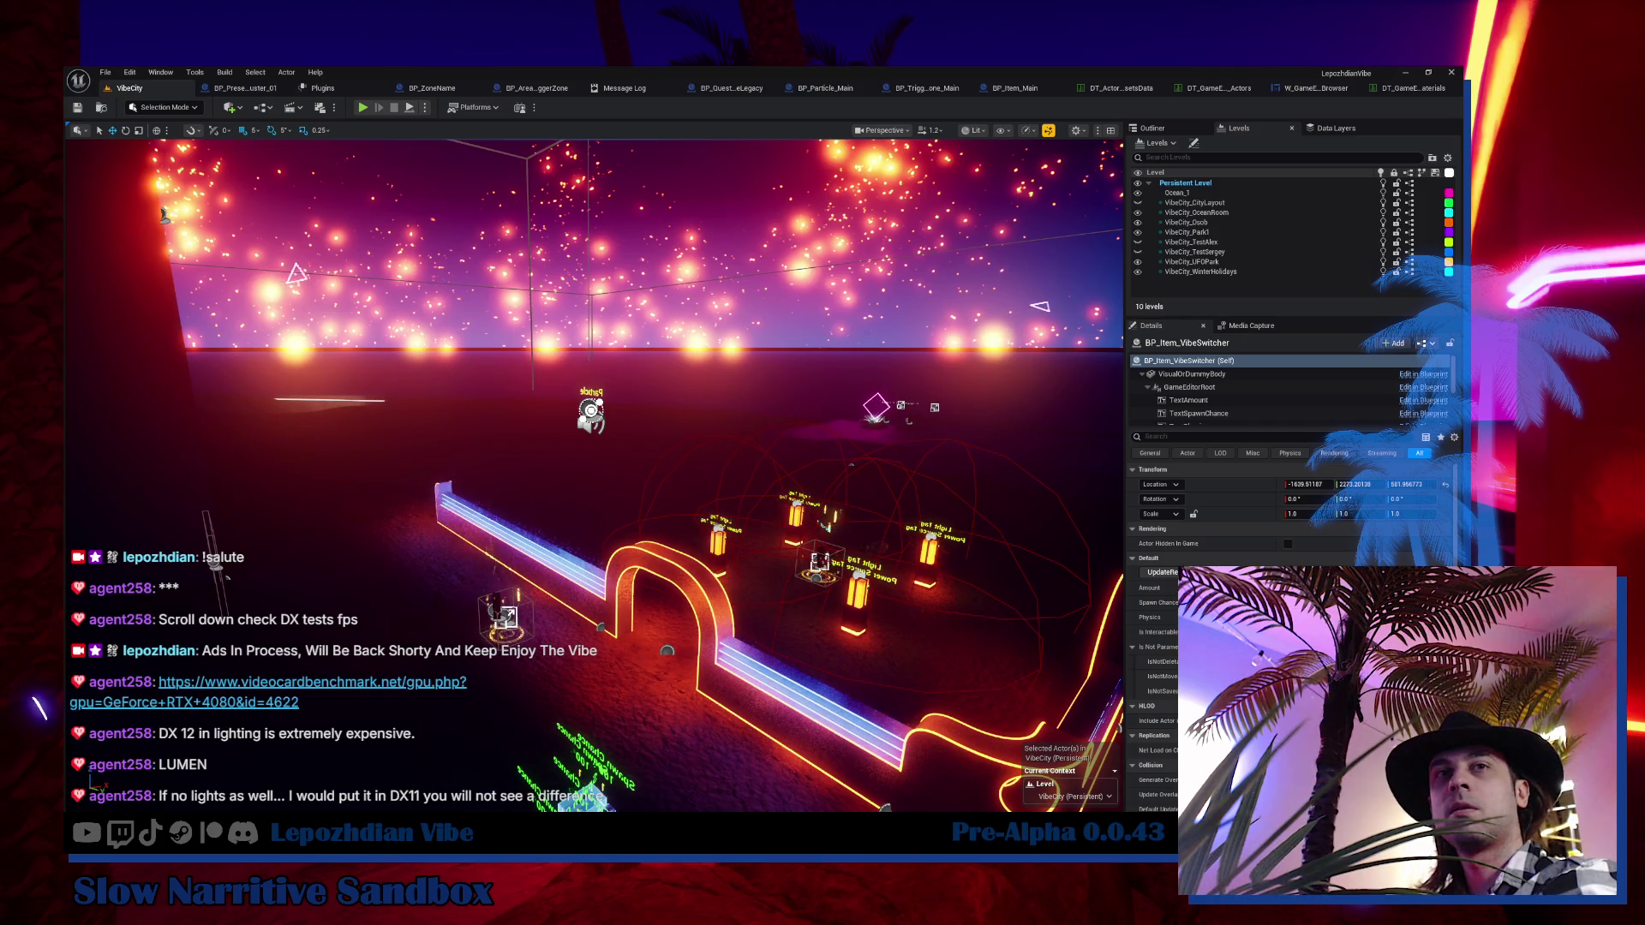
pyautogui.press('w')
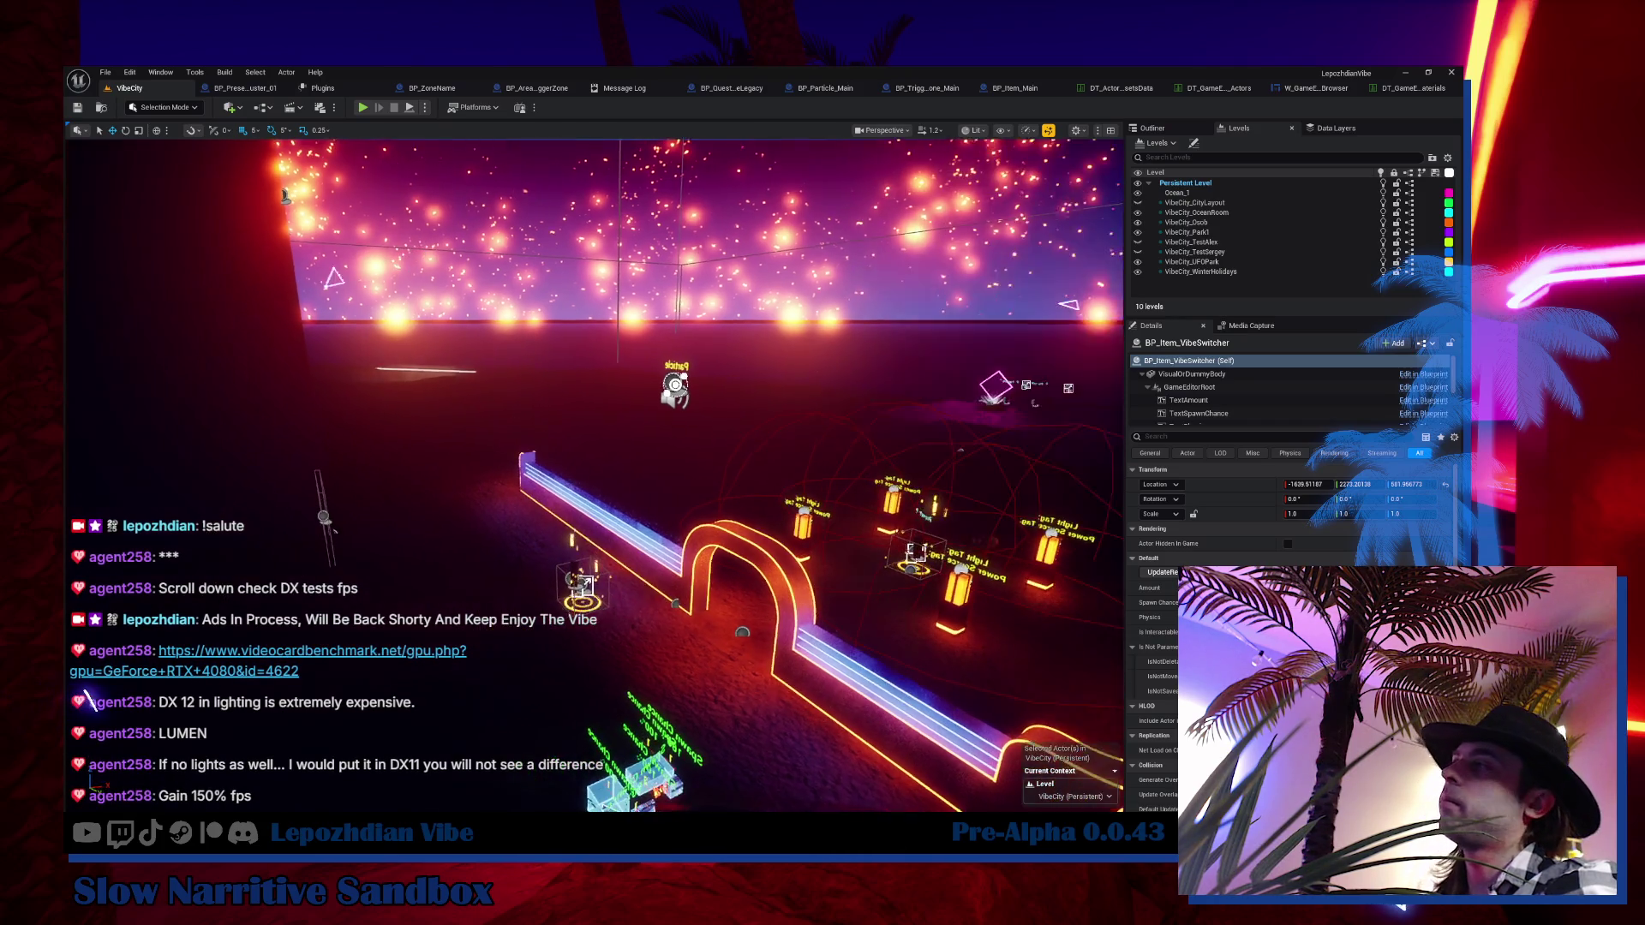
# Fly the camera across VibeCity to the neon-outlined blaster props beside the glowing ring
pyautogui.press('a')
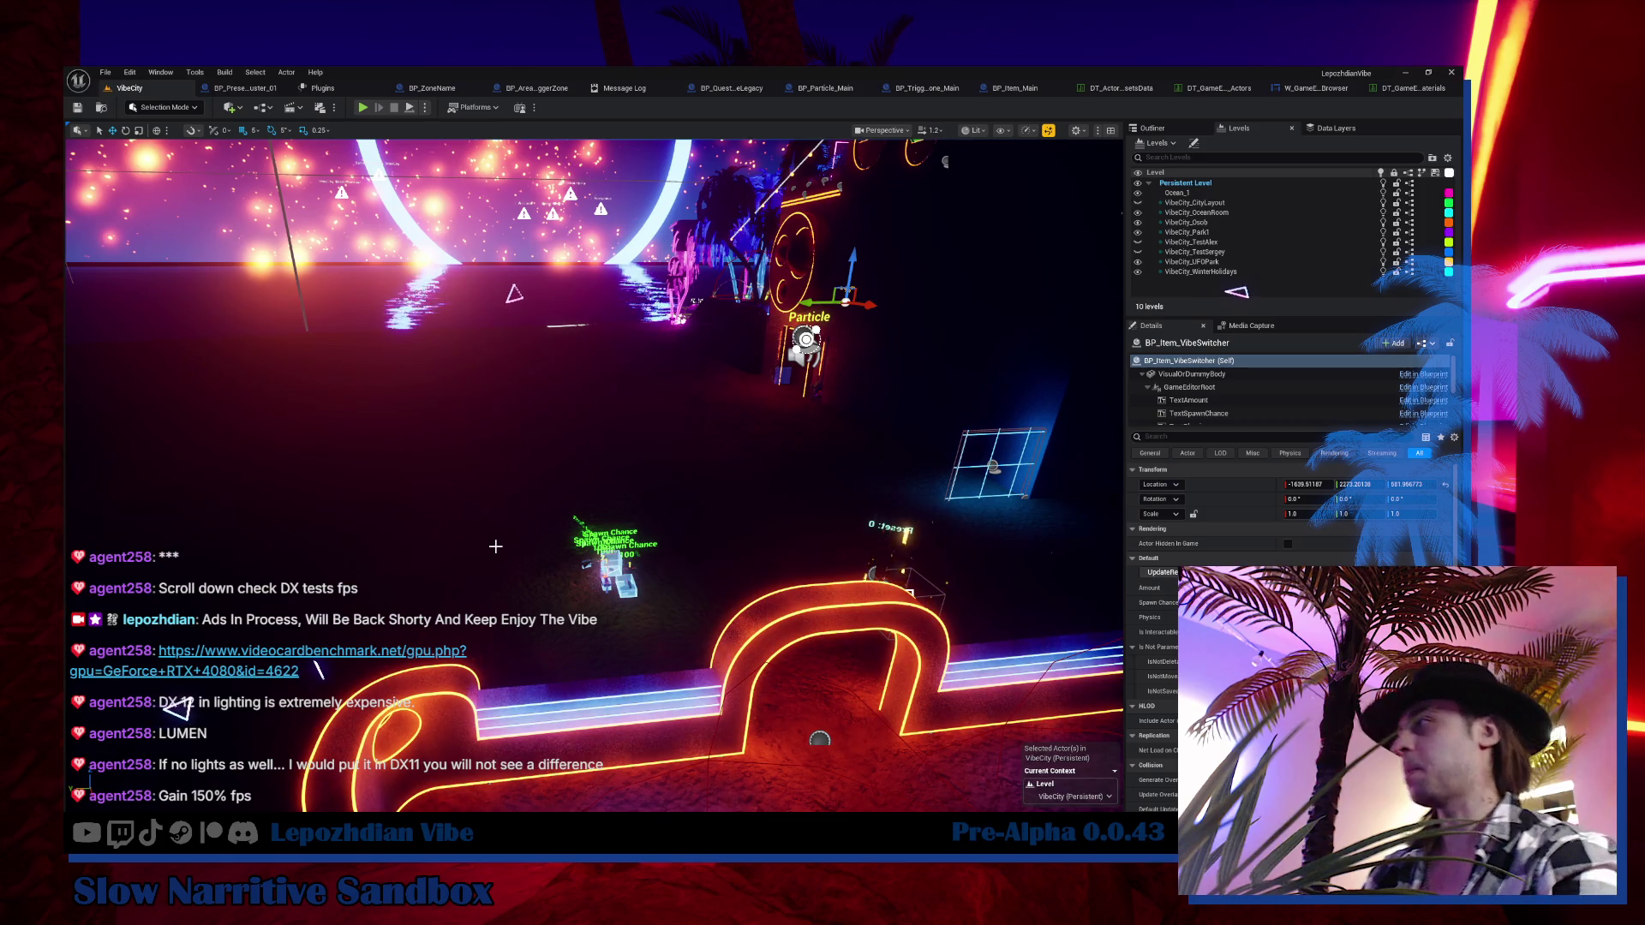
pyautogui.moveTo(496, 546); pyautogui.dragTo(434, 410)
pyautogui.moveTo(430, 658); pyautogui.dragTo(564, 647)
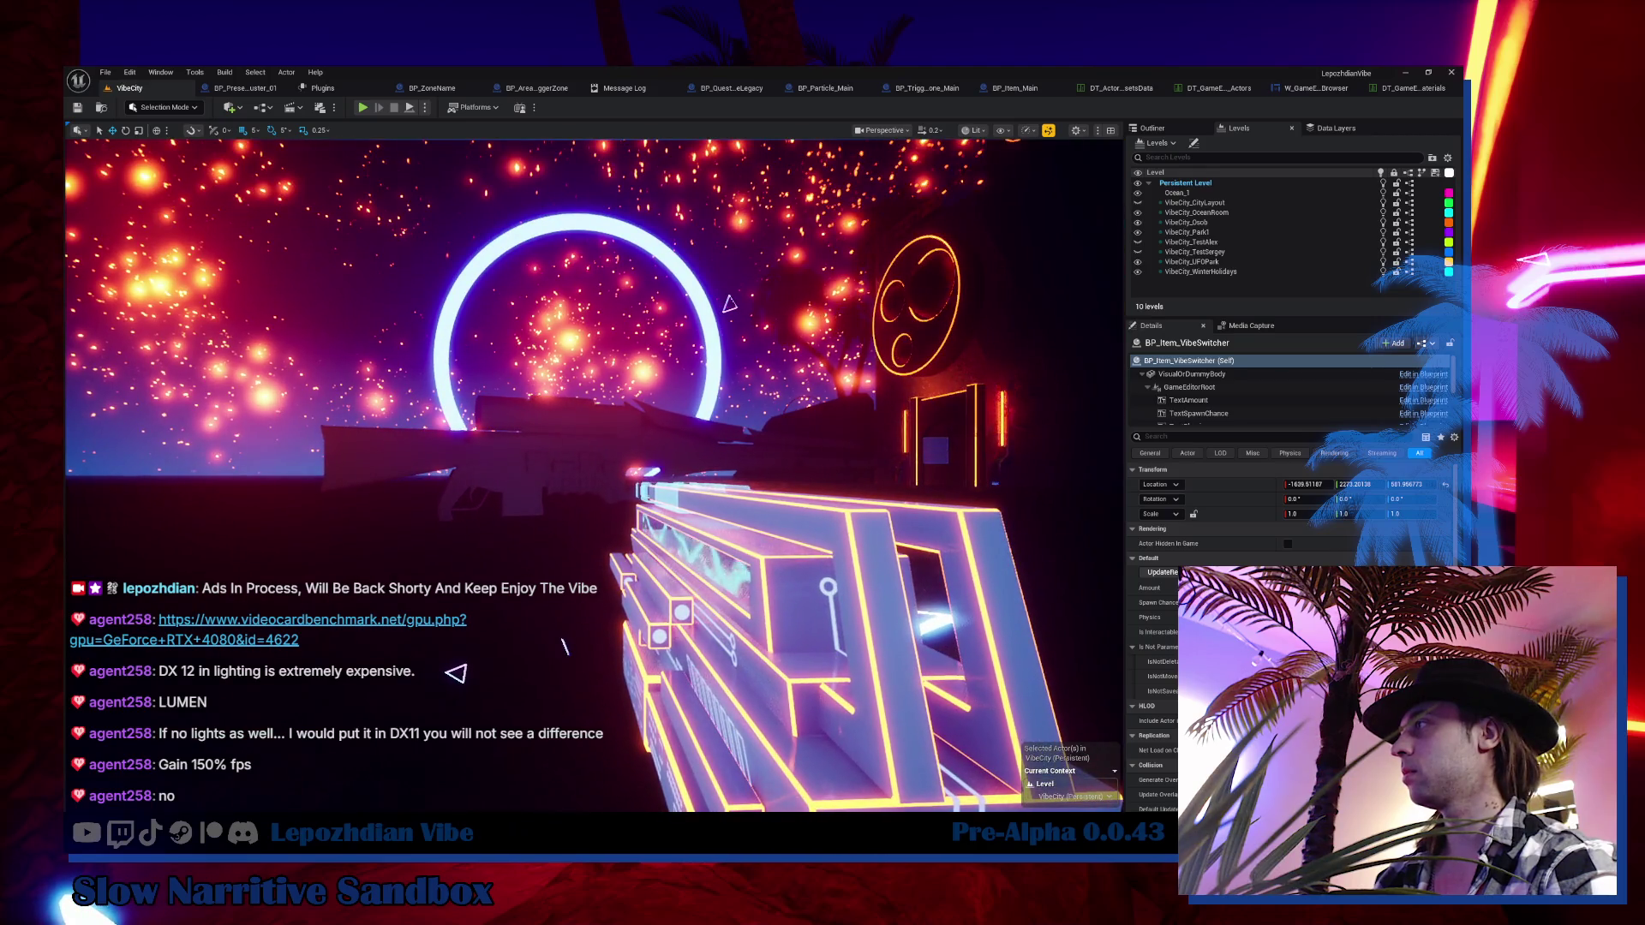
# Select the DataScope rifle and frame it in the viewport
pyautogui.click(555, 472)
pyautogui.press('f')
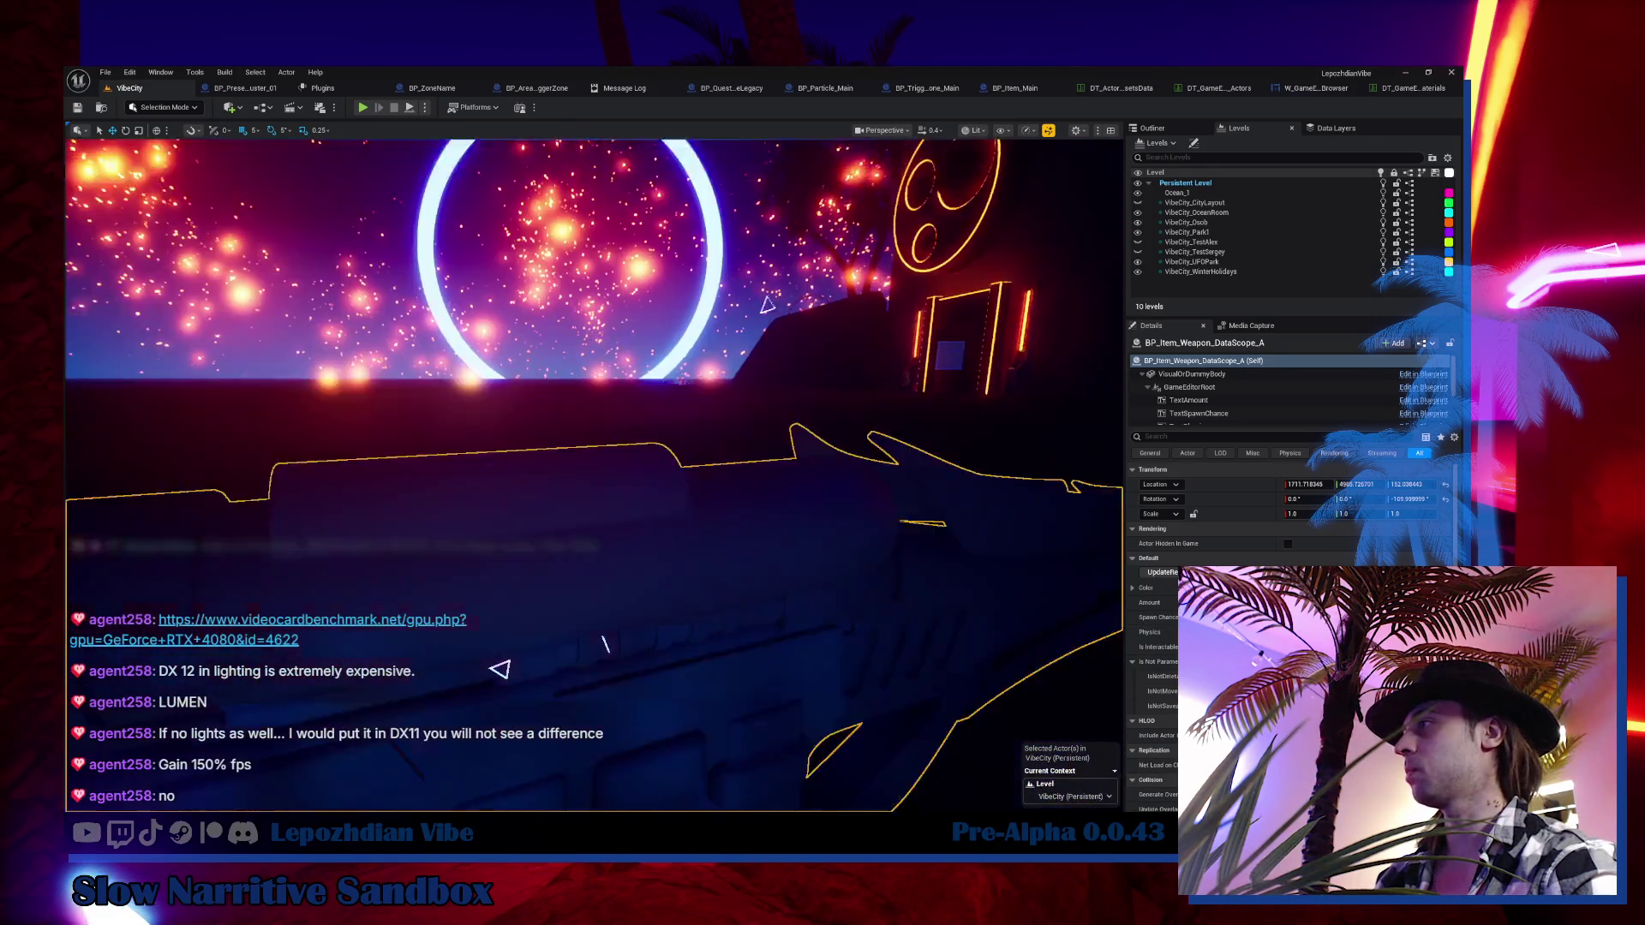
pyautogui.moveTo(499, 669)
pyautogui.mouseDown()
pyautogui.moveTo(596, 662)
pyautogui.moveTo(708, 542)
pyautogui.mouseUp()
# Select the PortalLoop neon triangle actor, frame it, and look around it
pyautogui.click(595, 662)
pyautogui.press('f')
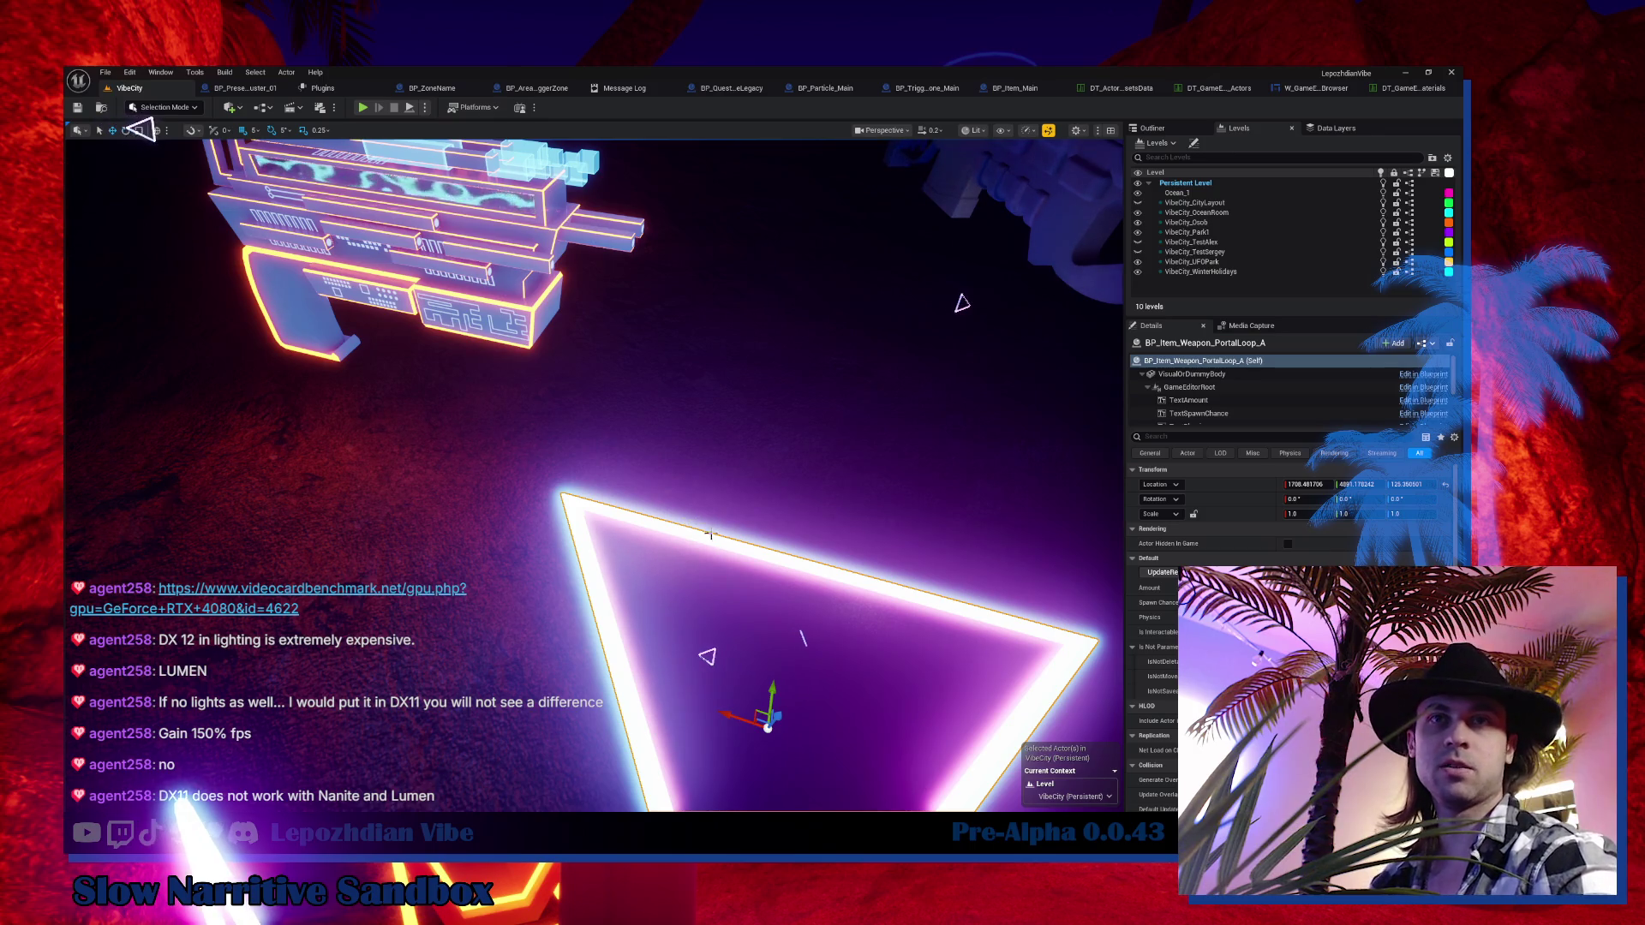
pyautogui.moveTo(755, 599)
pyautogui.mouseDown()
pyautogui.moveTo(737, 565)
pyautogui.moveTo(752, 502)
pyautogui.moveTo(717, 500)
pyautogui.mouseUp()
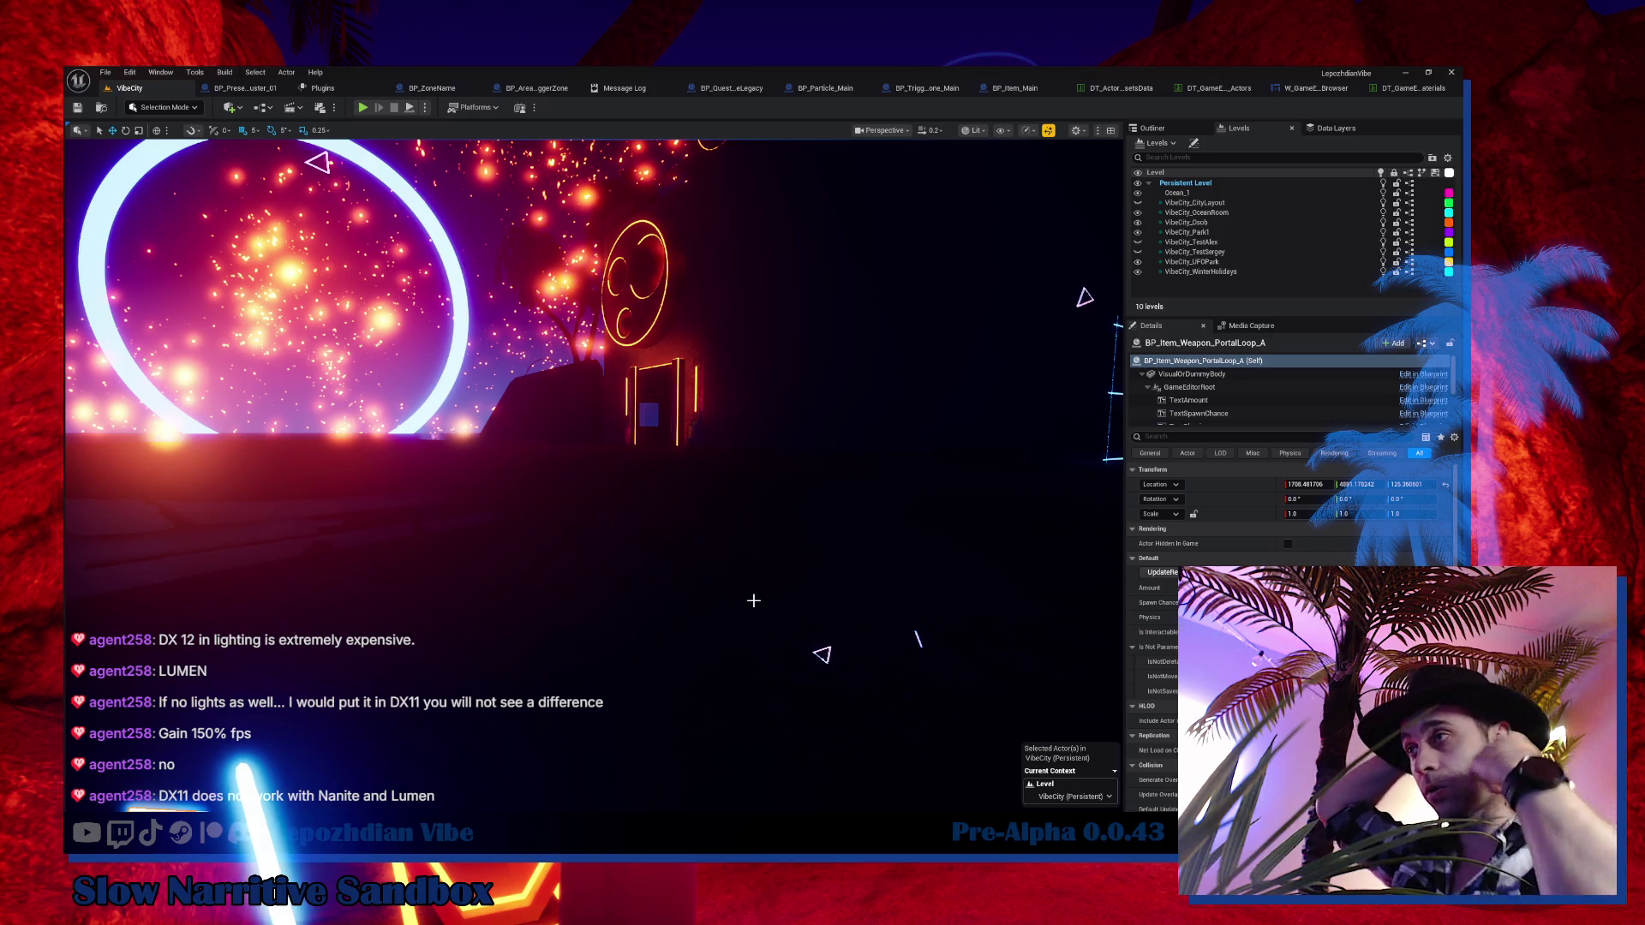
pyautogui.press('f')
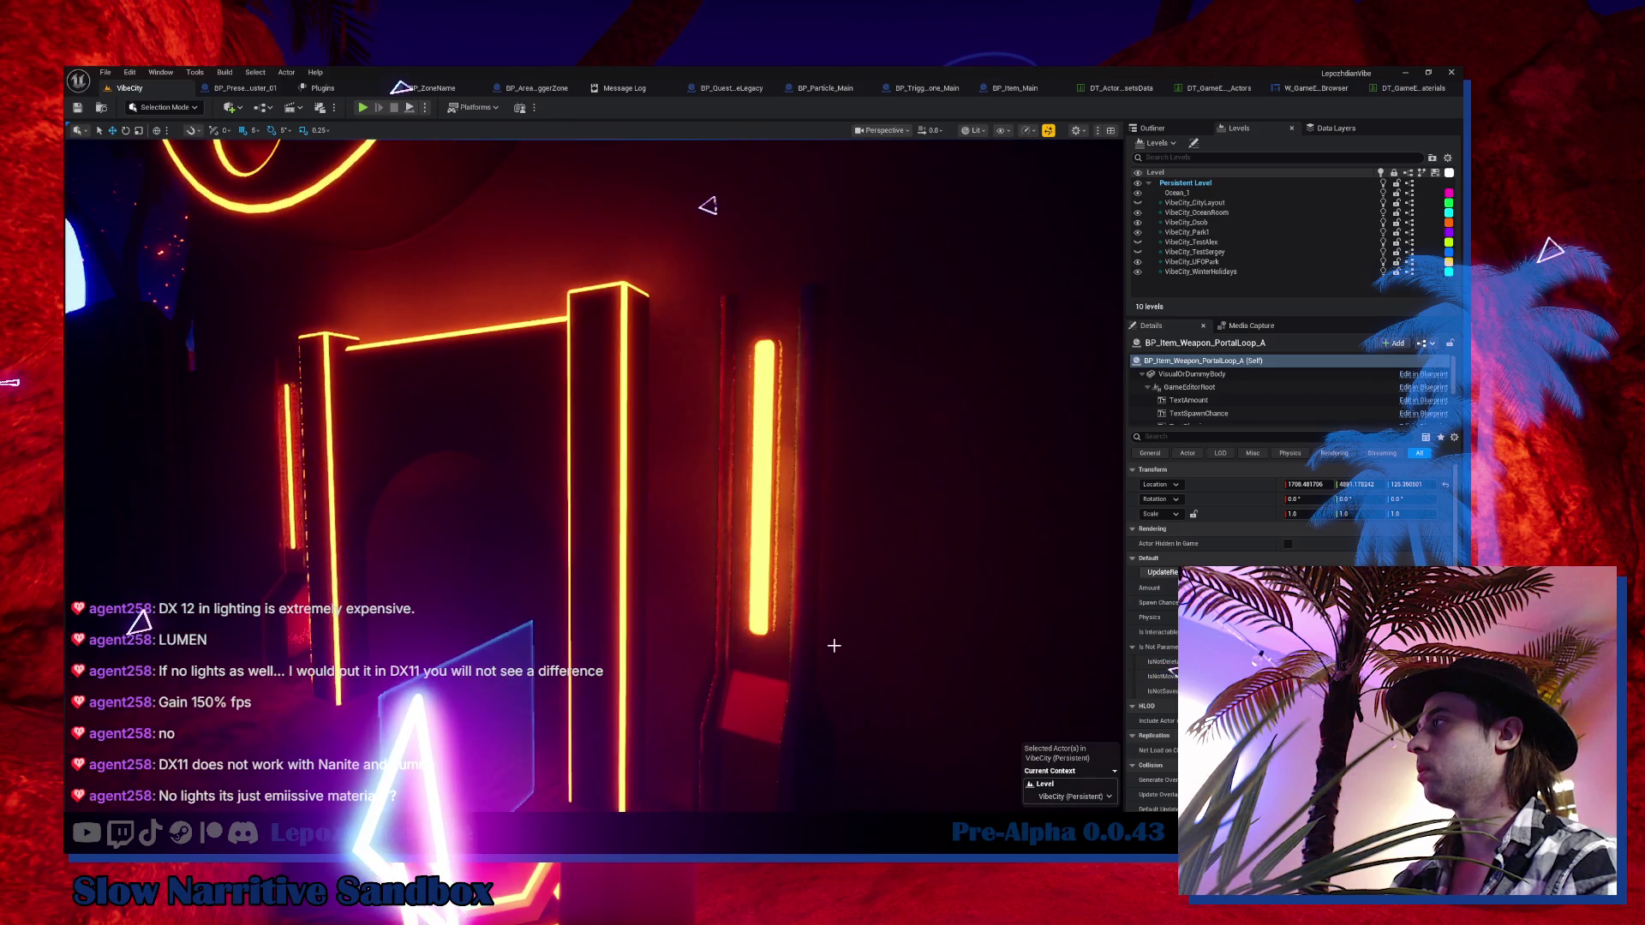
# Adjust camera speed and fly into the round-windowed interior room with the neon ceiling lamp
pyautogui.scroll(-1, 815, 645)
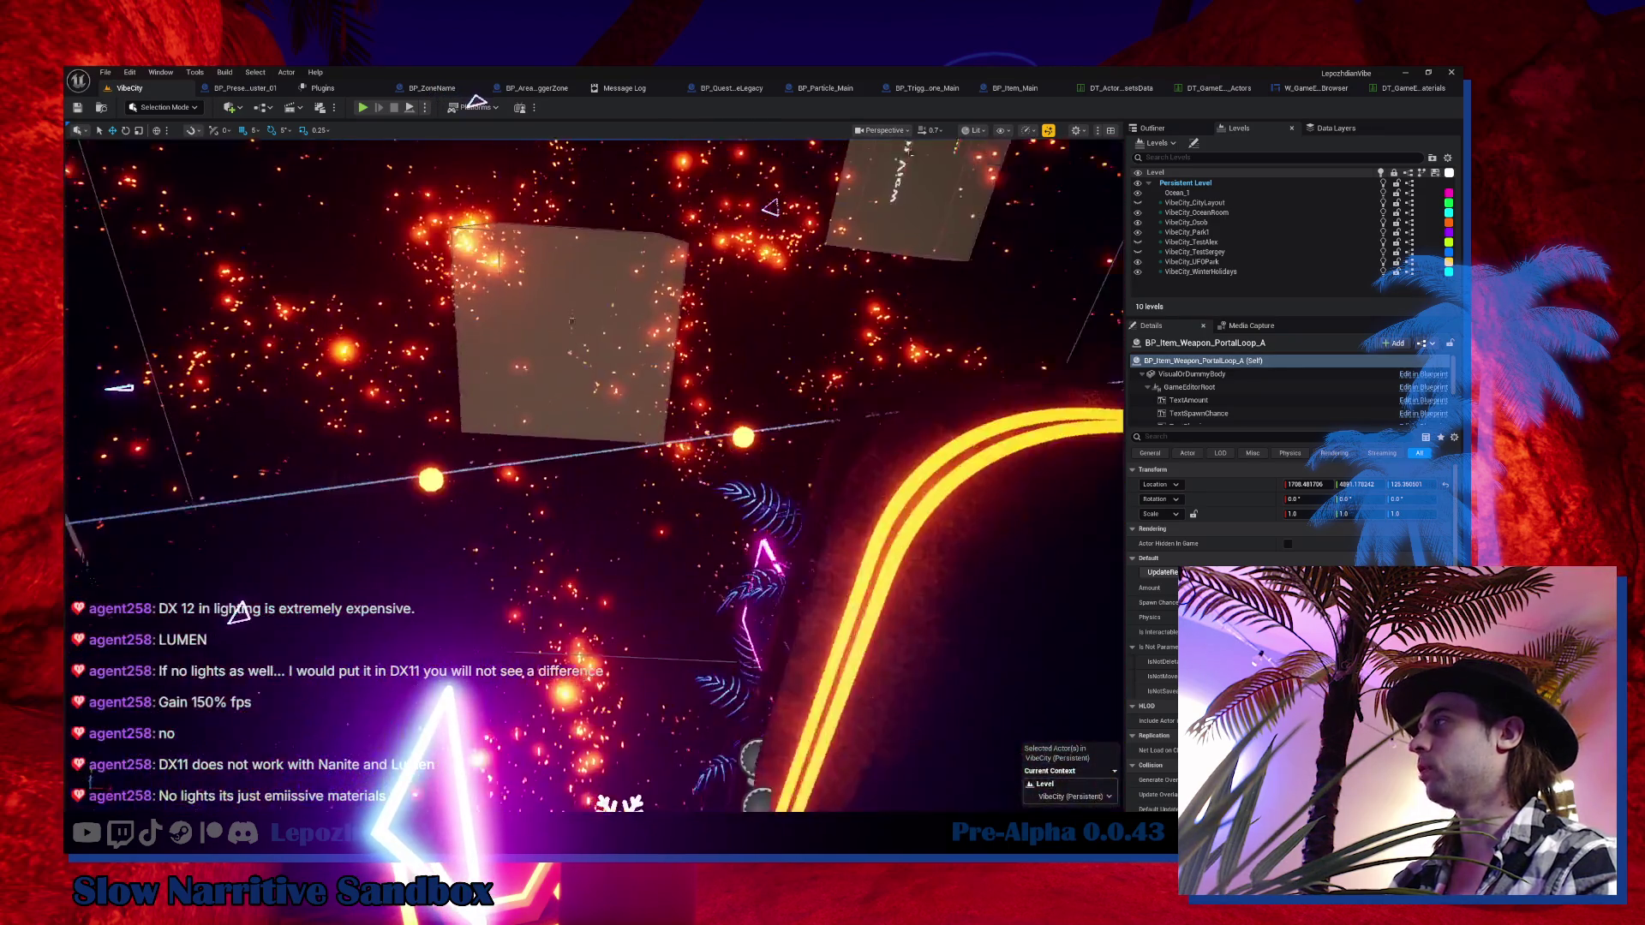
pyautogui.scroll(2, 594, 475)
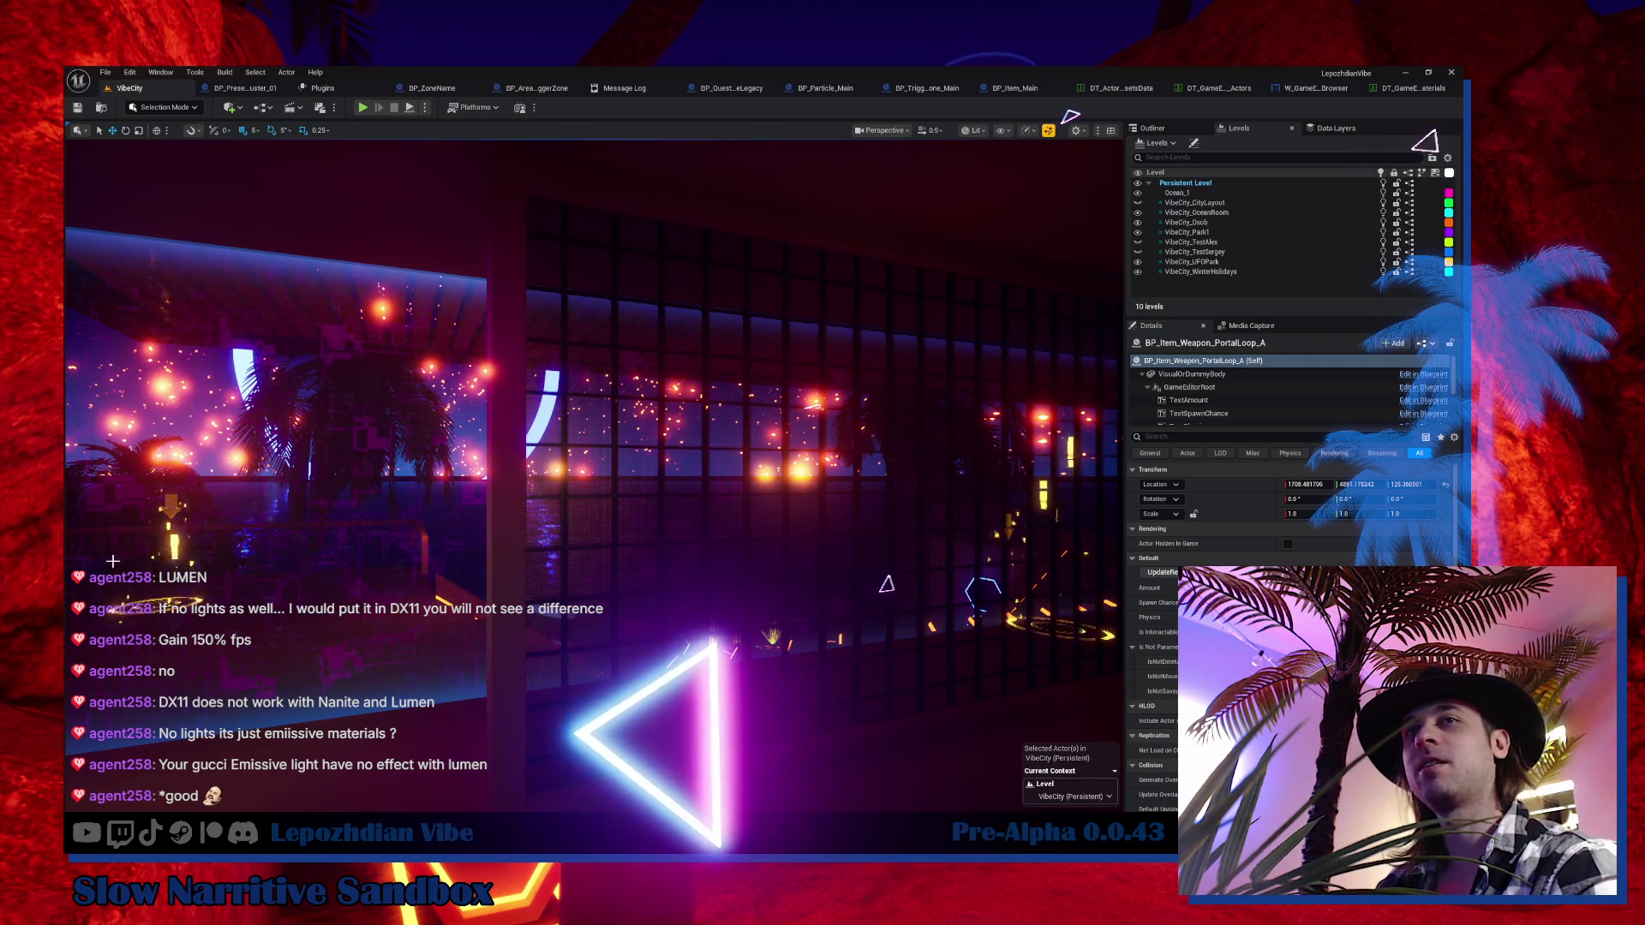
pyautogui.moveTo(574, 534)
pyautogui.mouseDown()
pyautogui.moveTo(591, 454)
pyautogui.moveTo(653, 459)
pyautogui.moveTo(629, 442)
pyautogui.moveTo(729, 422)
pyautogui.mouseUp()
# Select the SM_Light_1 ceiling neon light, look around it, then deselect it
pyautogui.click(697, 373)
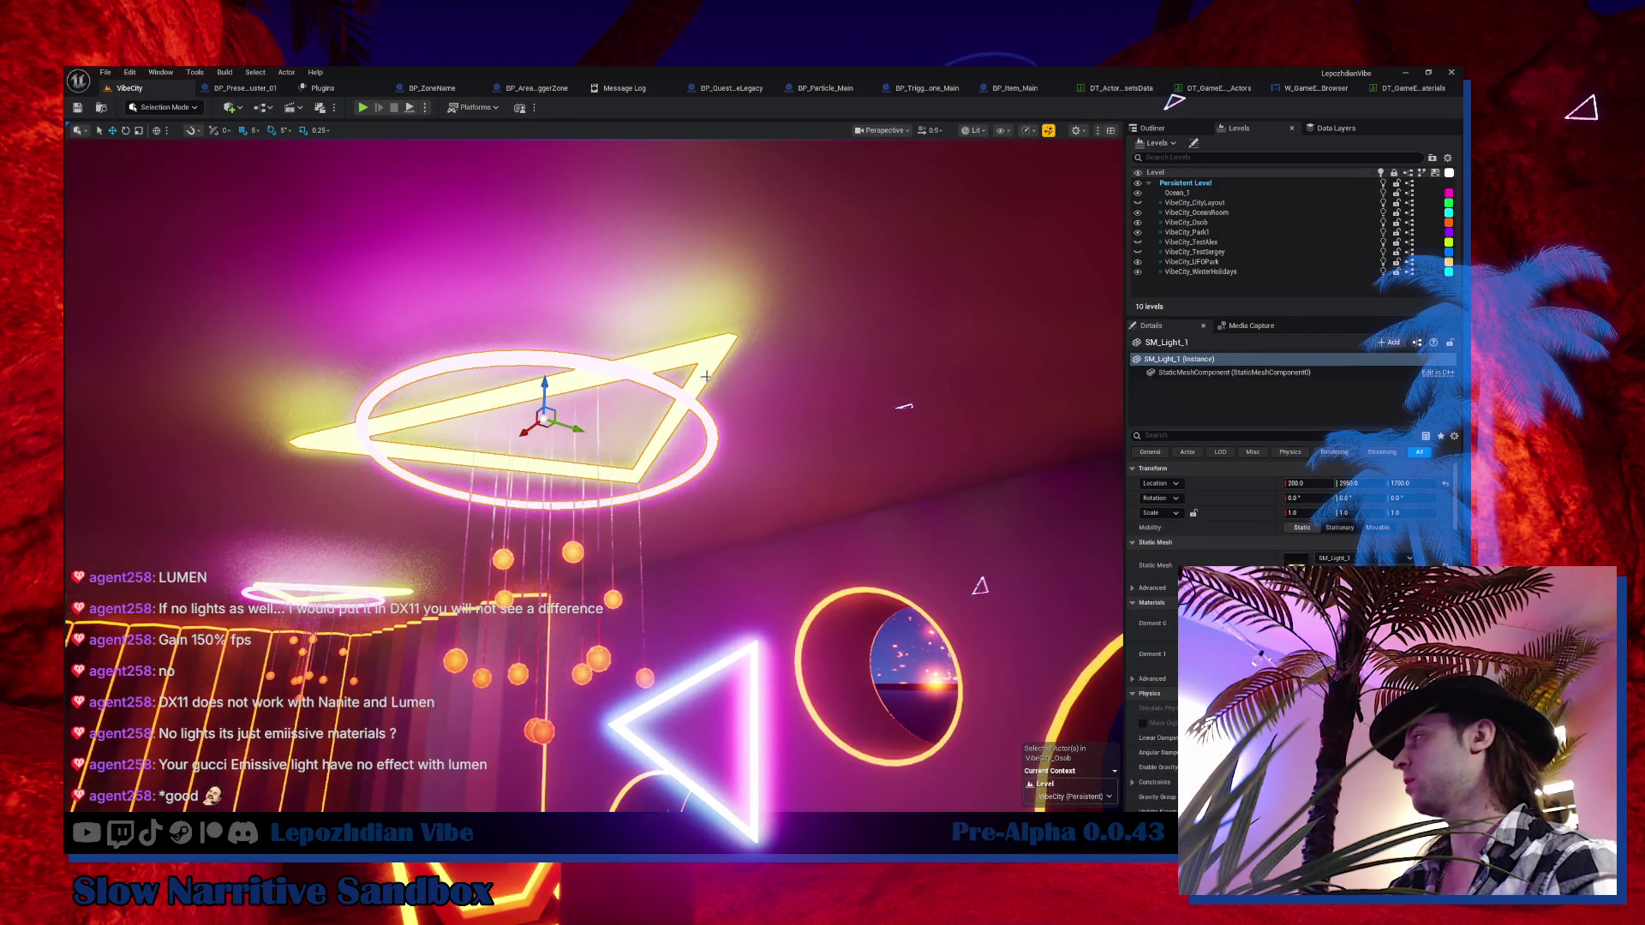
pyautogui.moveTo(905, 406); pyautogui.dragTo(940, 406)
pyautogui.press('Escape')
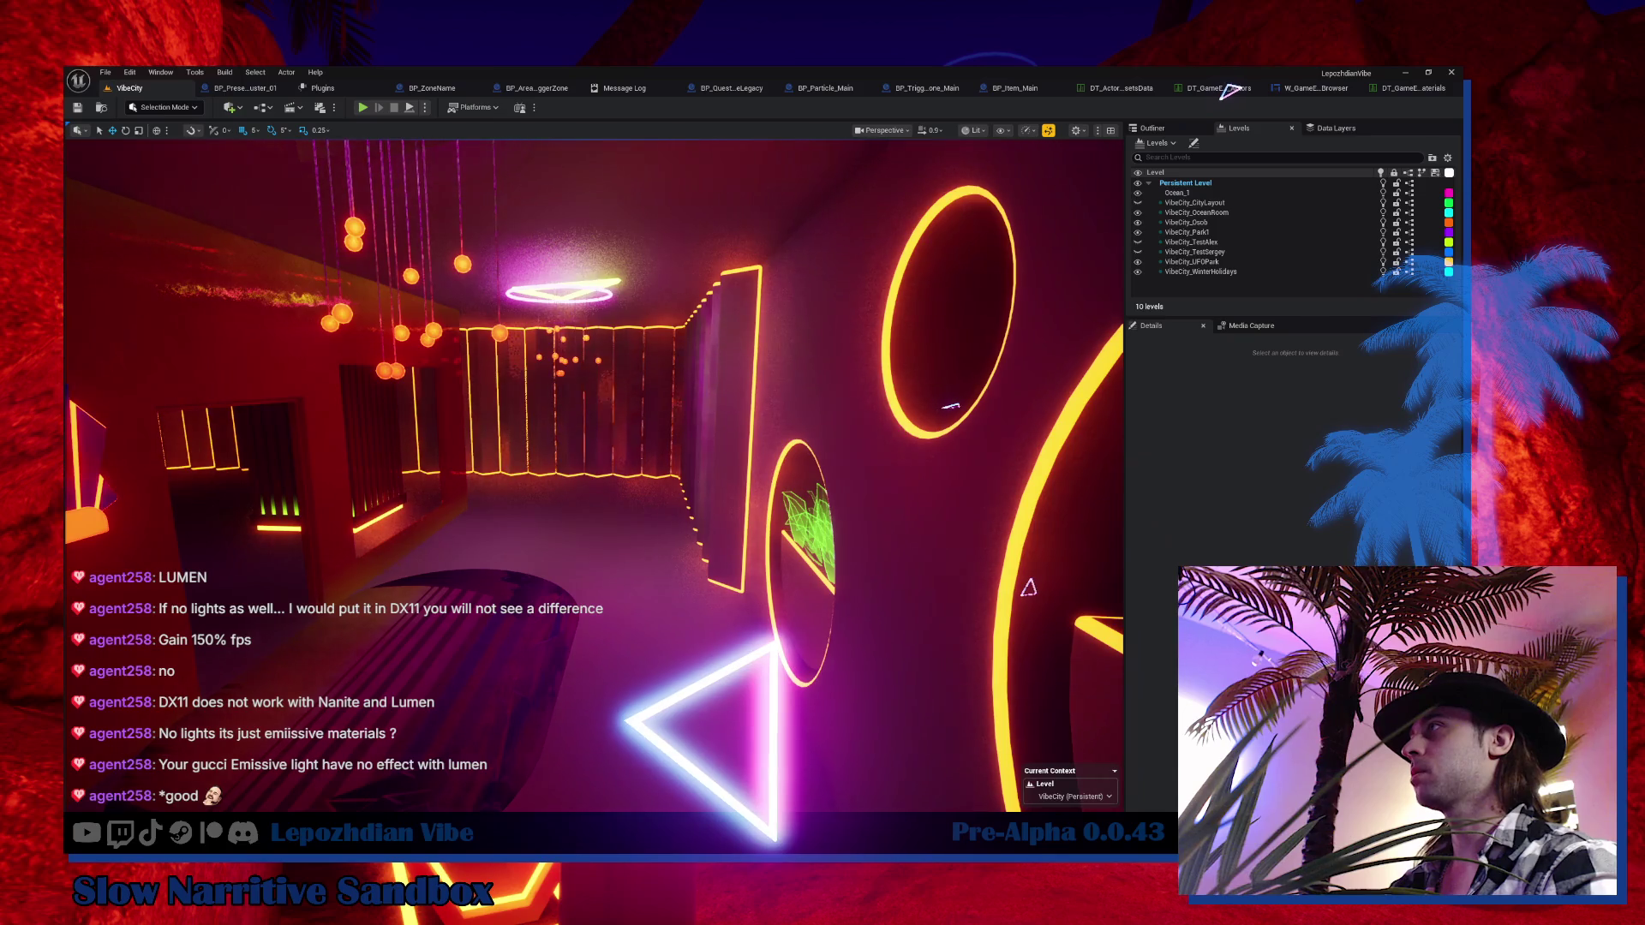
pyautogui.moveTo(965, 407); pyautogui.dragTo(1137, 403)
# Fly out over the neon arch and lamp pillars to face the speaker wall and ring
pyautogui.moveTo(607, 506); pyautogui.dragTo(607, 506)
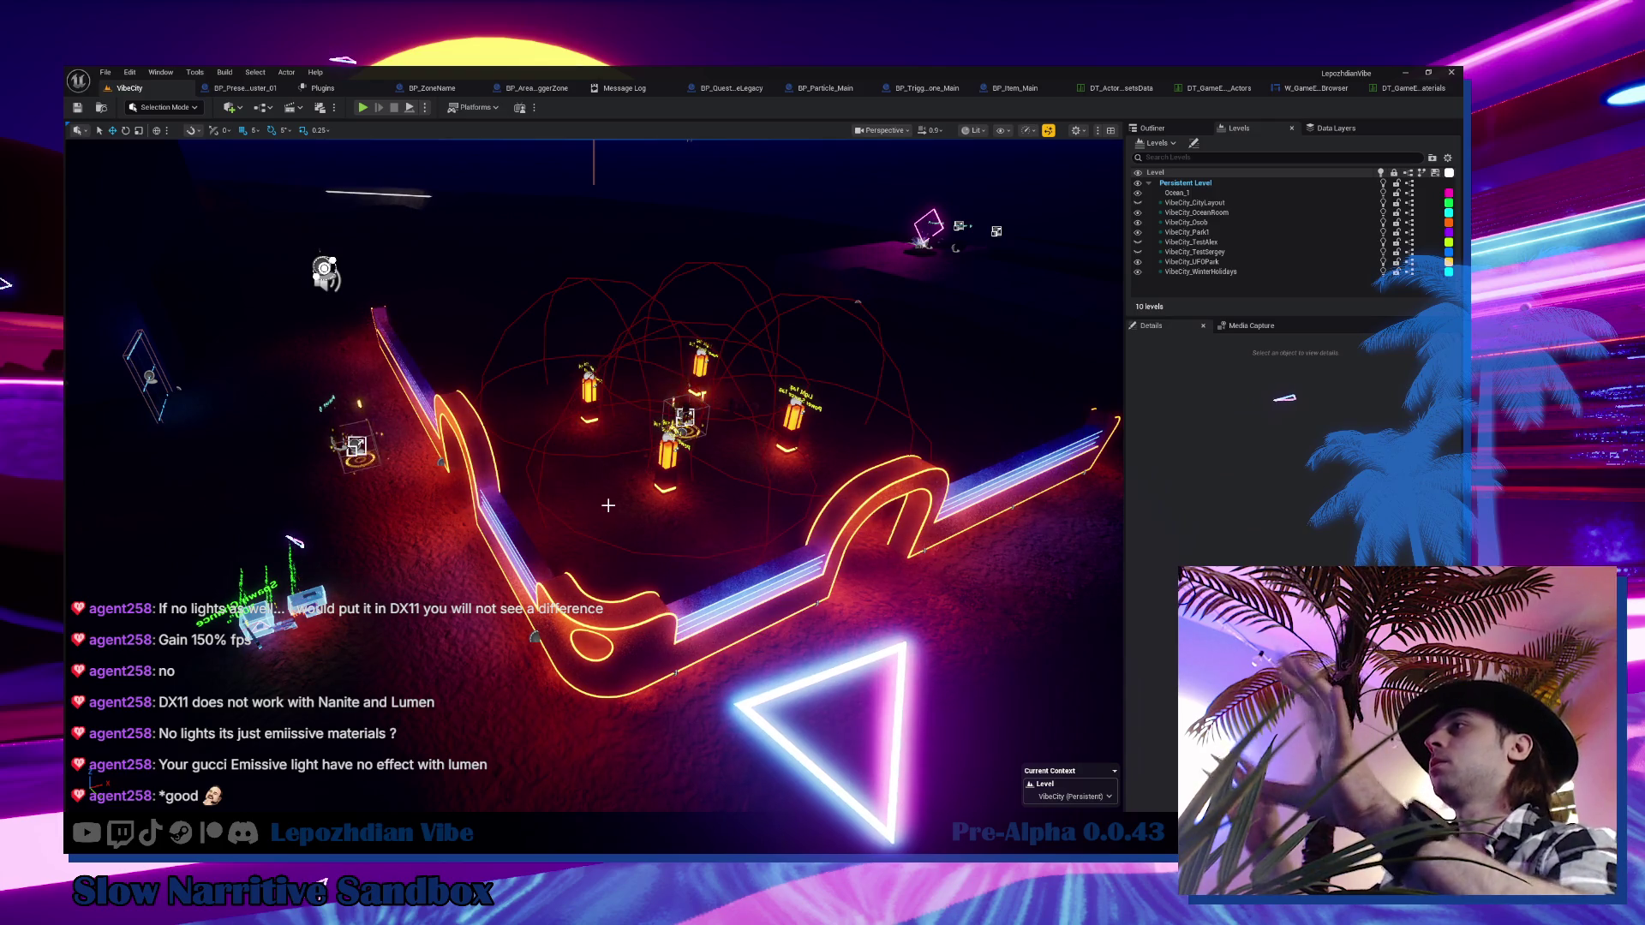
pyautogui.moveTo(707, 540)
pyautogui.mouseDown()
pyautogui.moveTo(707, 480)
pyautogui.moveTo(707, 565)
pyautogui.moveTo(724, 501)
pyautogui.moveTo(775, 501)
pyautogui.mouseUp()
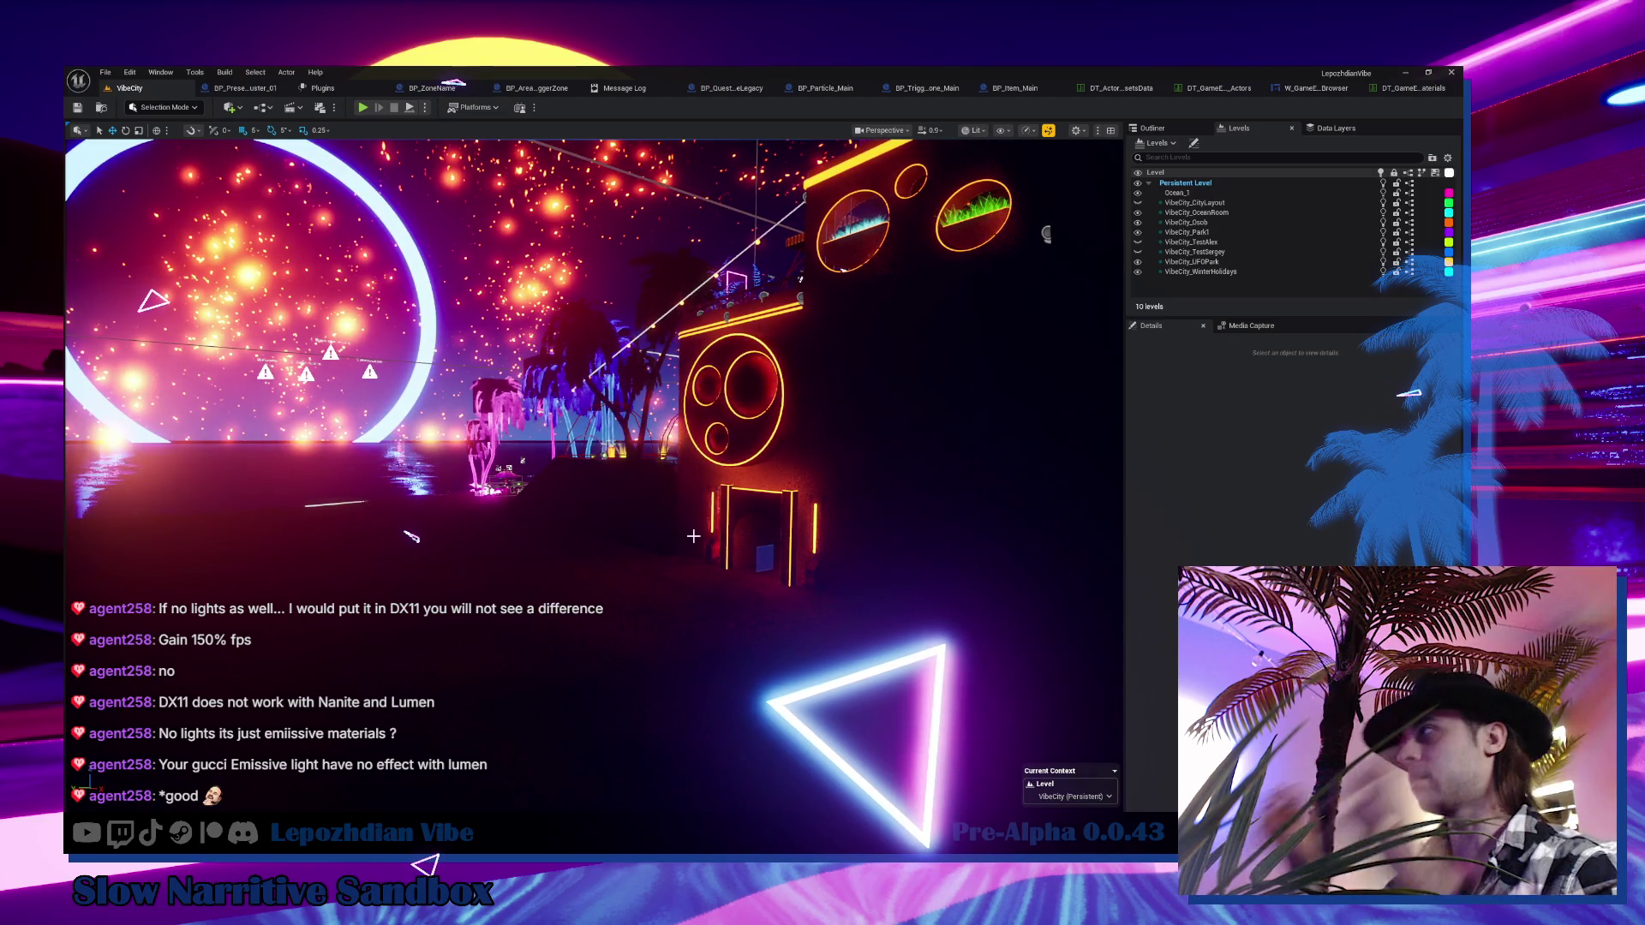
pyautogui.moveTo(776, 501)
pyautogui.mouseDown()
pyautogui.moveTo(792, 501)
pyautogui.moveTo(720, 501)
pyautogui.mouseUp()
pyautogui.moveTo(502, 534); pyautogui.dragTo(538, 532)
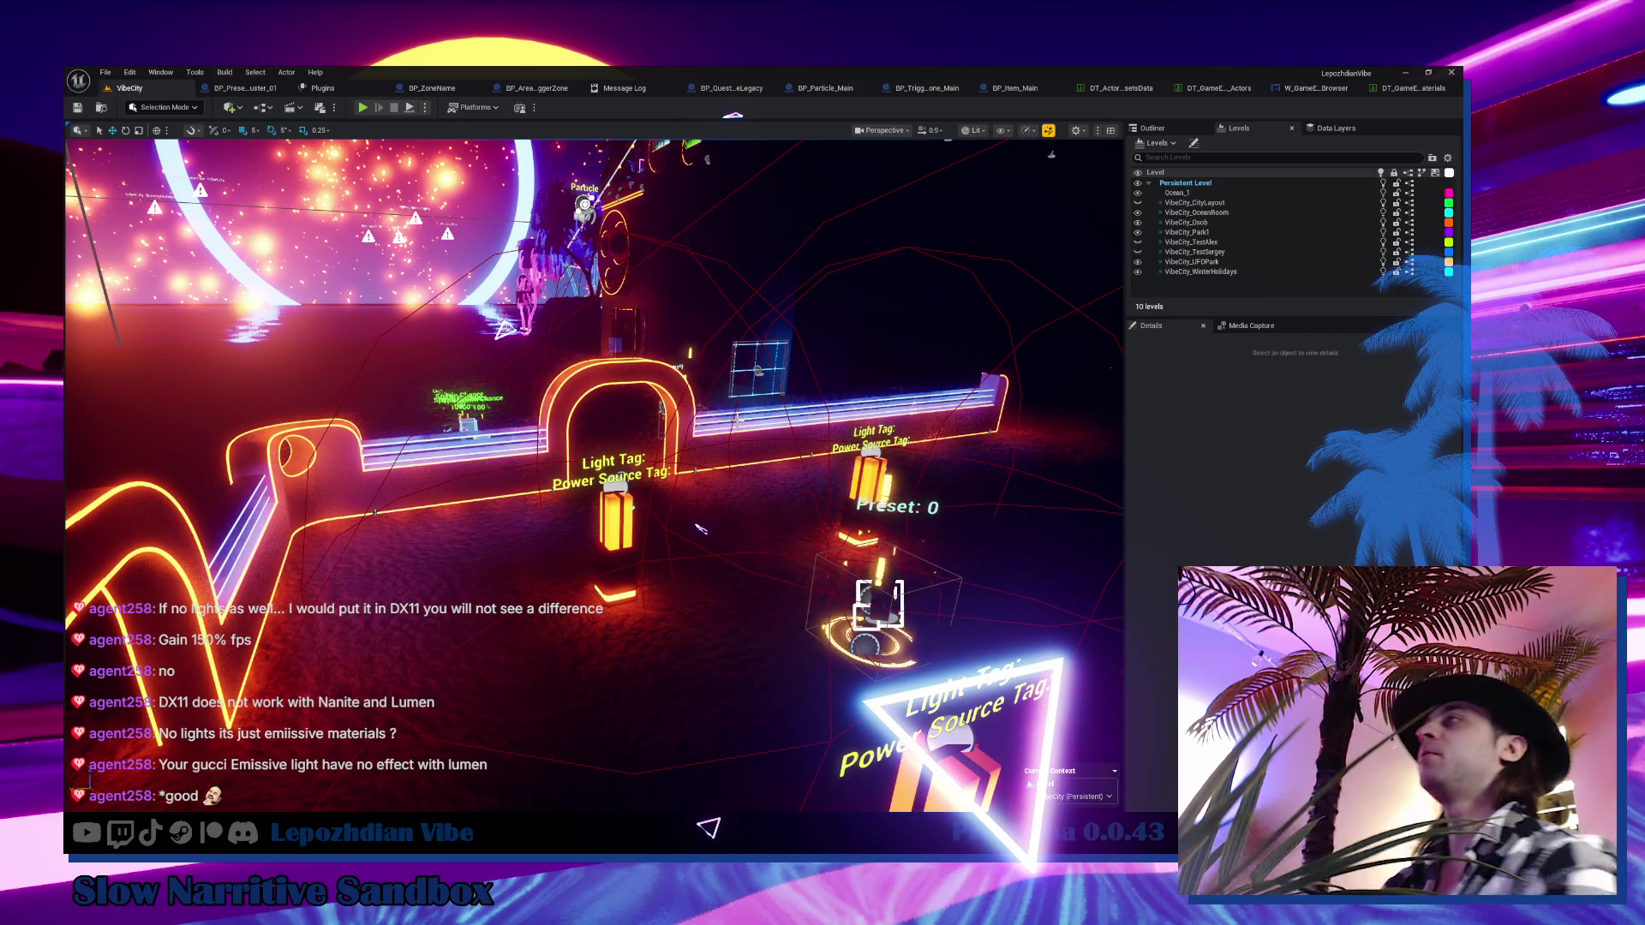
pyautogui.moveTo(700, 528); pyautogui.dragTo(846, 528)
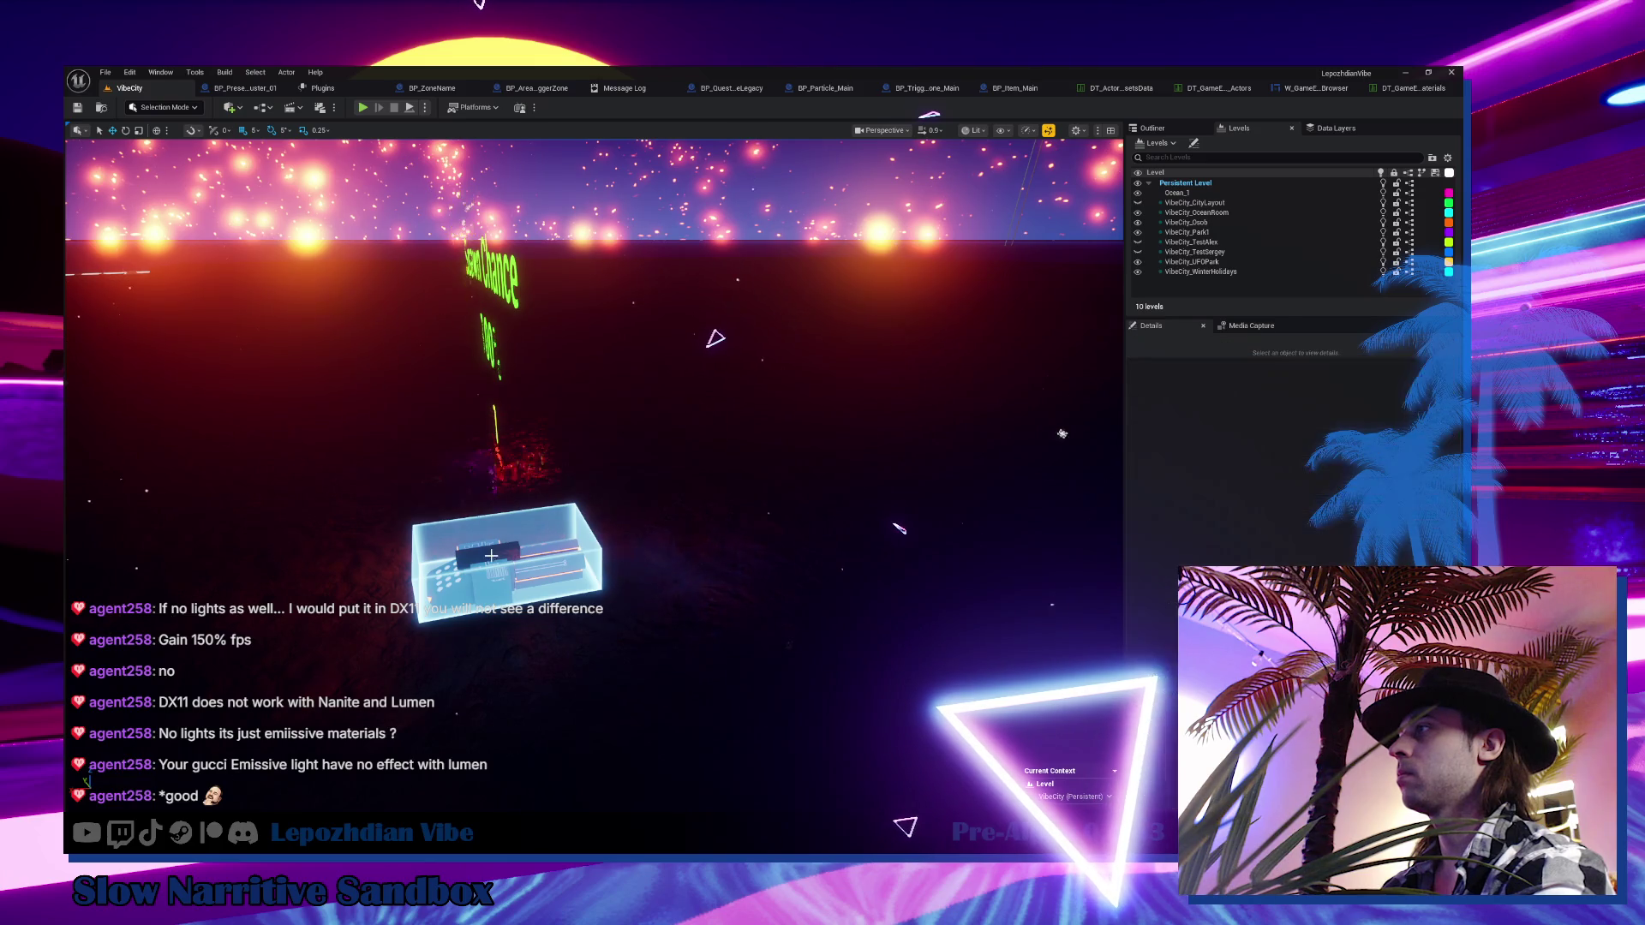
pyautogui.moveTo(488, 554); pyautogui.dragTo(574, 536)
pyautogui.moveTo(939, 529); pyautogui.dragTo(950, 529)
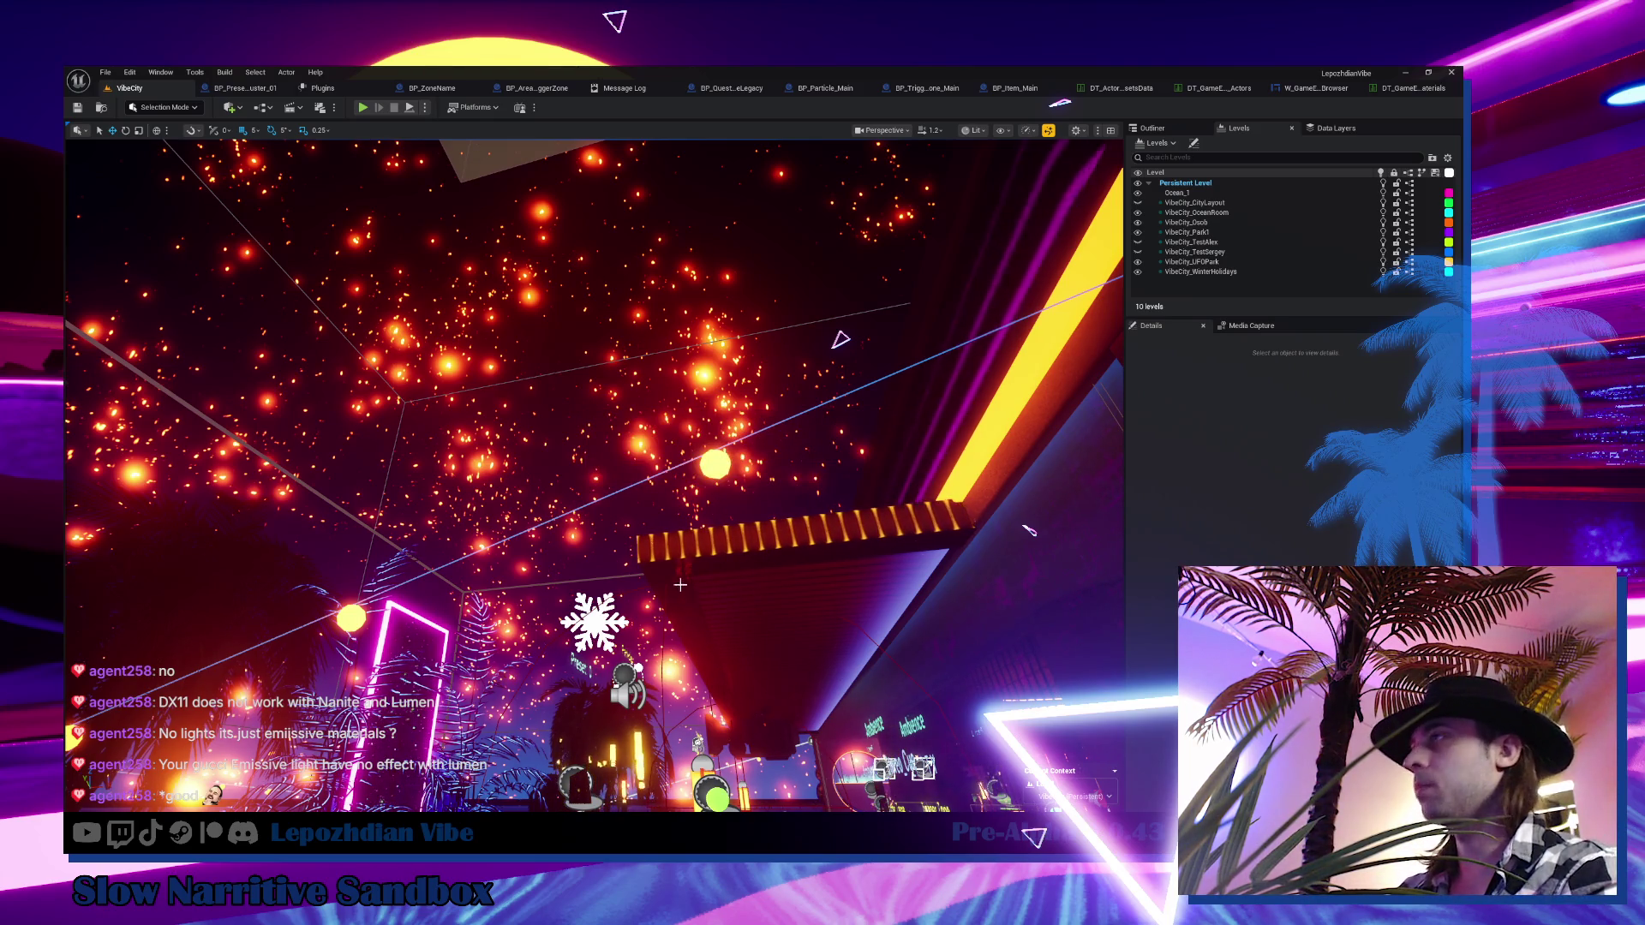
pyautogui.moveTo(871, 580); pyautogui.dragTo(849, 651)
pyautogui.moveTo(649, 557); pyautogui.dragTo(648, 563)
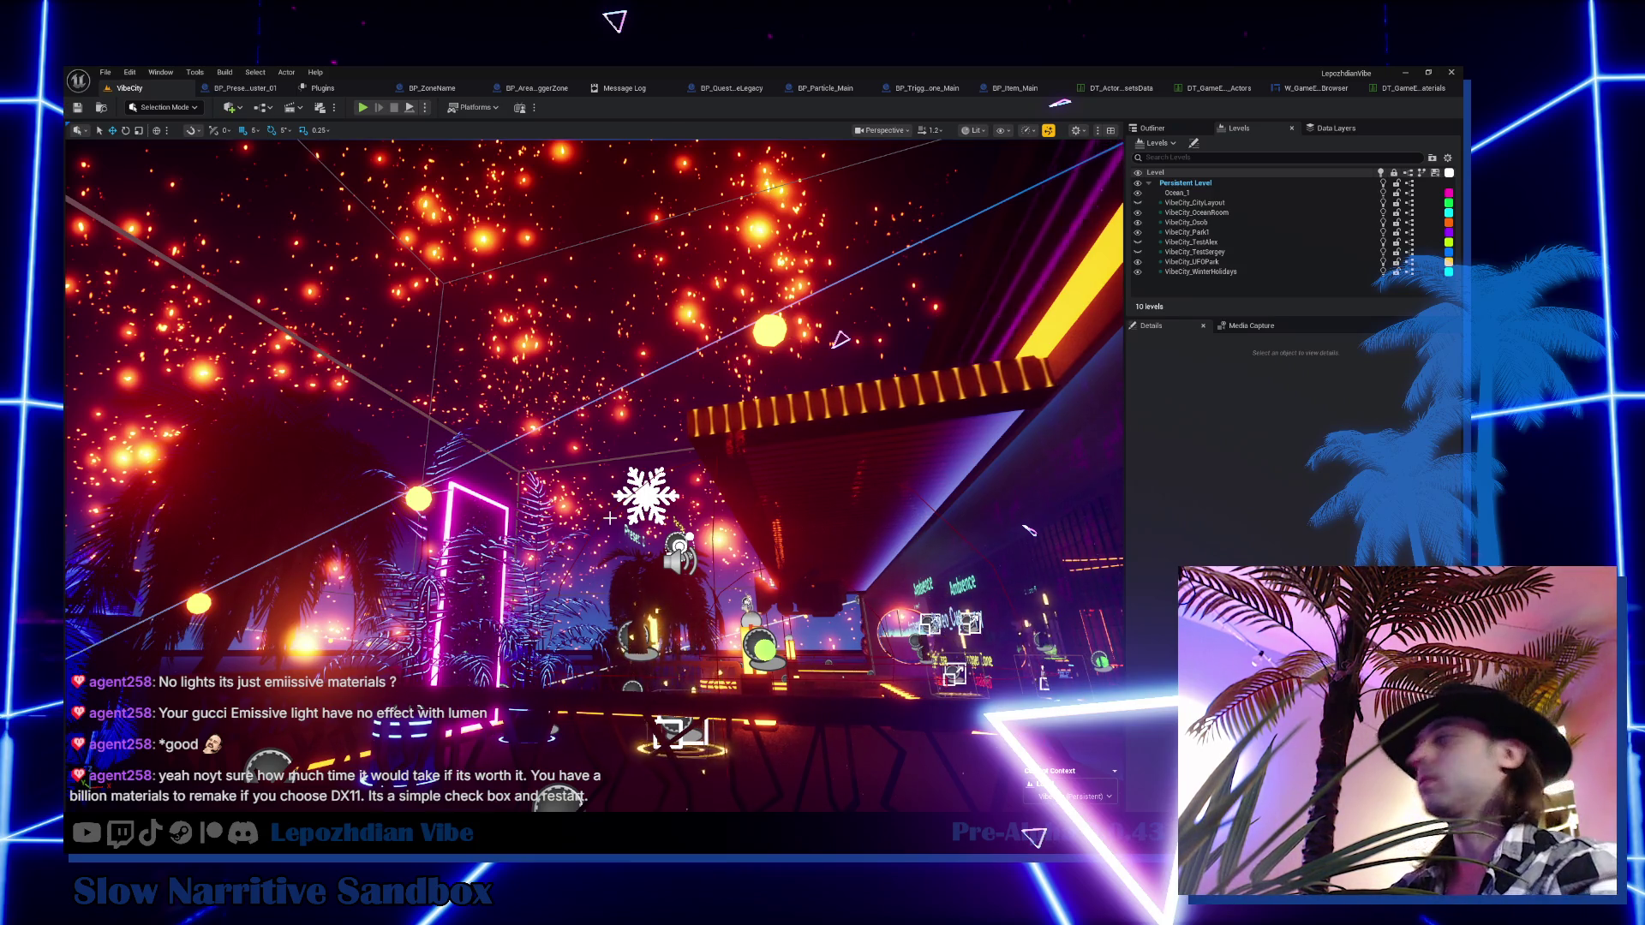
pyautogui.moveTo(609, 518); pyautogui.dragTo(1113, 405)
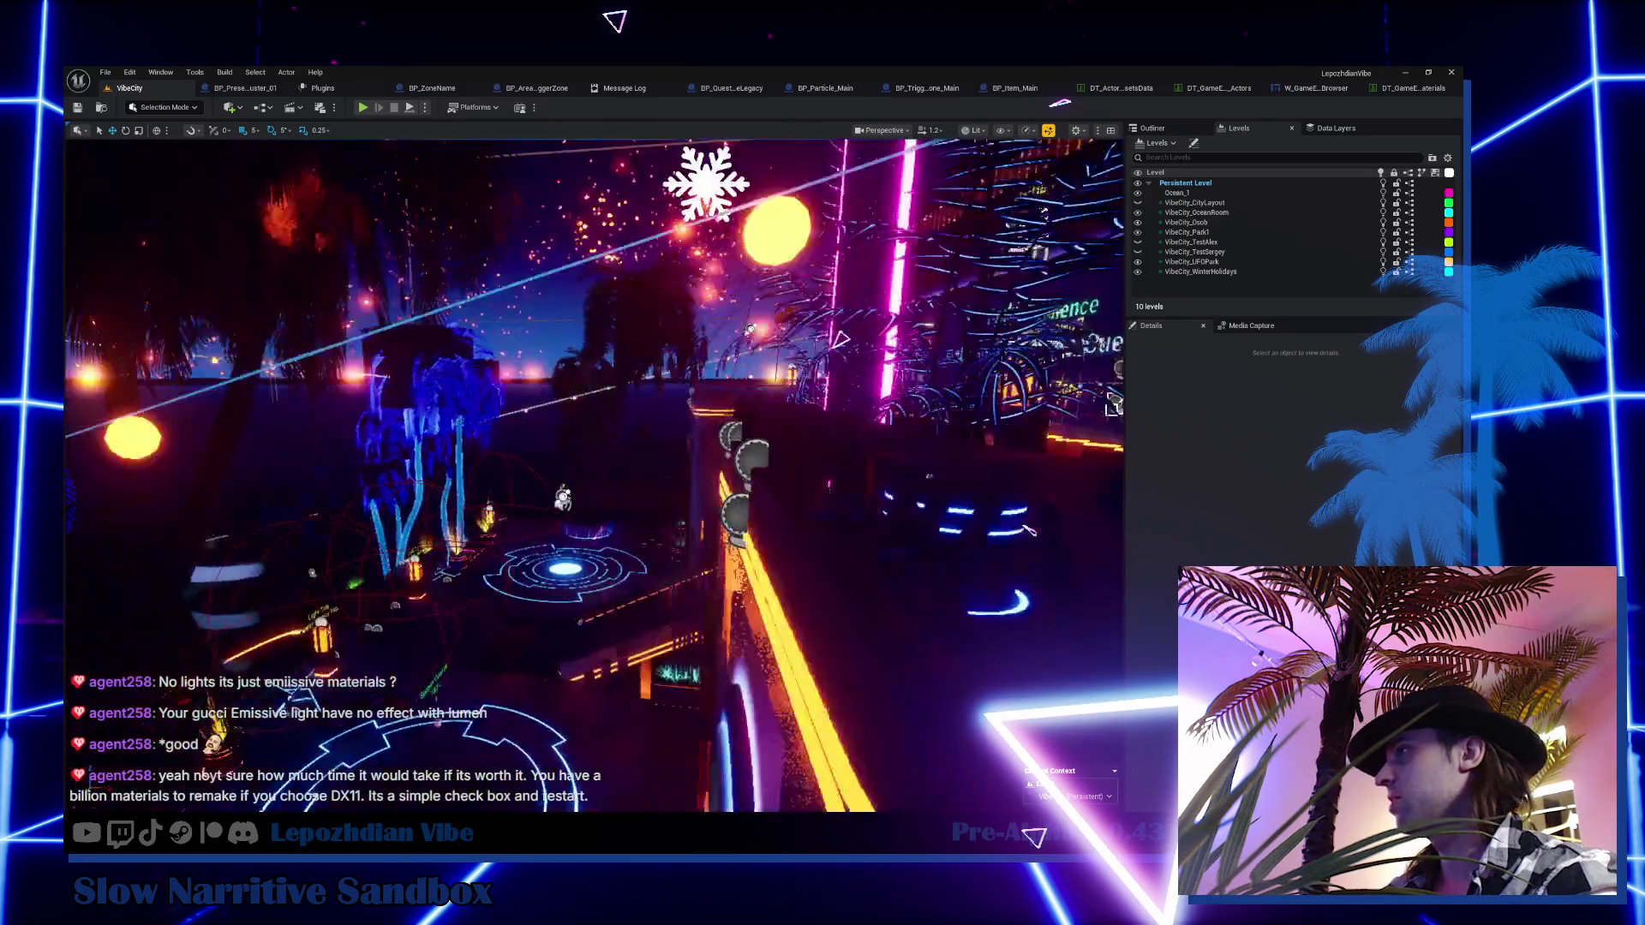
pyautogui.moveTo(1028, 530); pyautogui.dragTo(1028, 529)
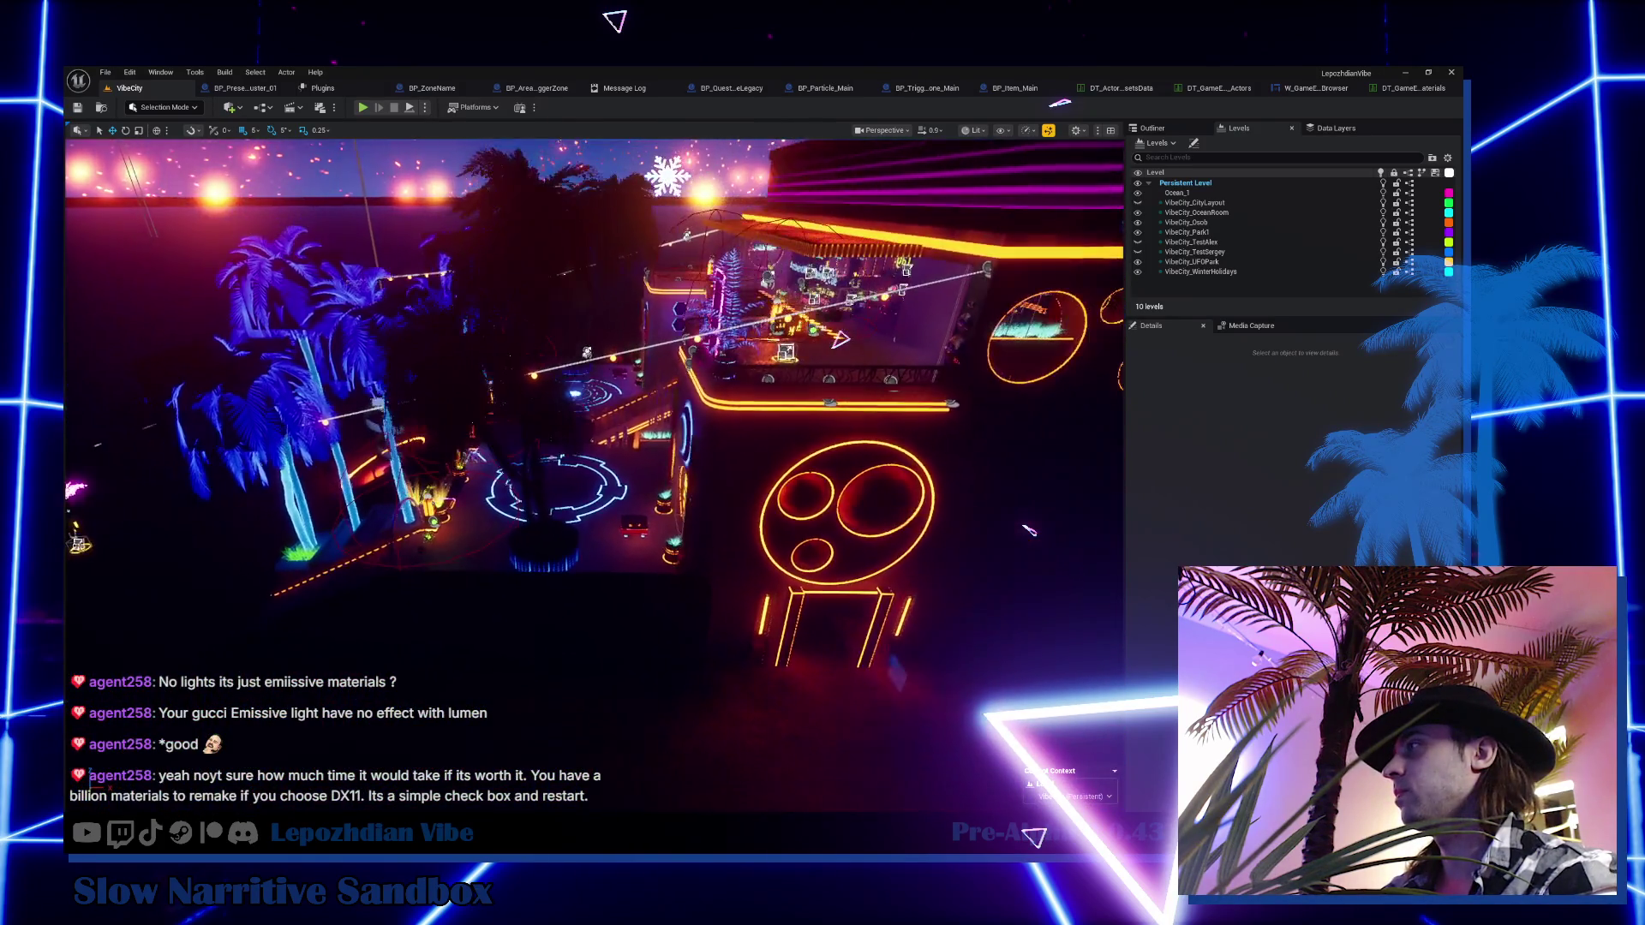
pyautogui.scroll(3, 1028, 530)
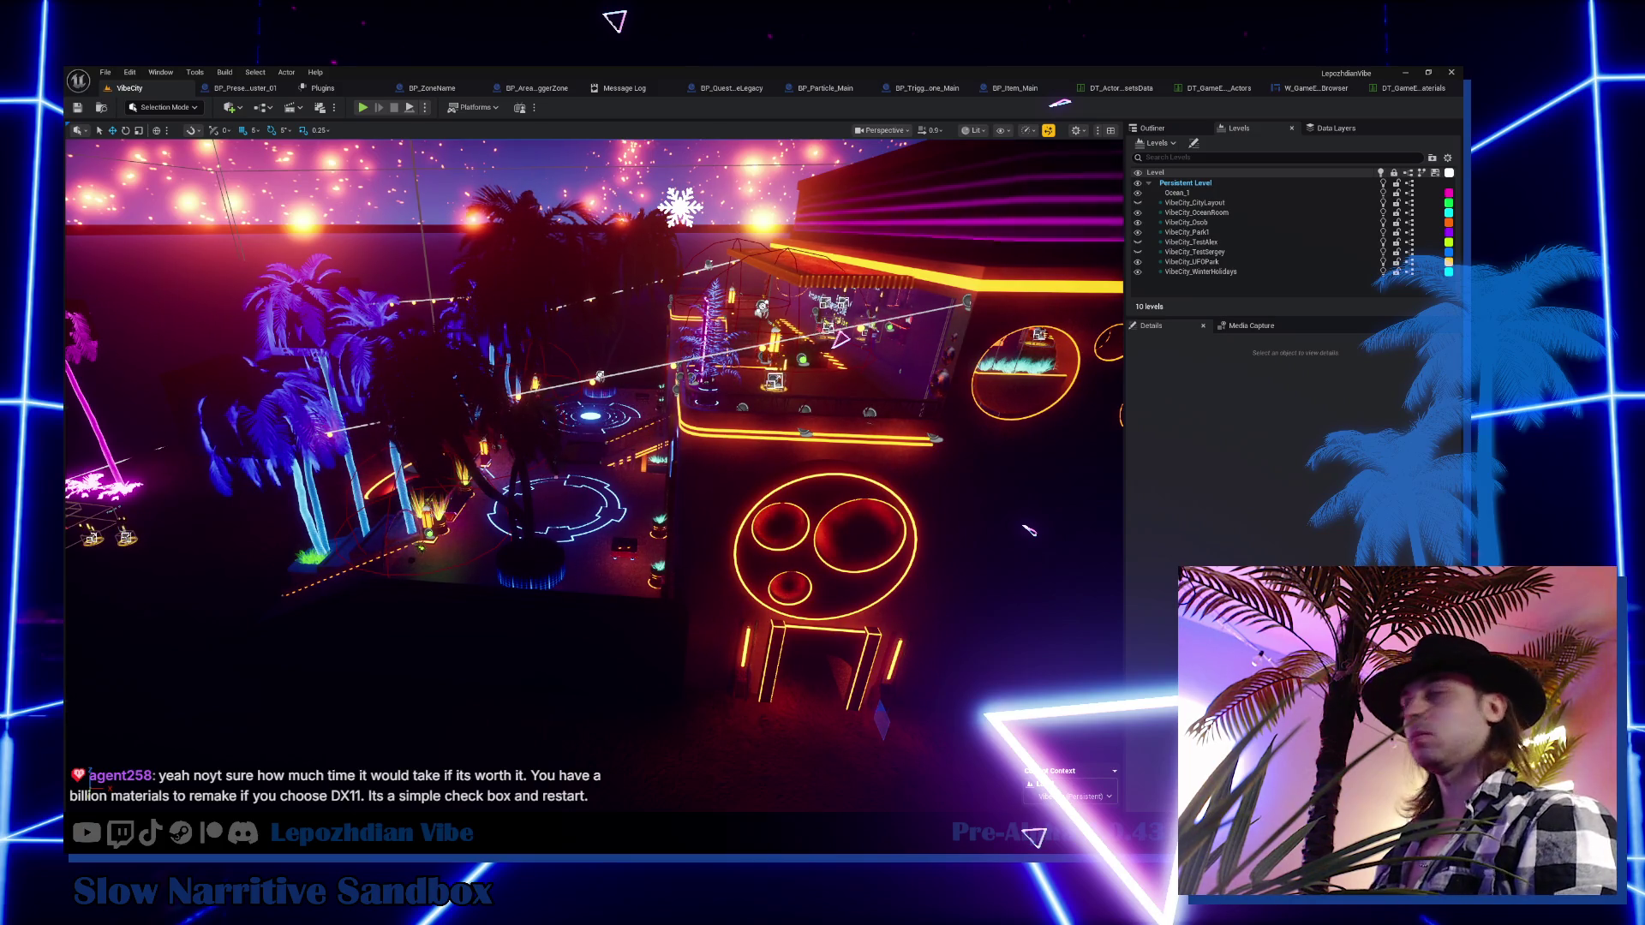
pyautogui.moveTo(841, 340); pyautogui.dragTo(841, 339)
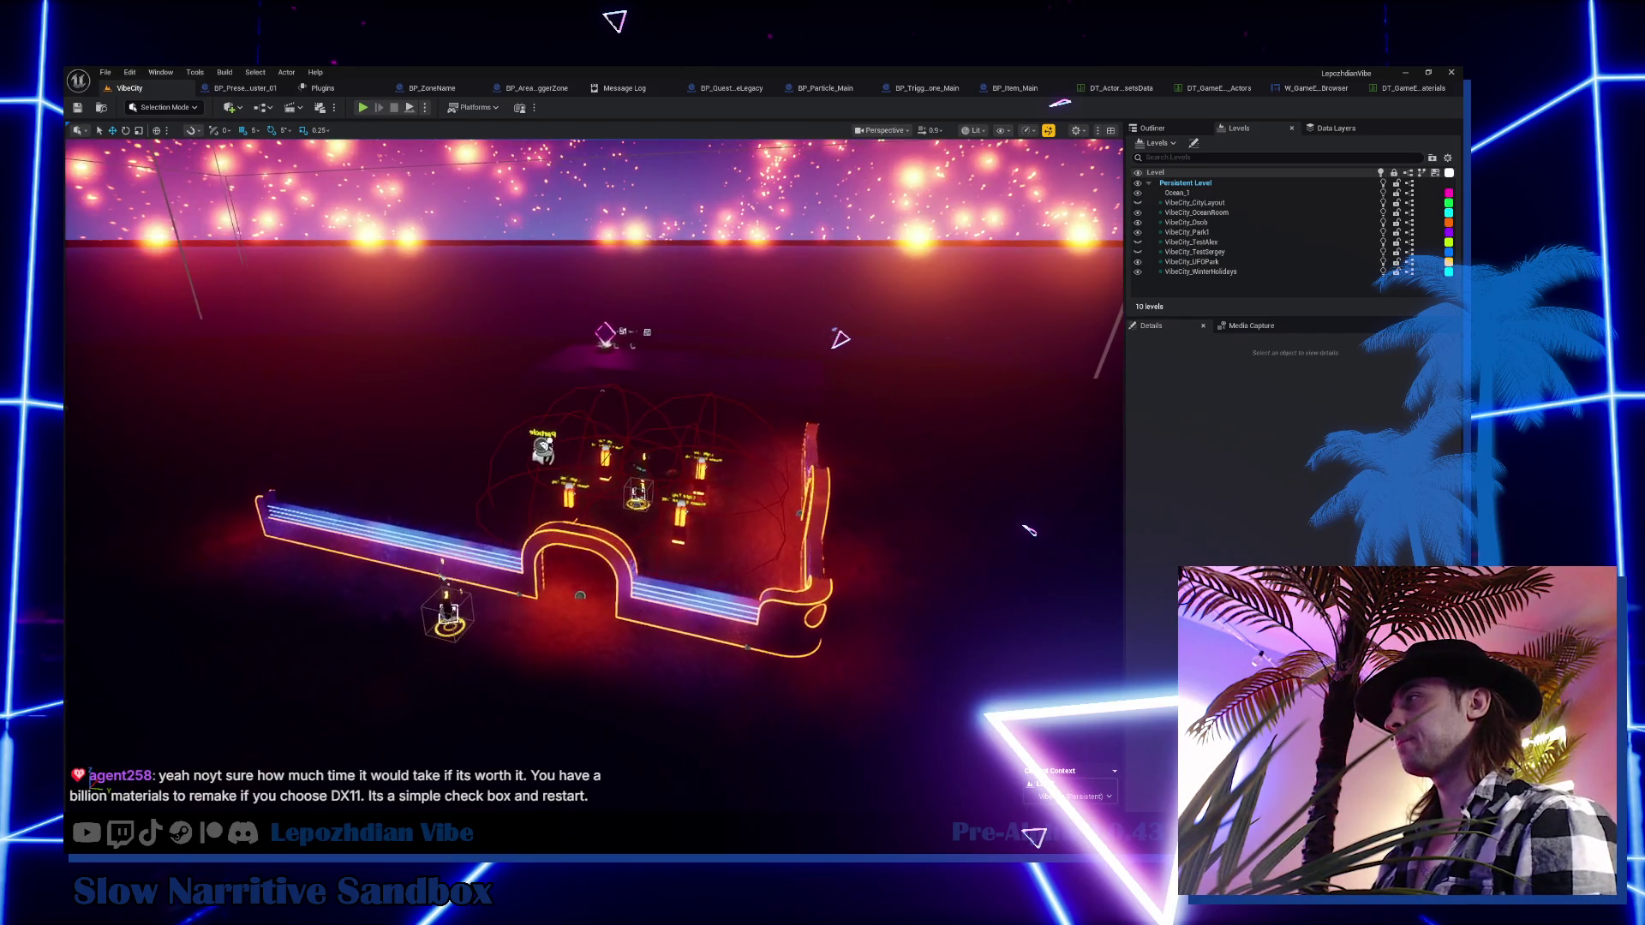
# Fly the camera in close to the neon arch plaza and its light posts
pyautogui.moveTo(759, 614); pyautogui.dragTo(759, 614)
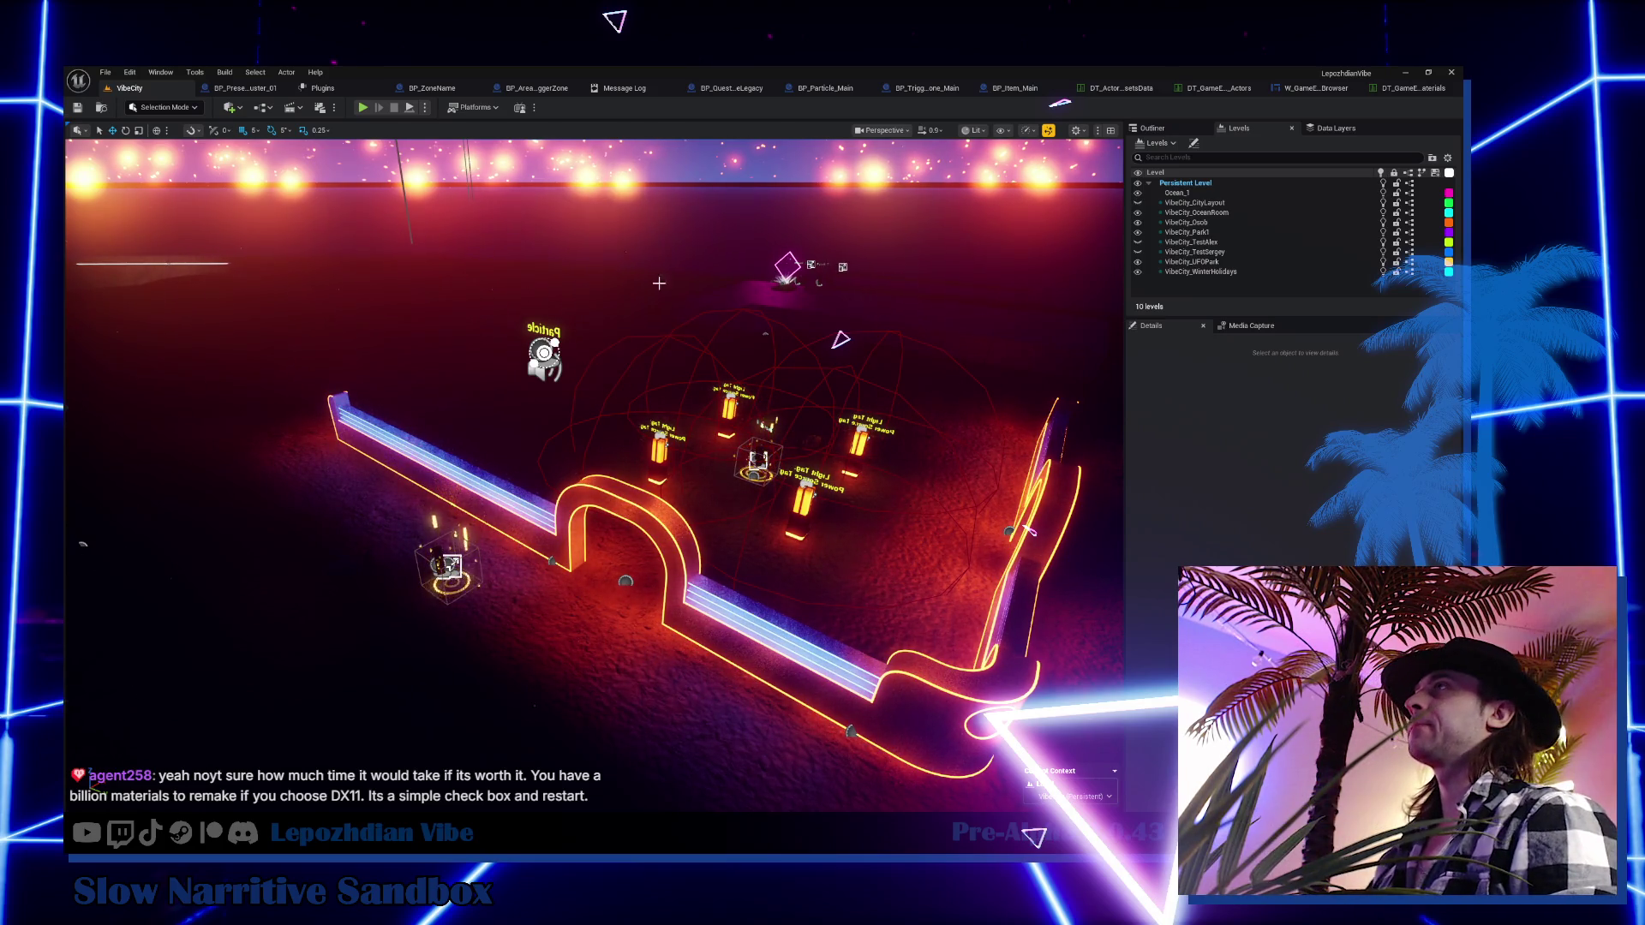
# Close all tabs except VibeCity, select BP_AreaProgress_4_1's NS_Interest_Point component, and open the Content Drawer
pyautogui.rightClick(133, 89)
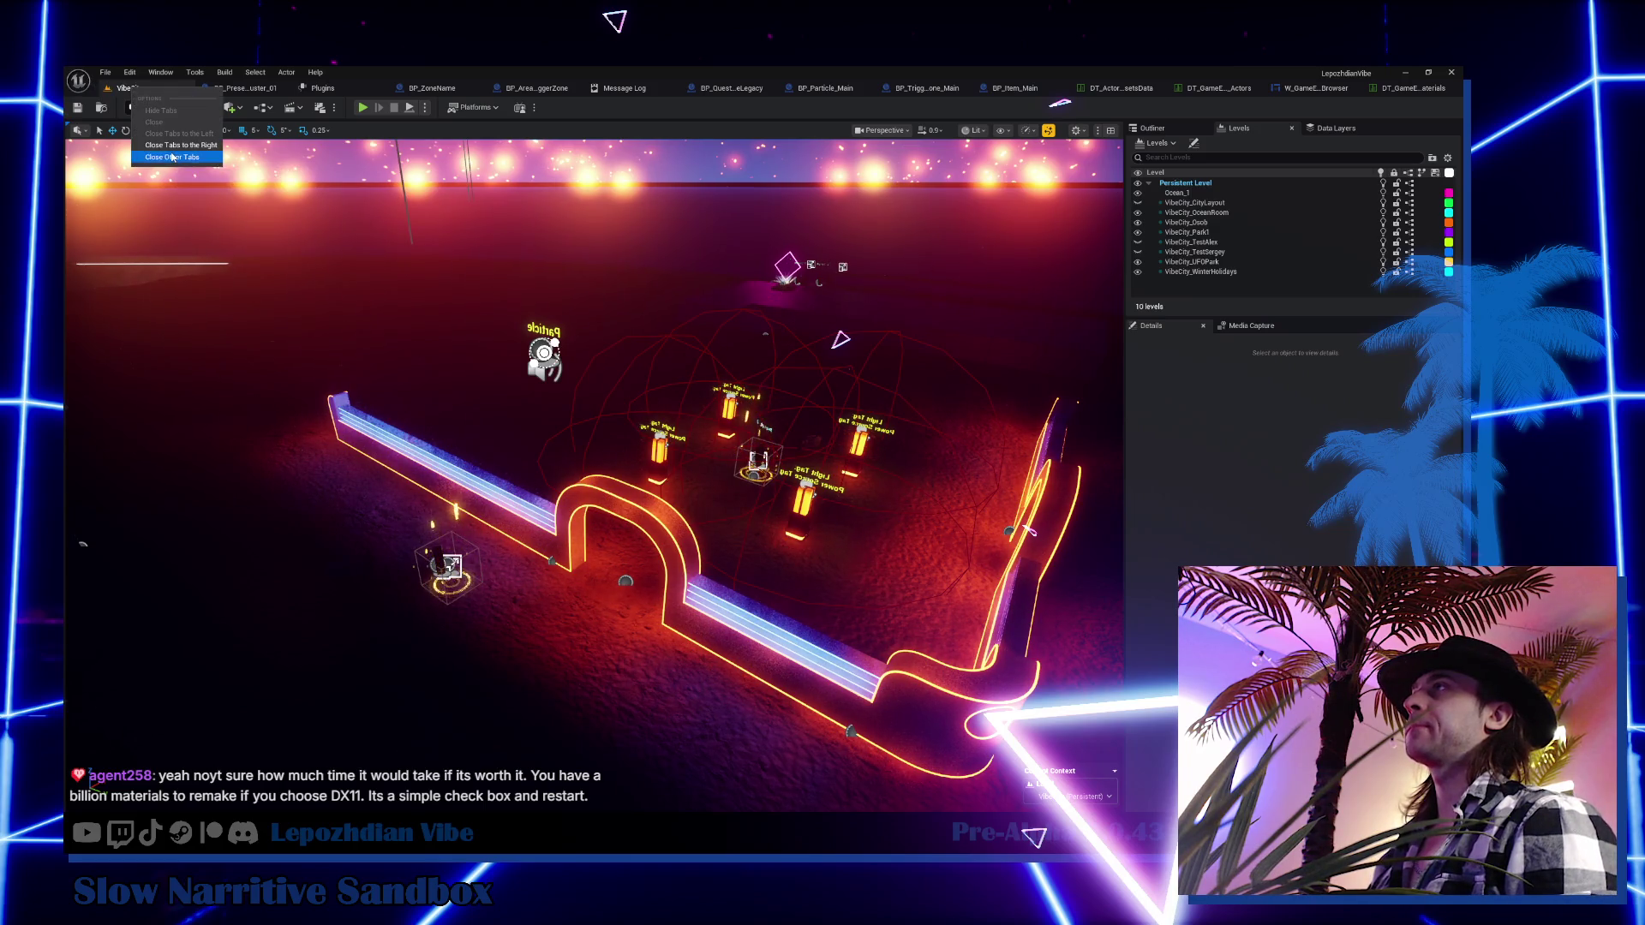
pyautogui.click(267, 239)
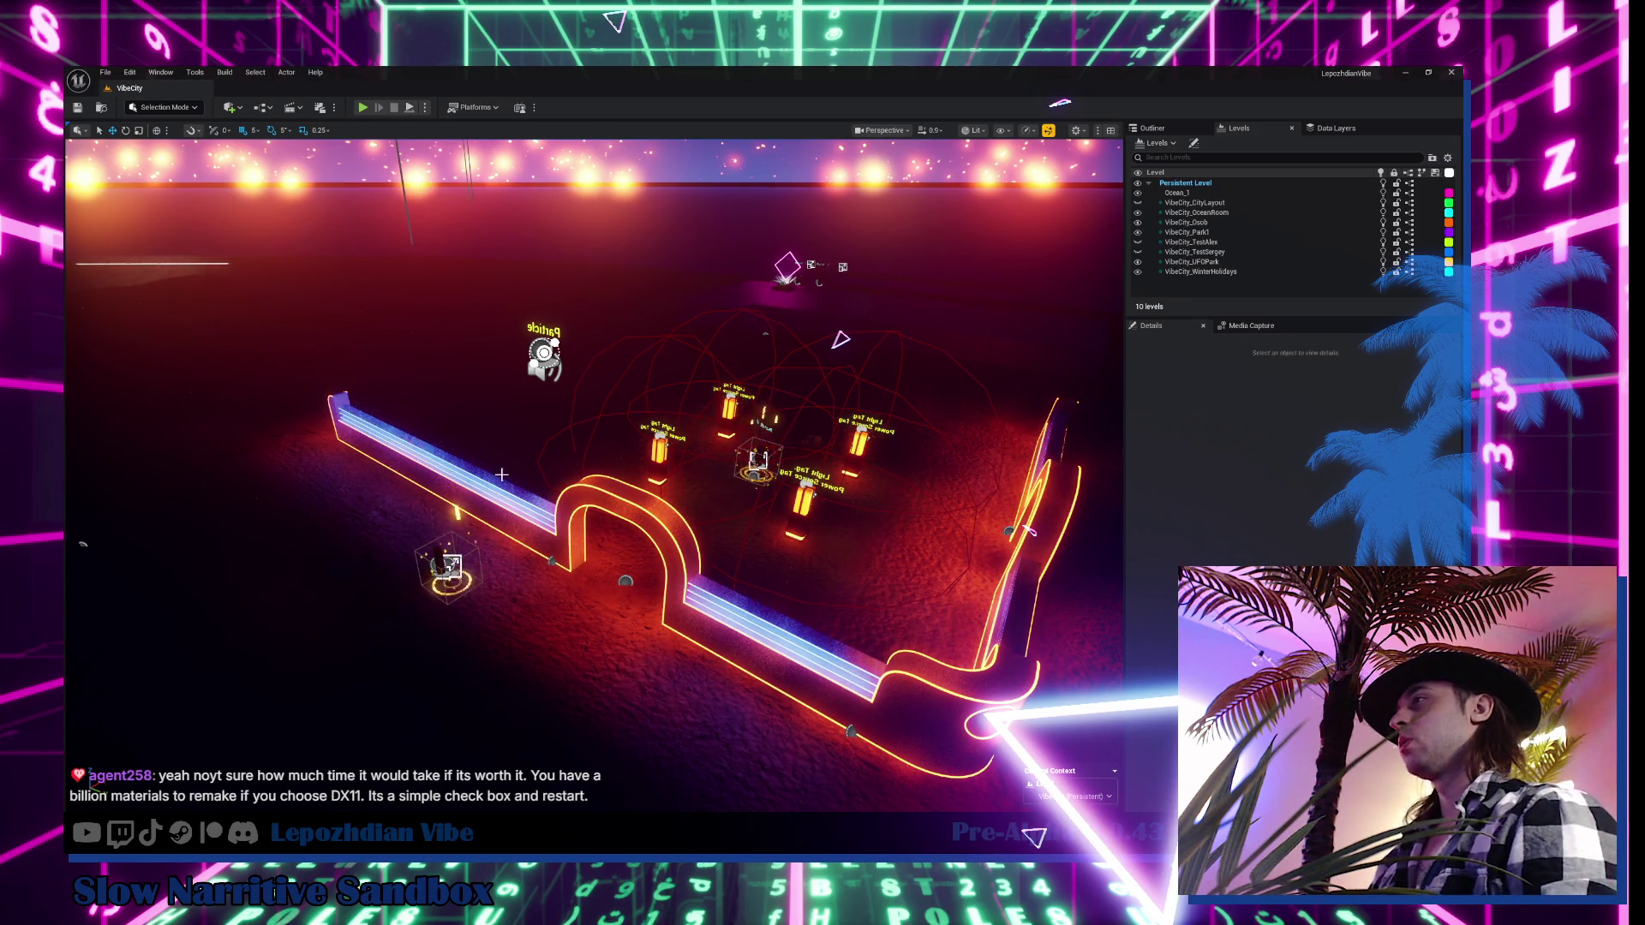
pyautogui.click(449, 568)
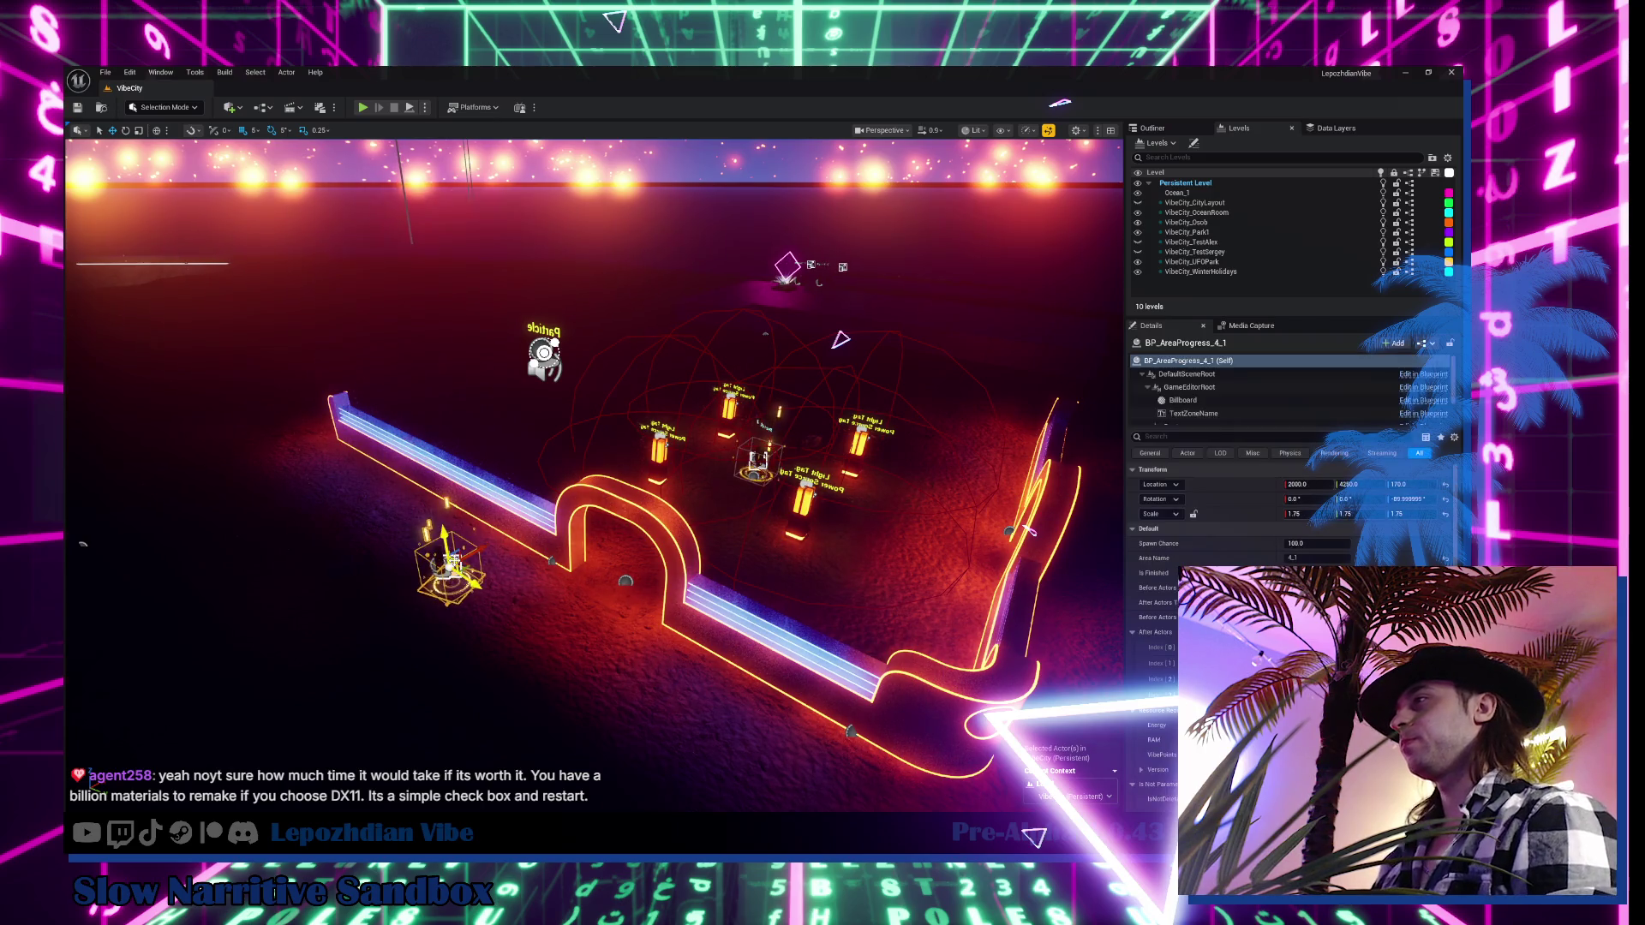
pyautogui.scroll(-2, 1231, 415)
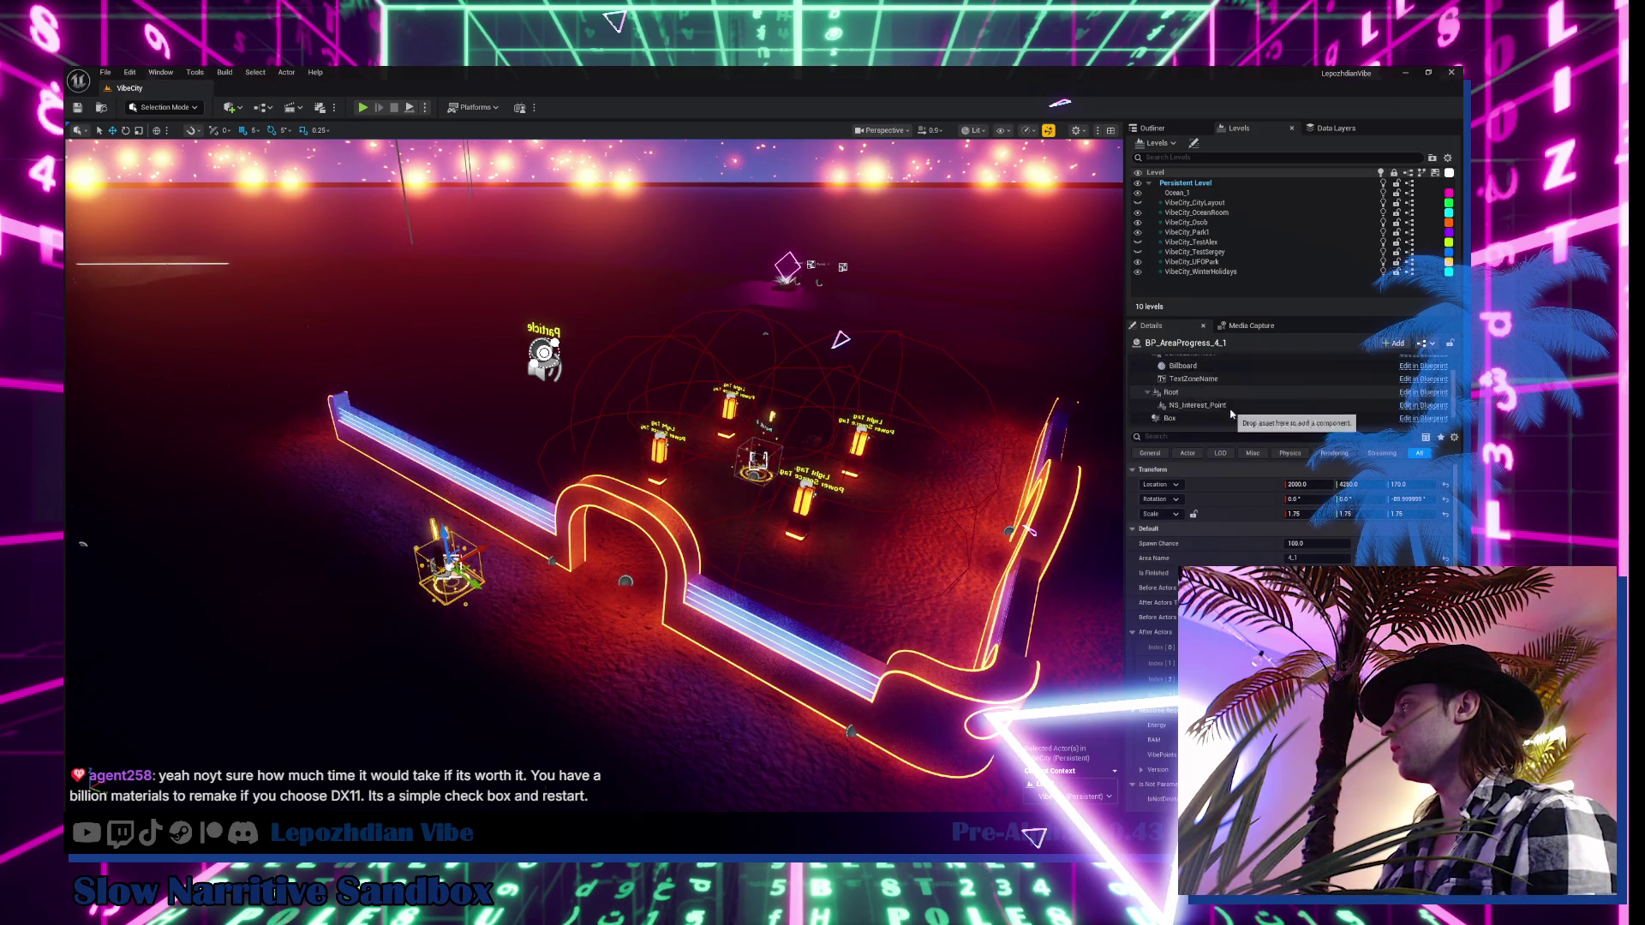
pyautogui.click(1197, 392)
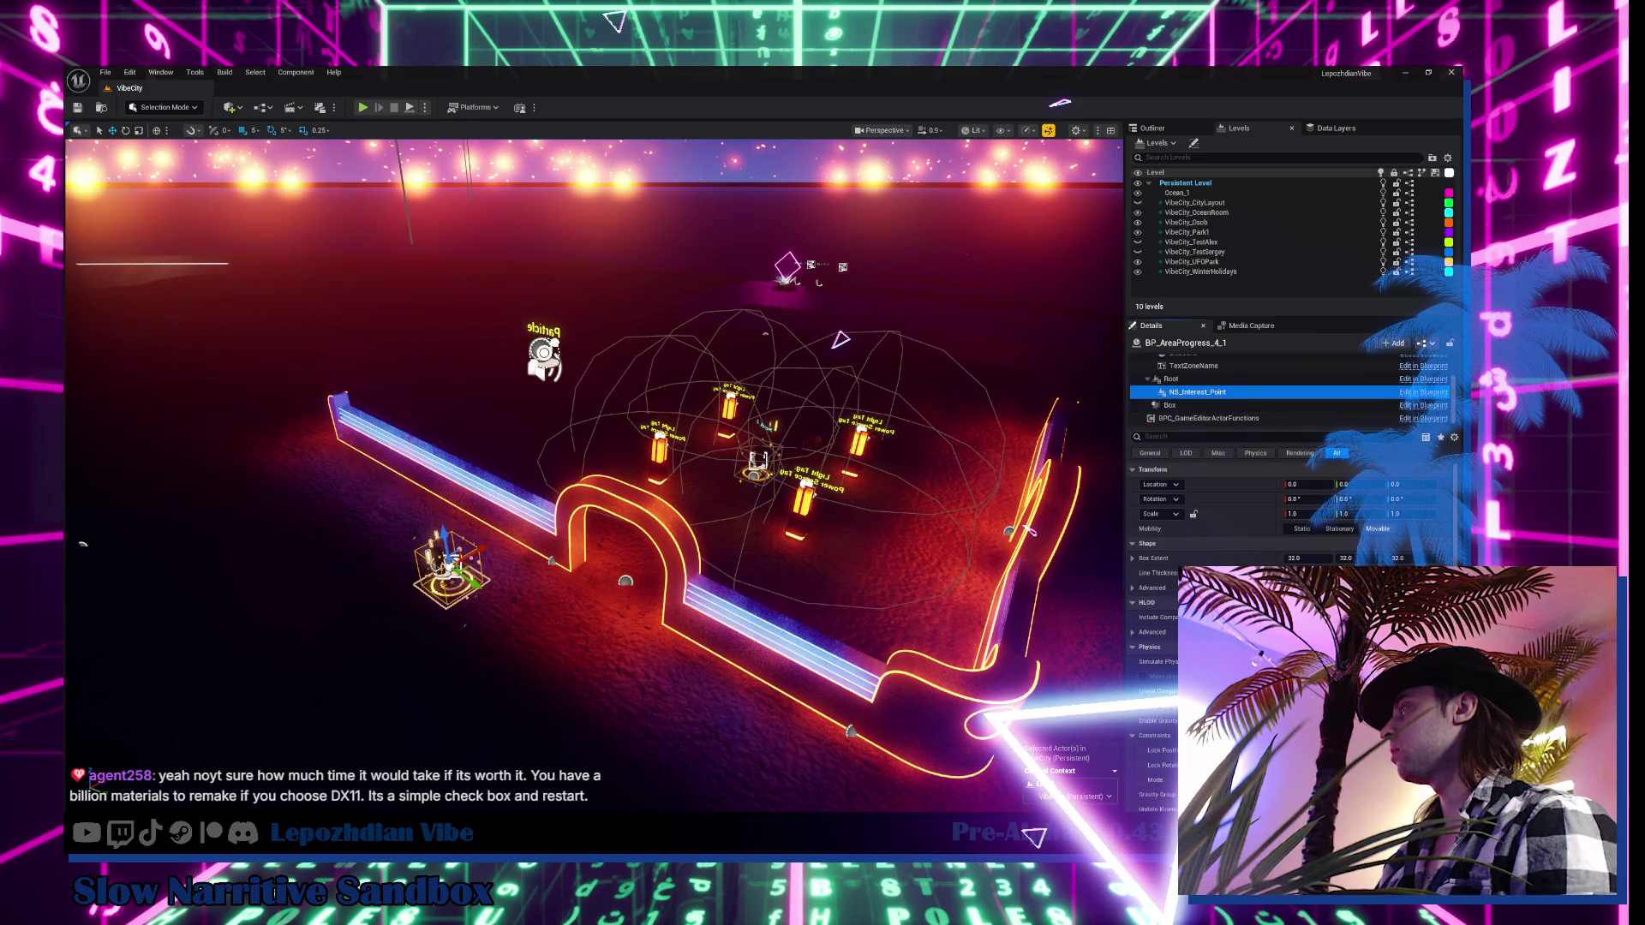
pyautogui.hotkey('ctrl', 'space')
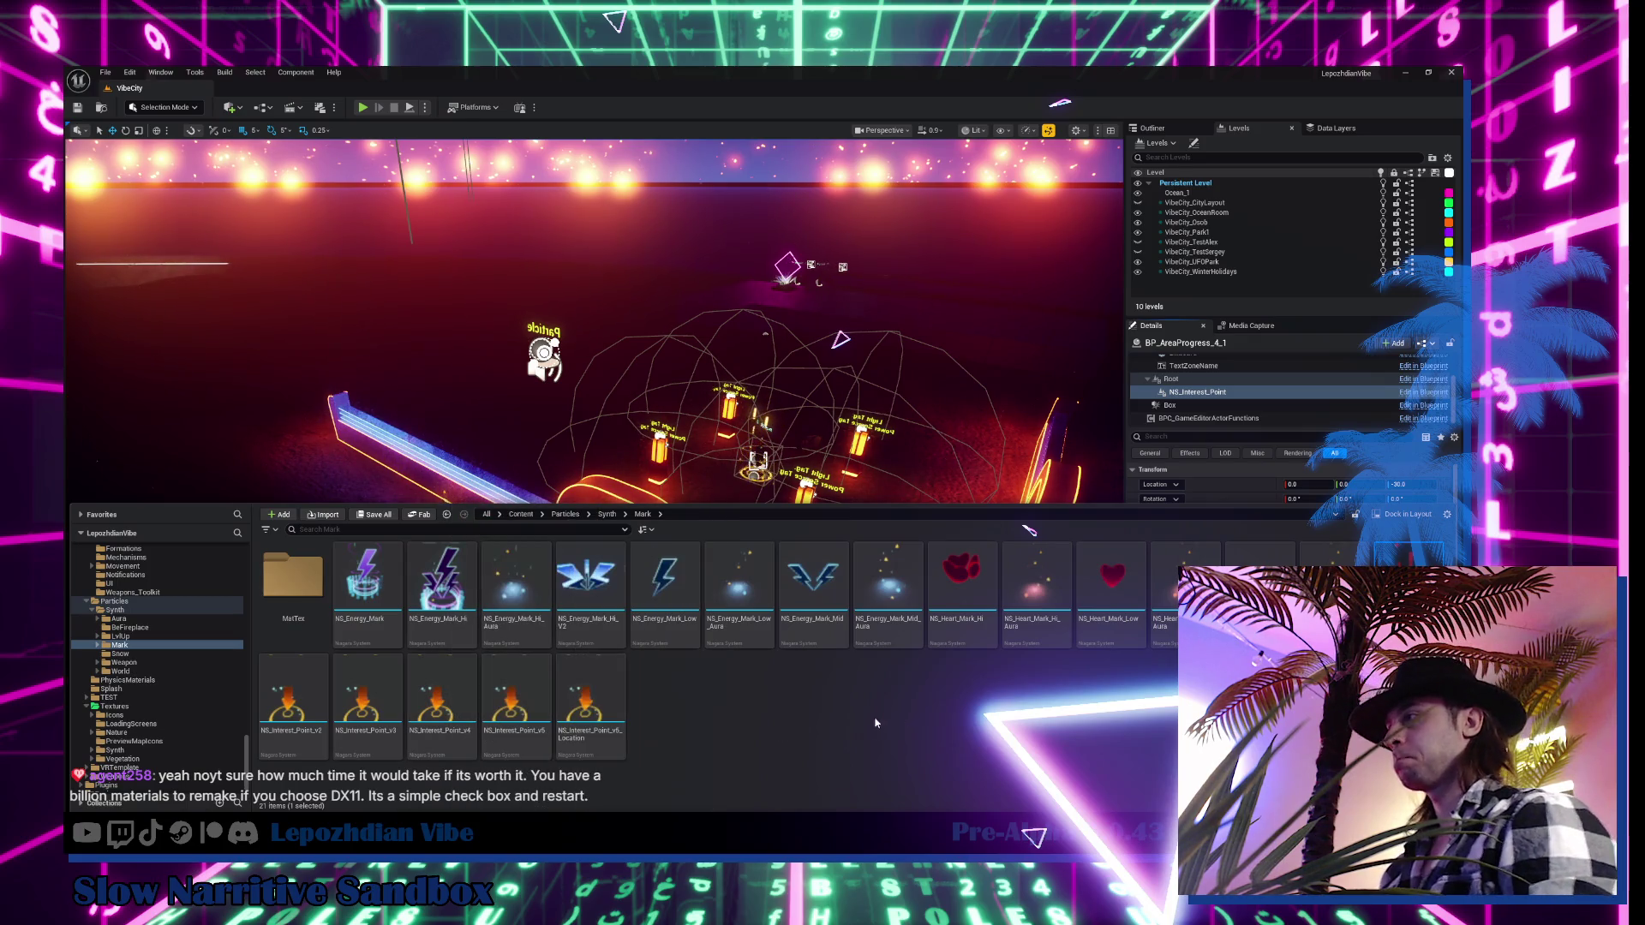
# Place NS_Interest_Point_v2 from the Content Drawer into the level near the neon arch
pyautogui.rightClick(591, 711)
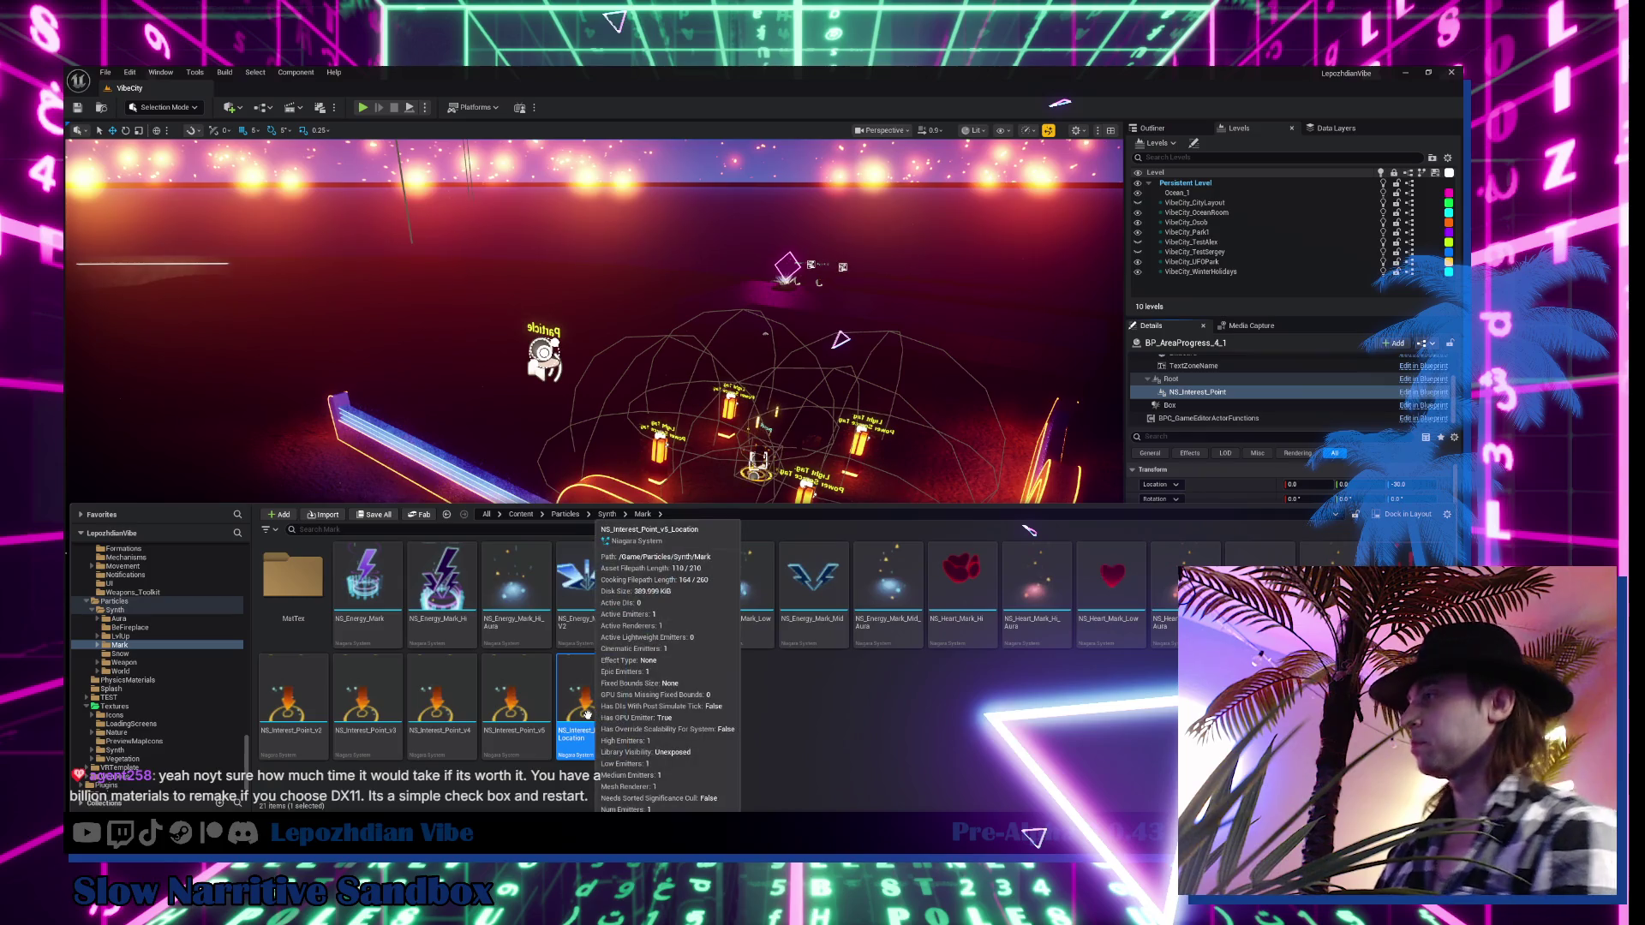
pyautogui.click(1226, 722)
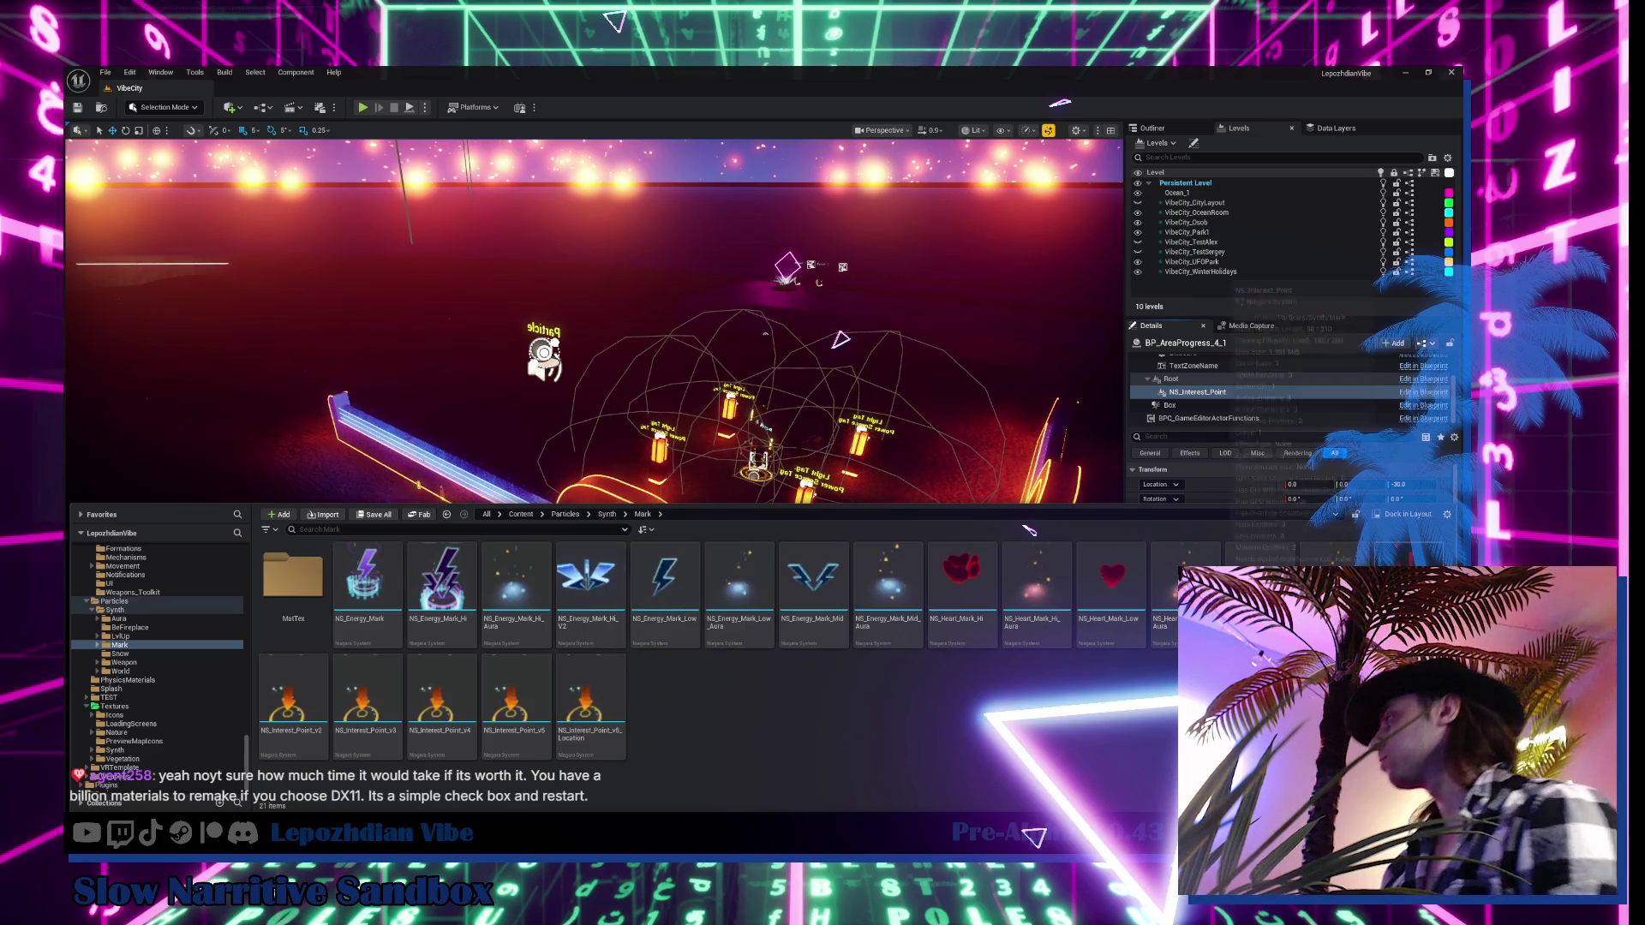
pyautogui.click(1259, 600)
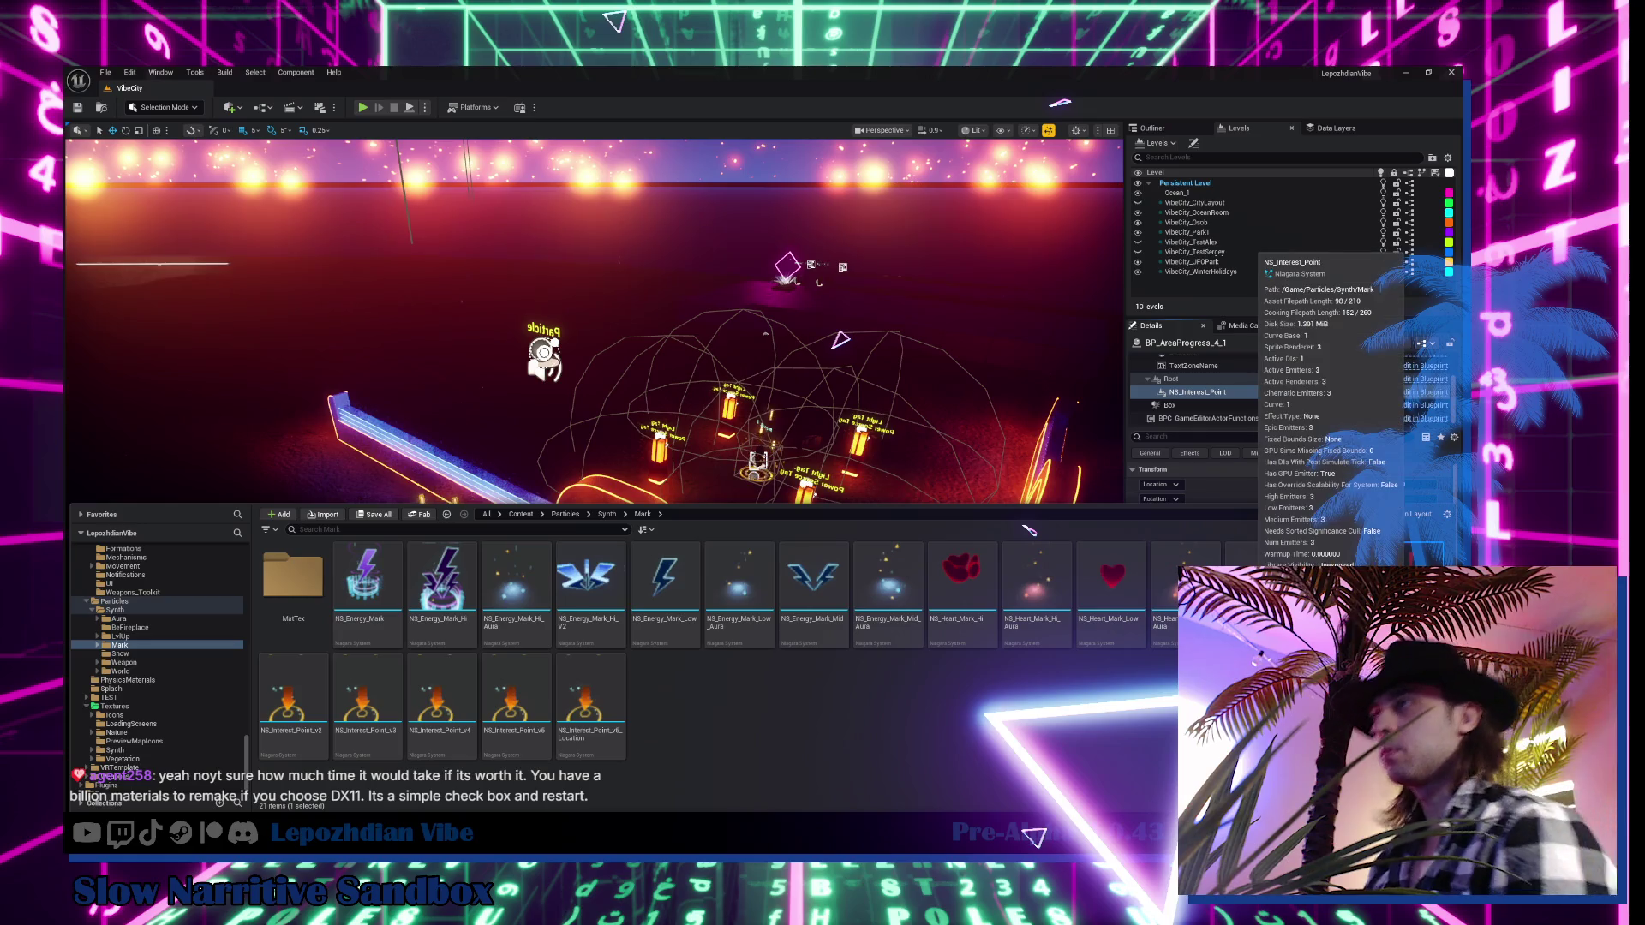
pyautogui.rightClick(1308, 600)
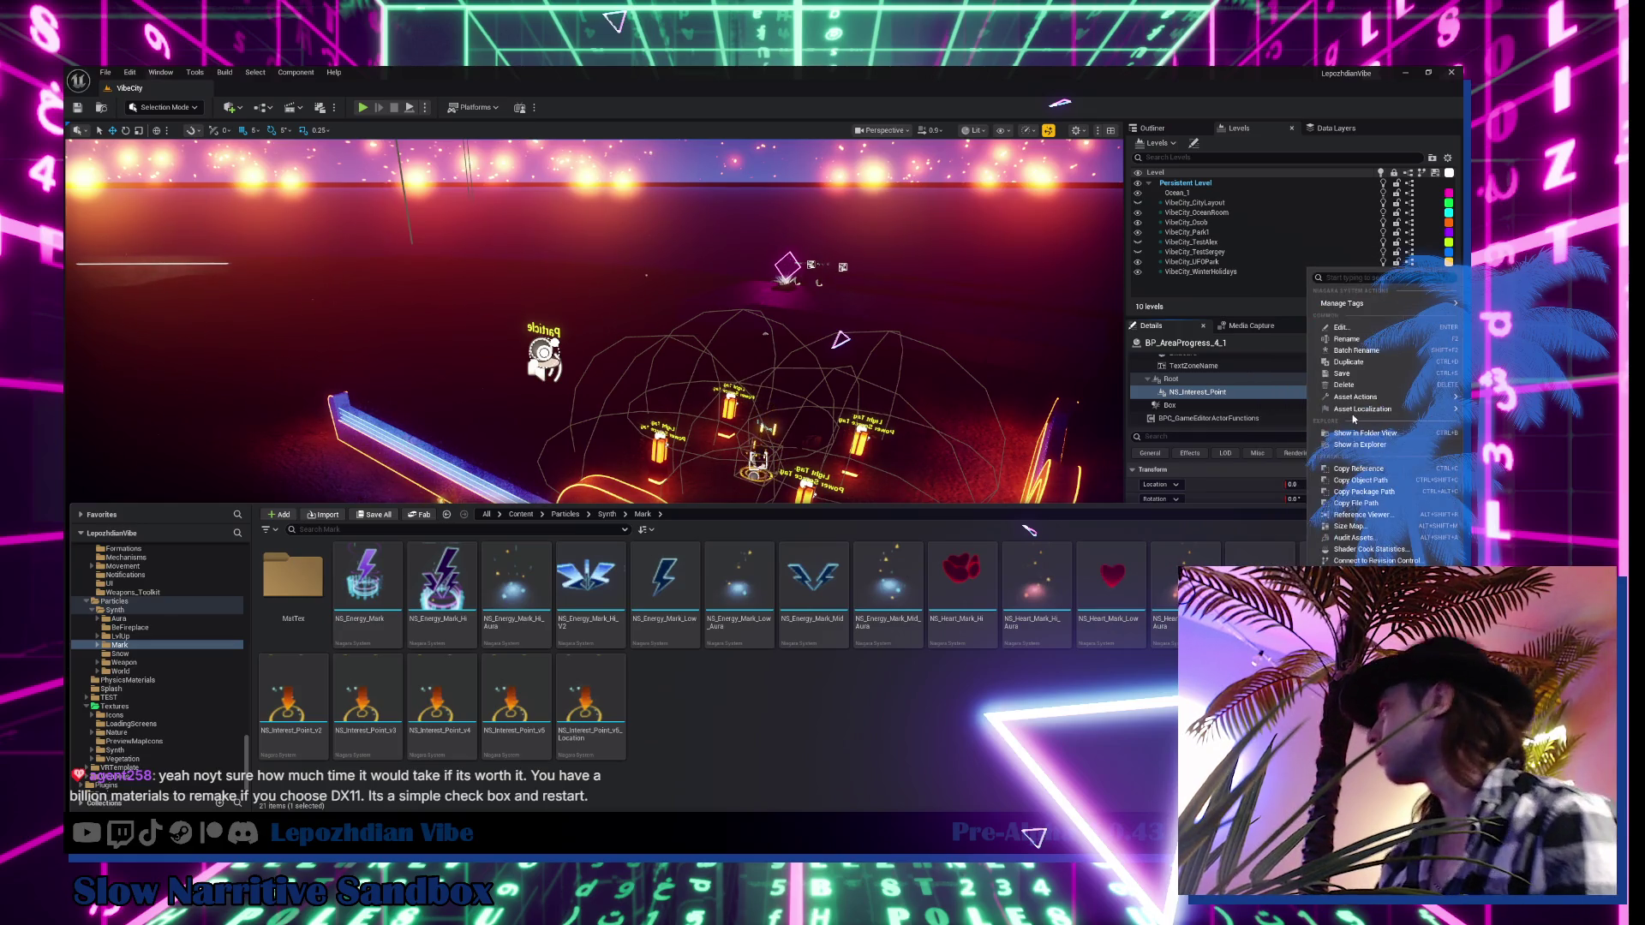
pyautogui.click(919, 777)
pyautogui.click(293, 703)
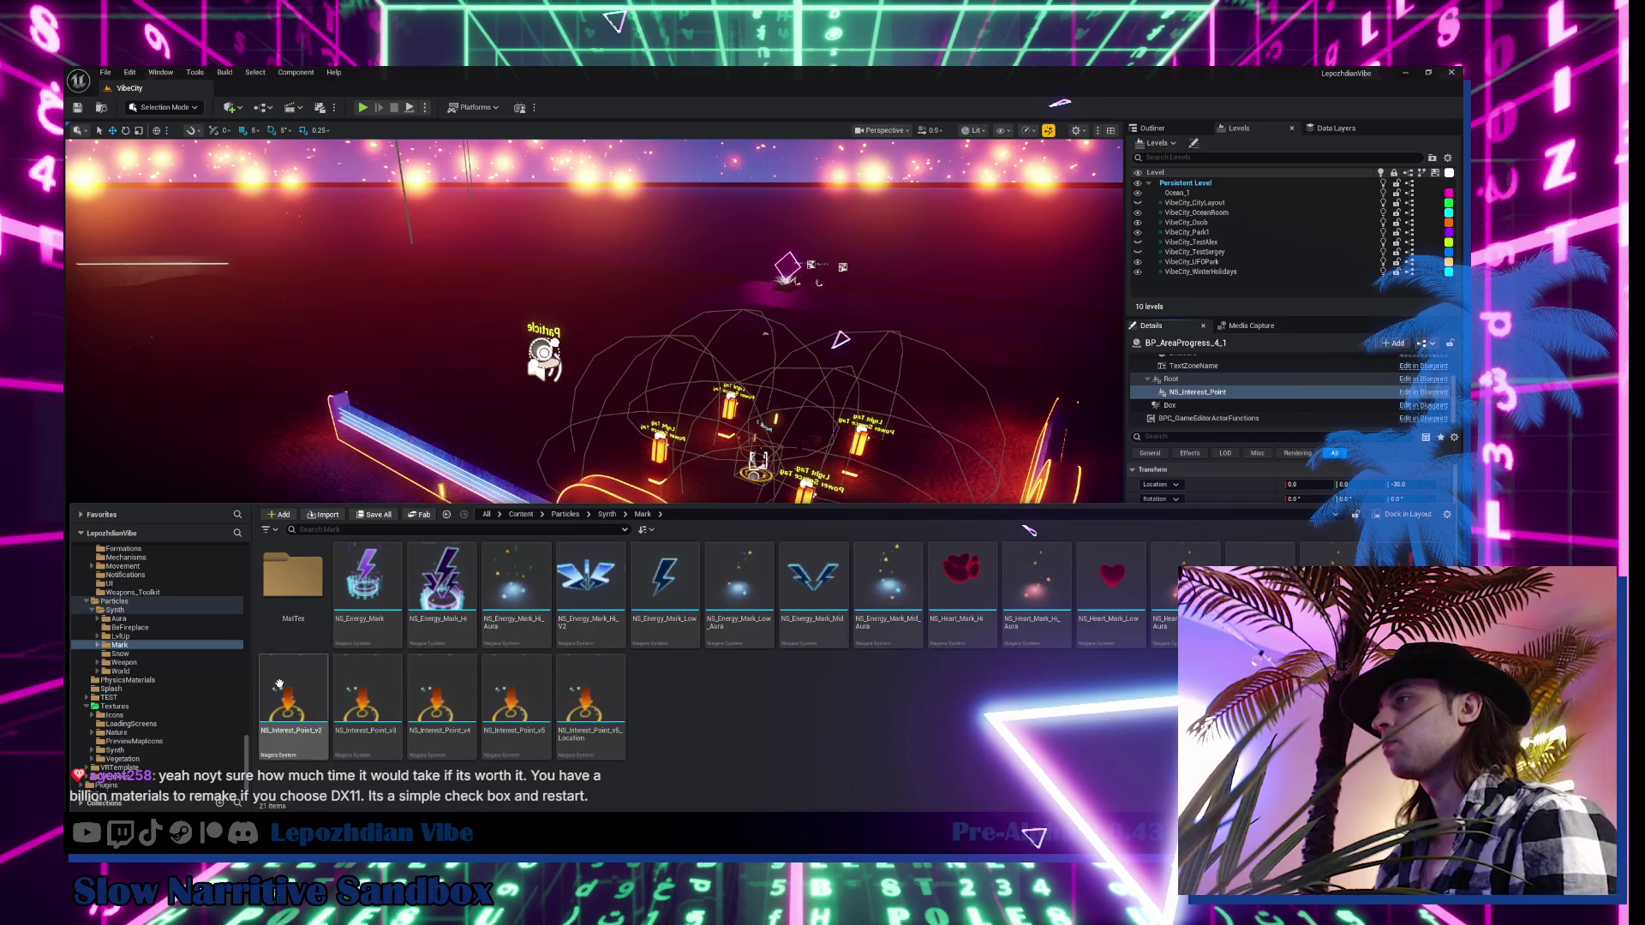
pyautogui.moveTo(381, 496)
pyautogui.mouseDown()
pyautogui.moveTo(394, 634)
pyautogui.moveTo(446, 572)
pyautogui.mouseUp()
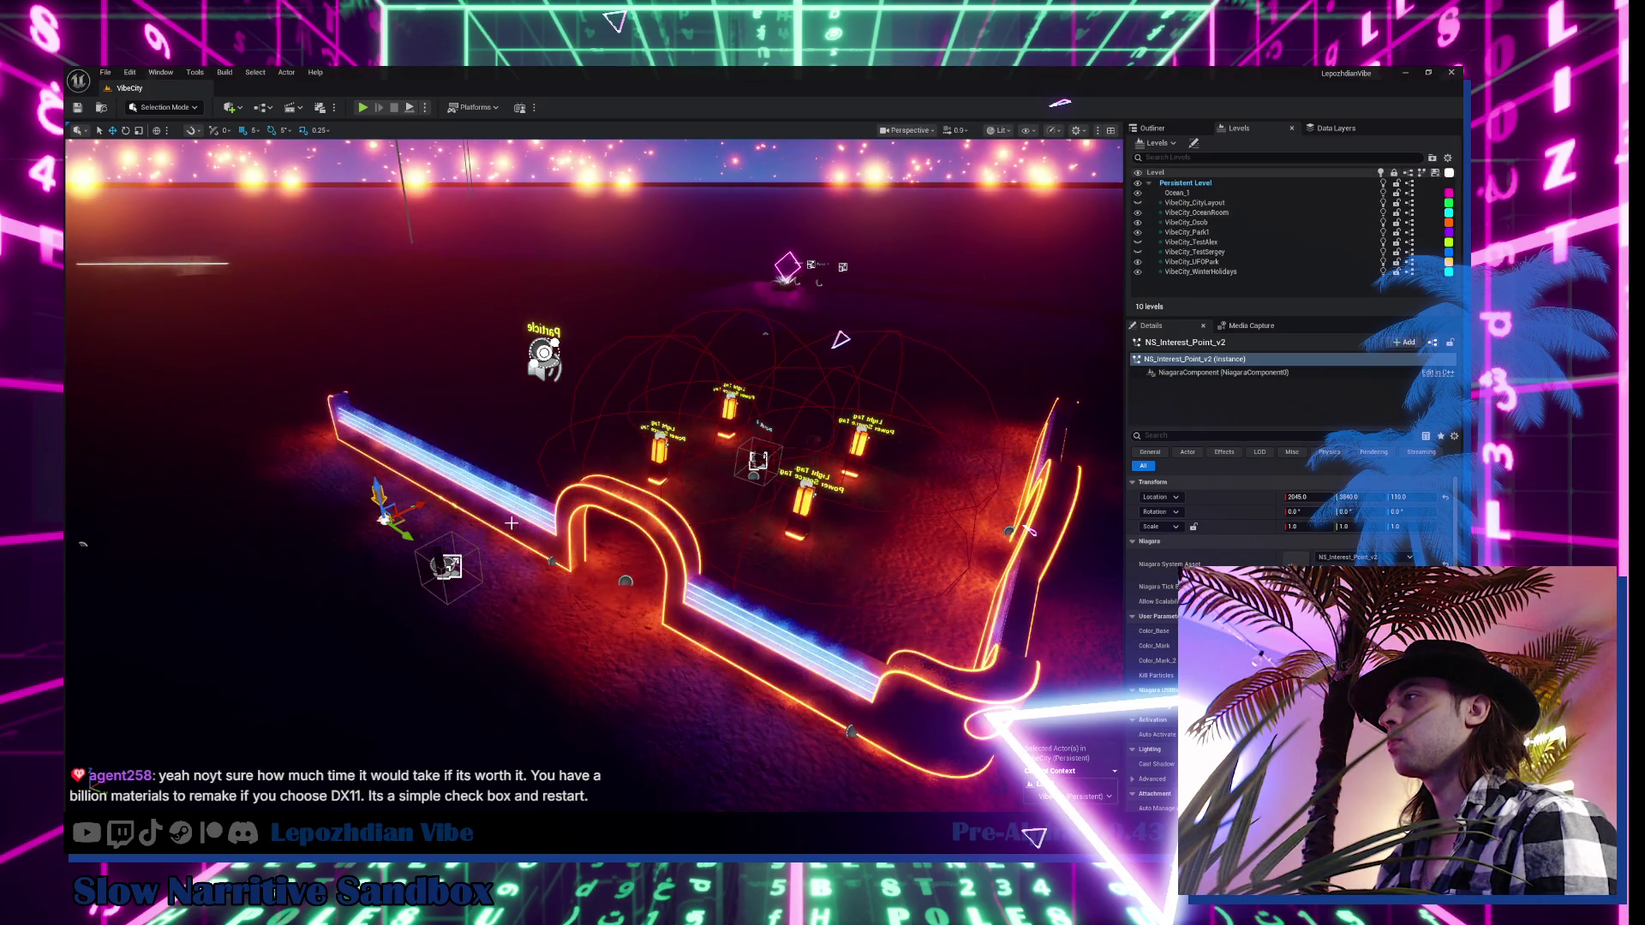
# Focus the view on the placed NS_Interest_Point_v2 actor, then delete it
pyautogui.press('f')
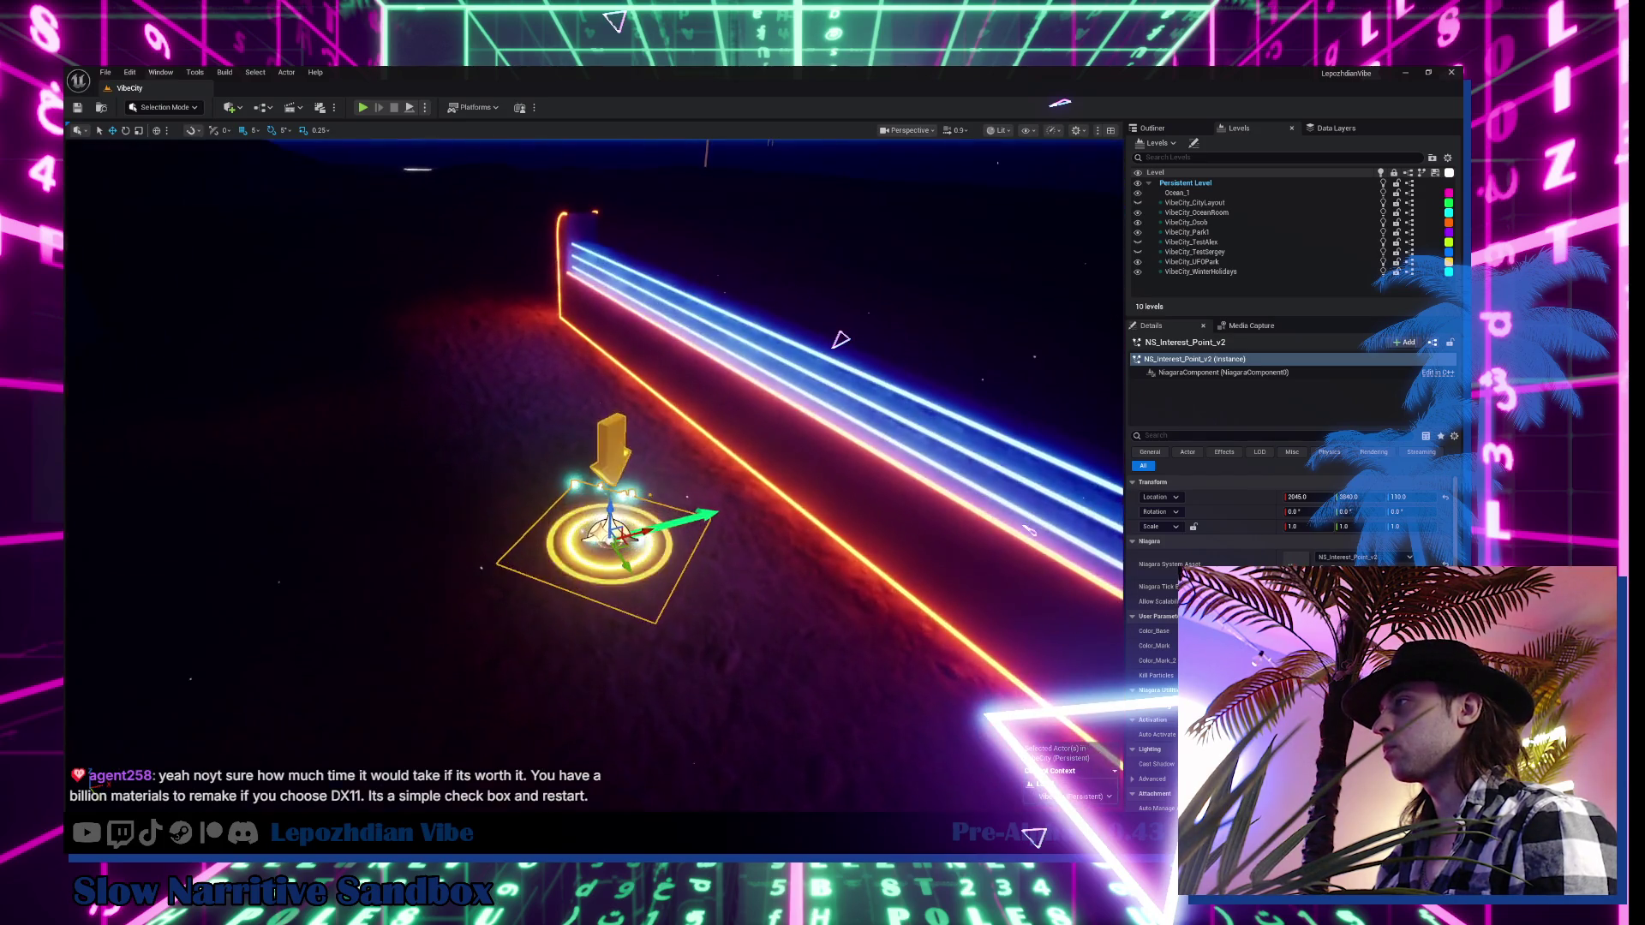
pyautogui.press('Delete')
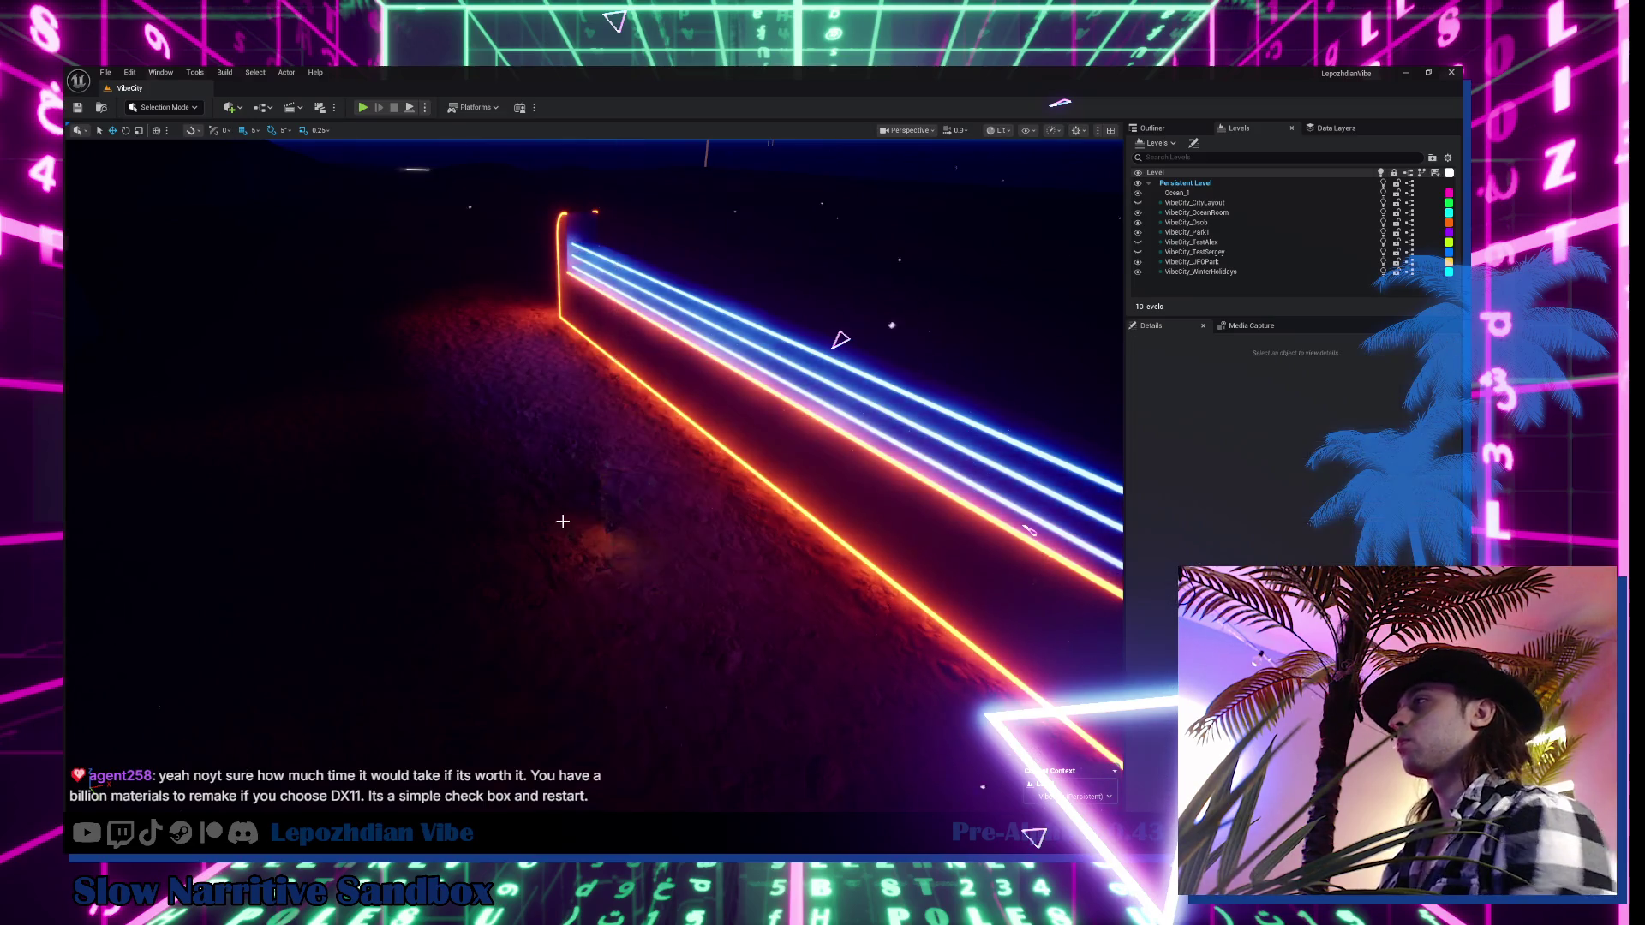
pyautogui.hotkey('ctrl', 'space')
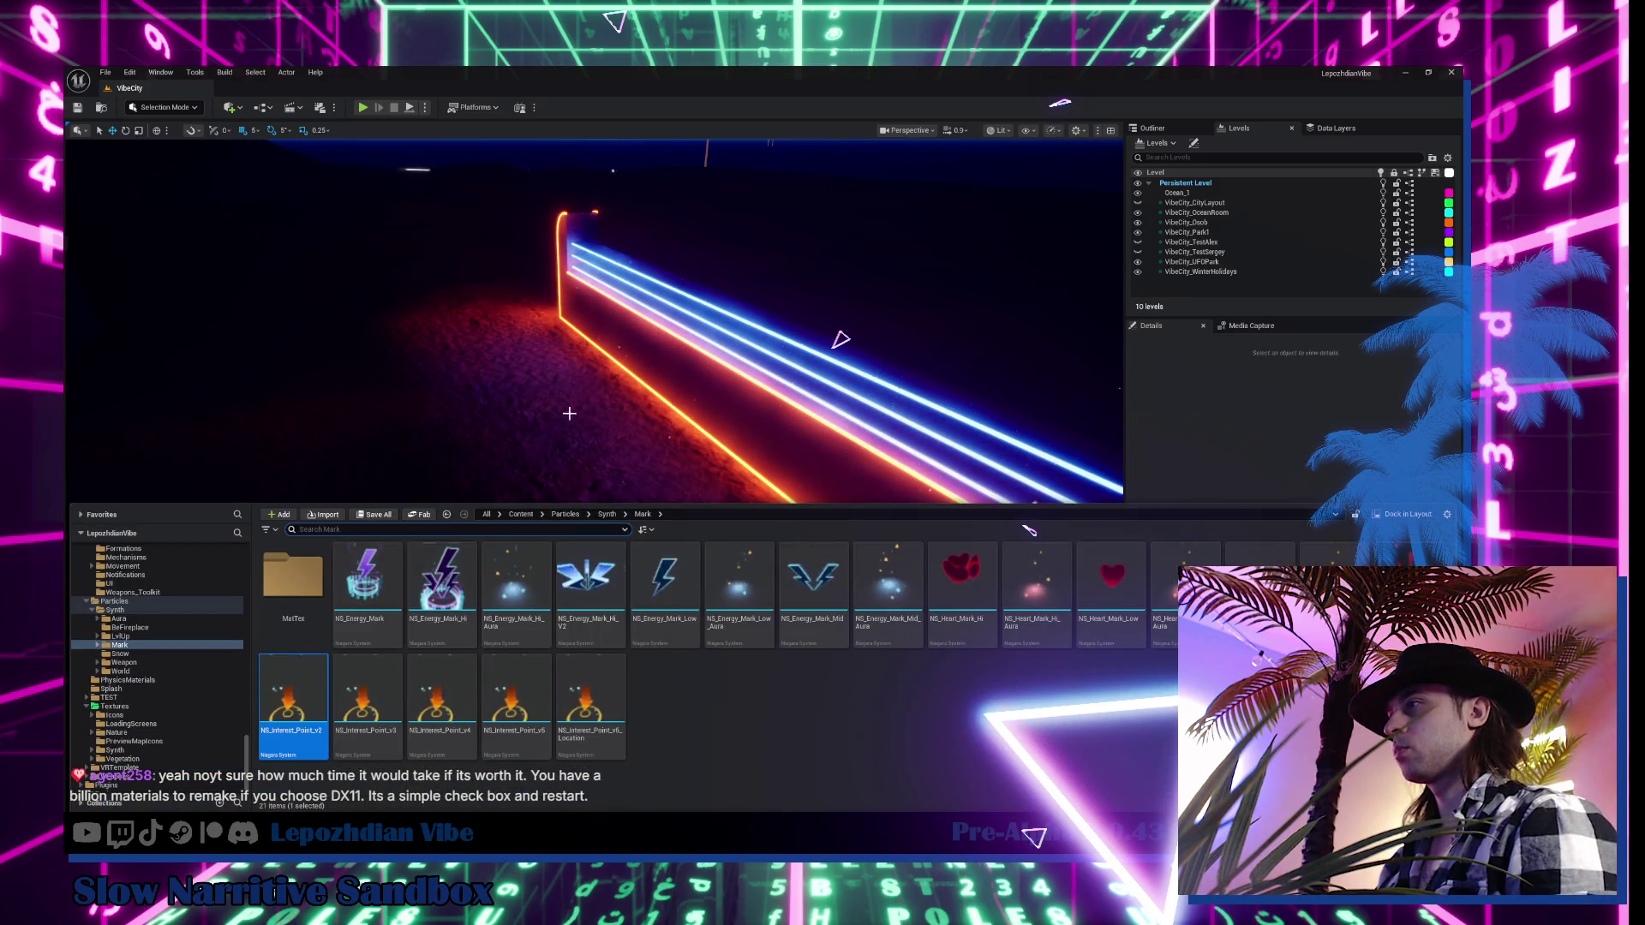
pyautogui.hotkey('ctrl', 'z')
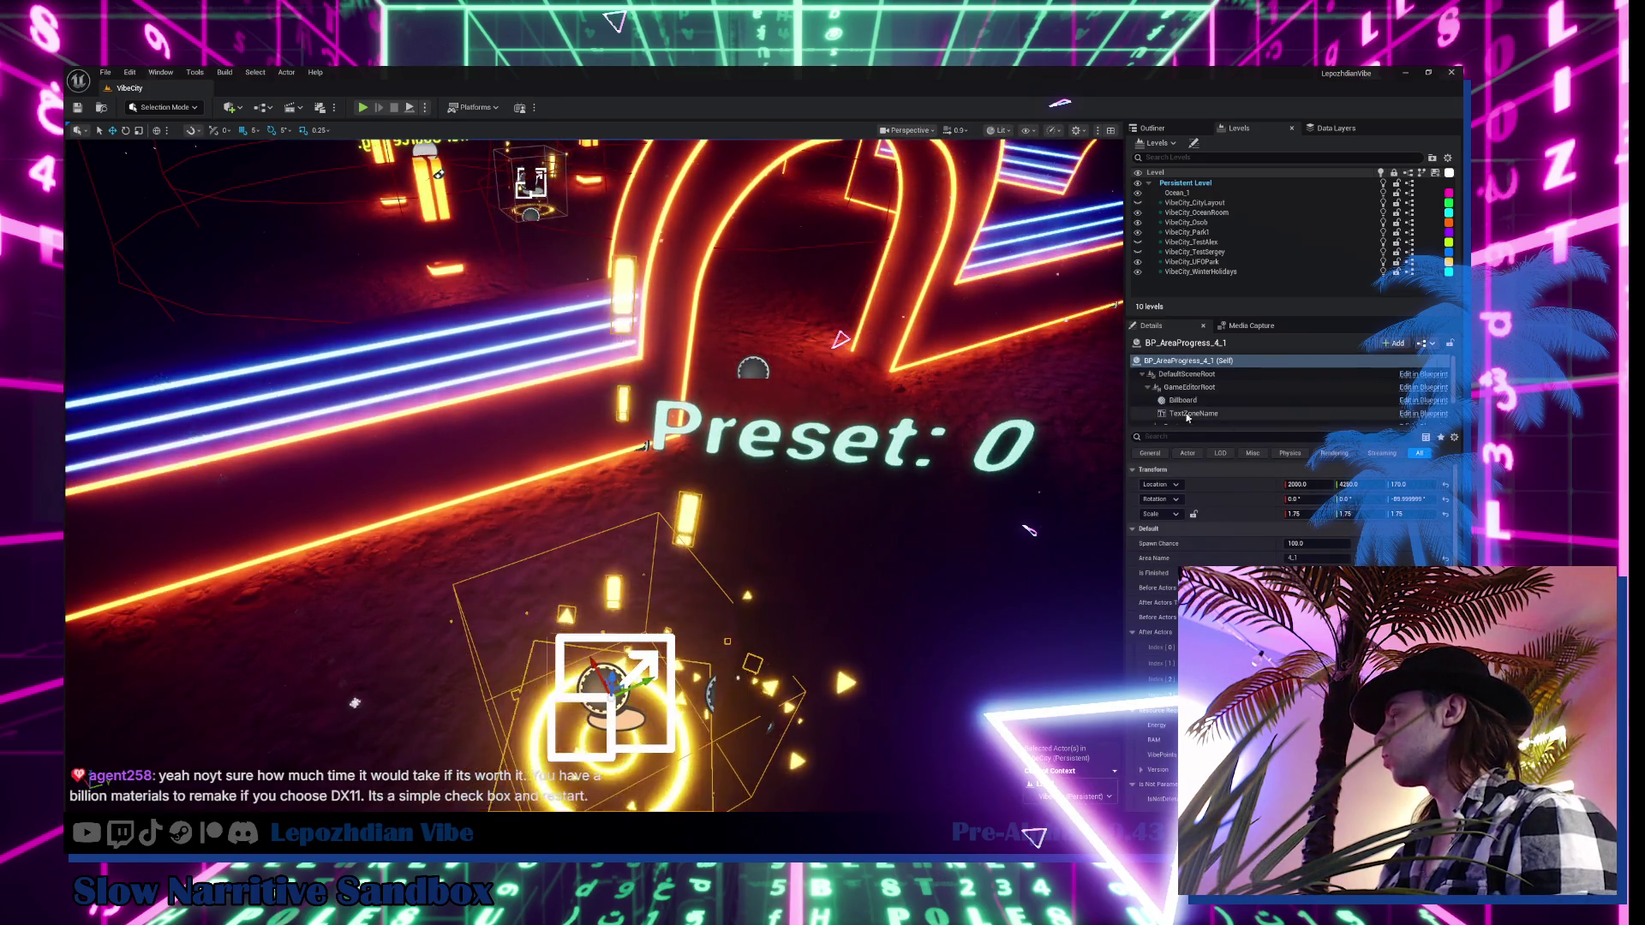
# Duplicate NS_Interest_Point_v2 as NS_Interest_Point_v6 and open the copy in the Niagara editor
pyautogui.hotkey('ctrl', 'space')
pyautogui.rightClick(297, 703)
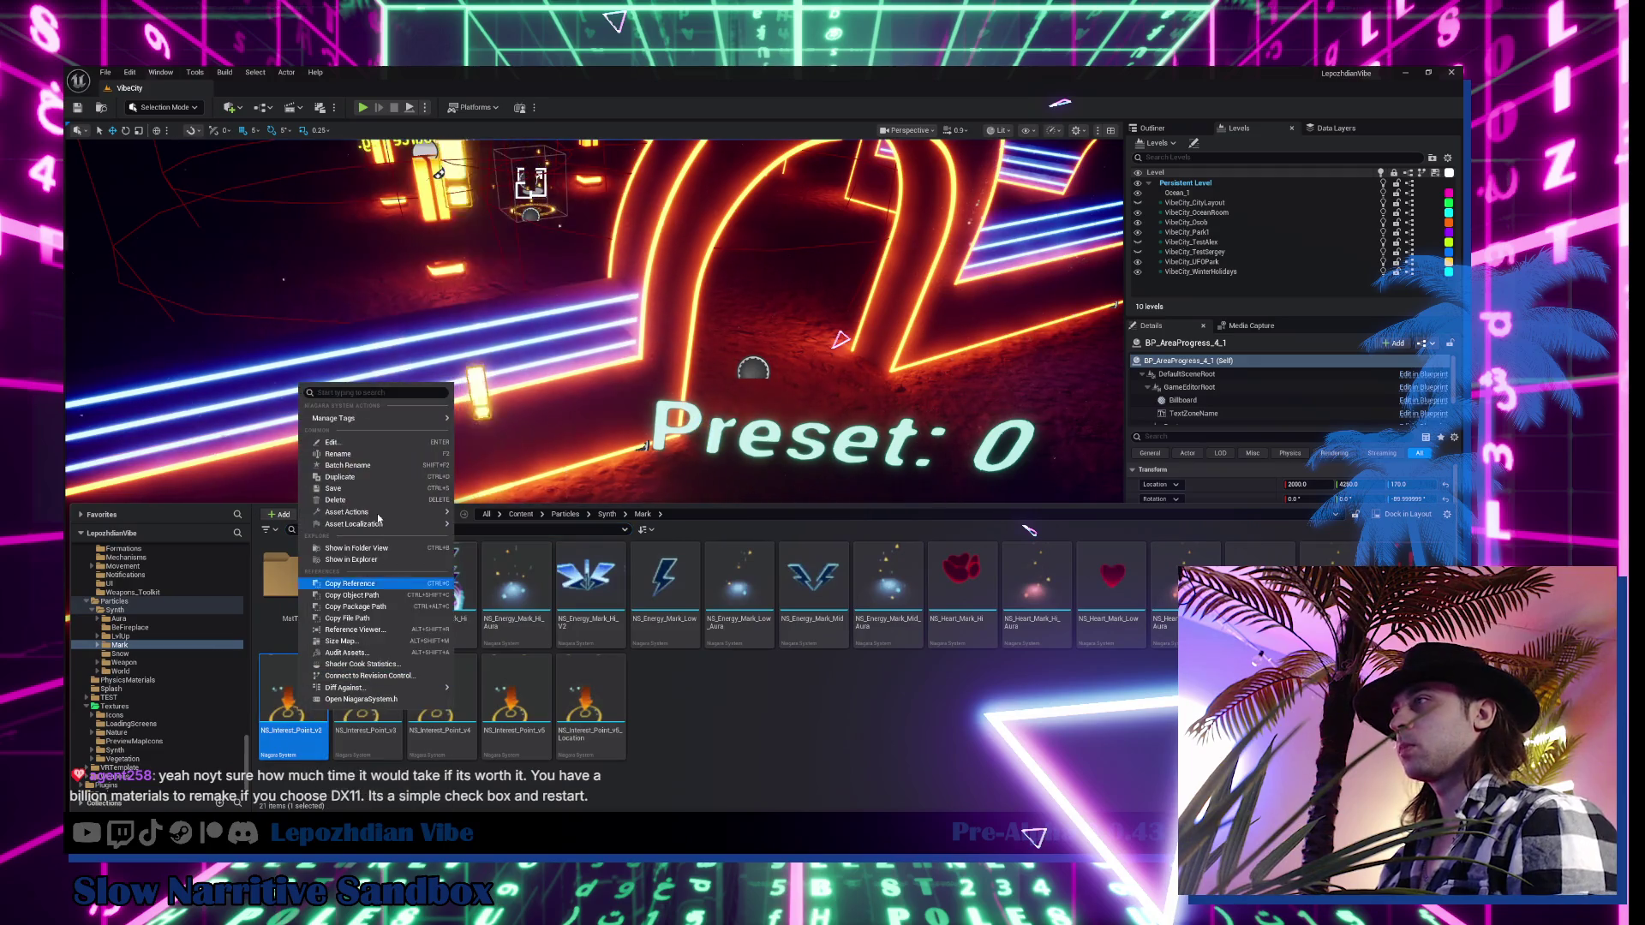
pyautogui.click(389, 478)
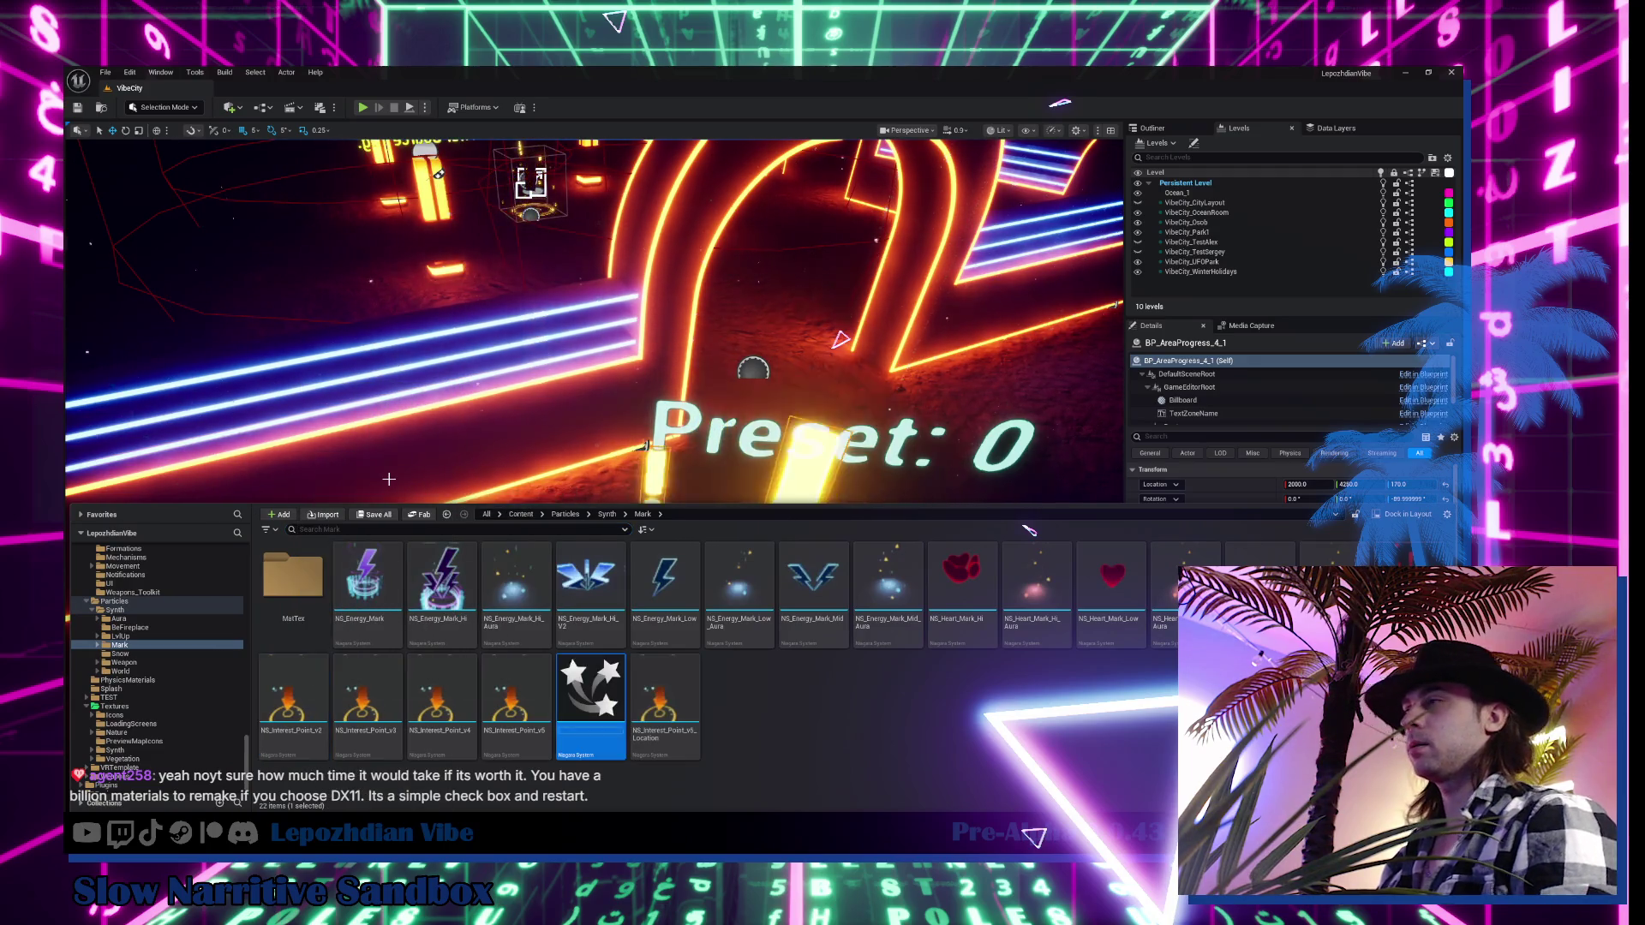
pyautogui.press('End')
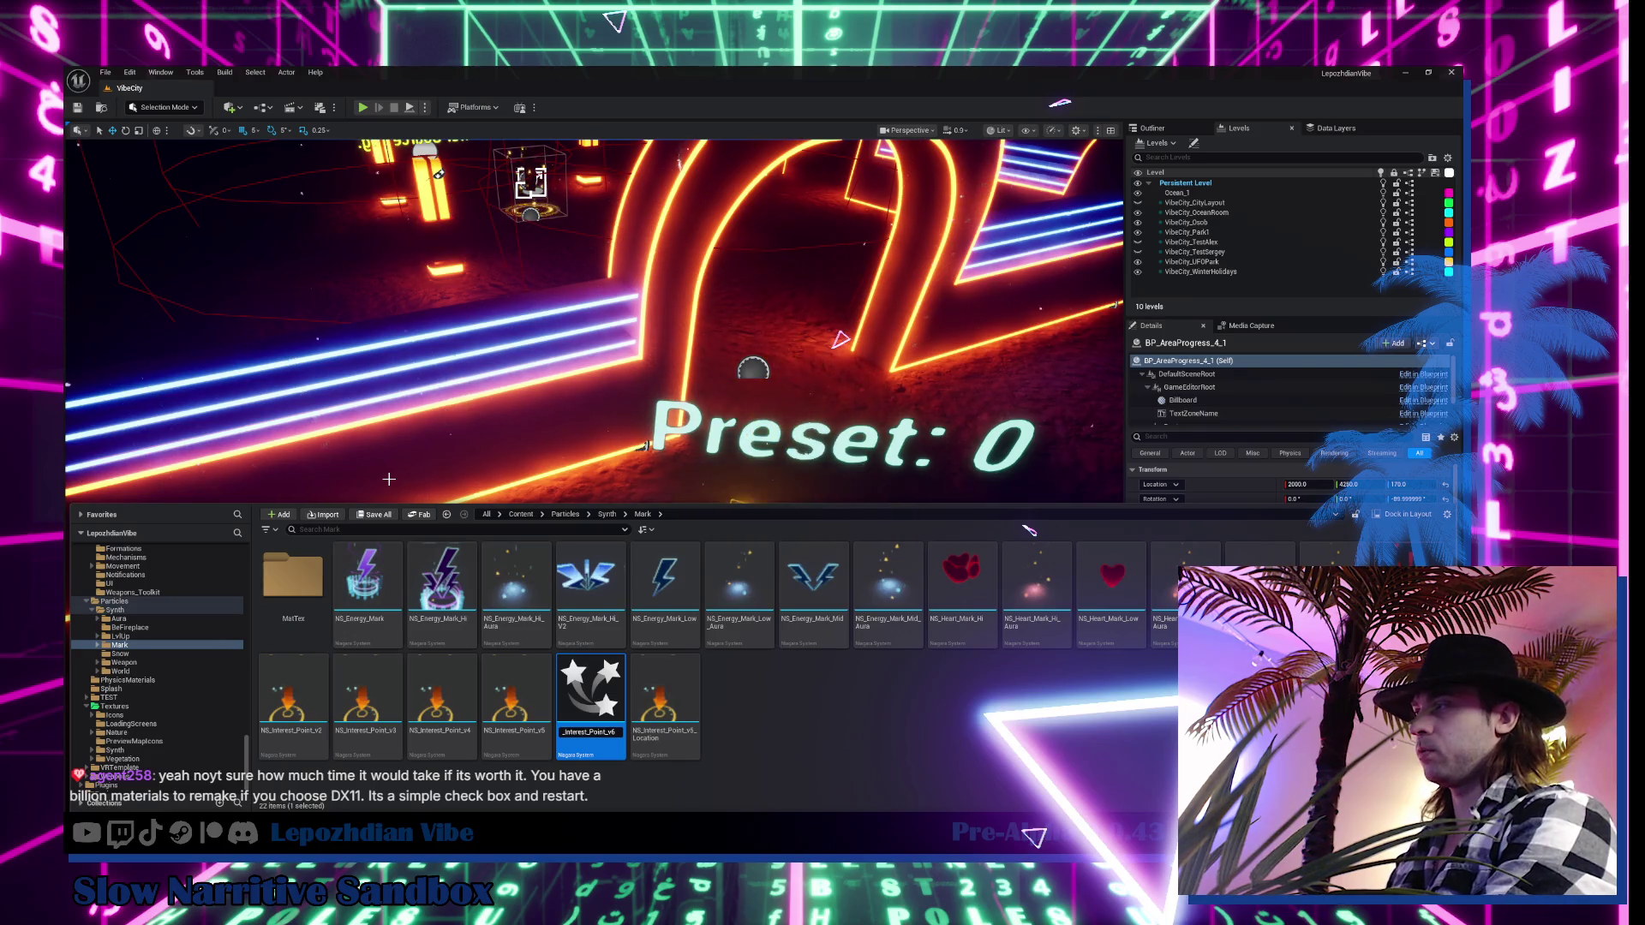
pyautogui.press('Return')
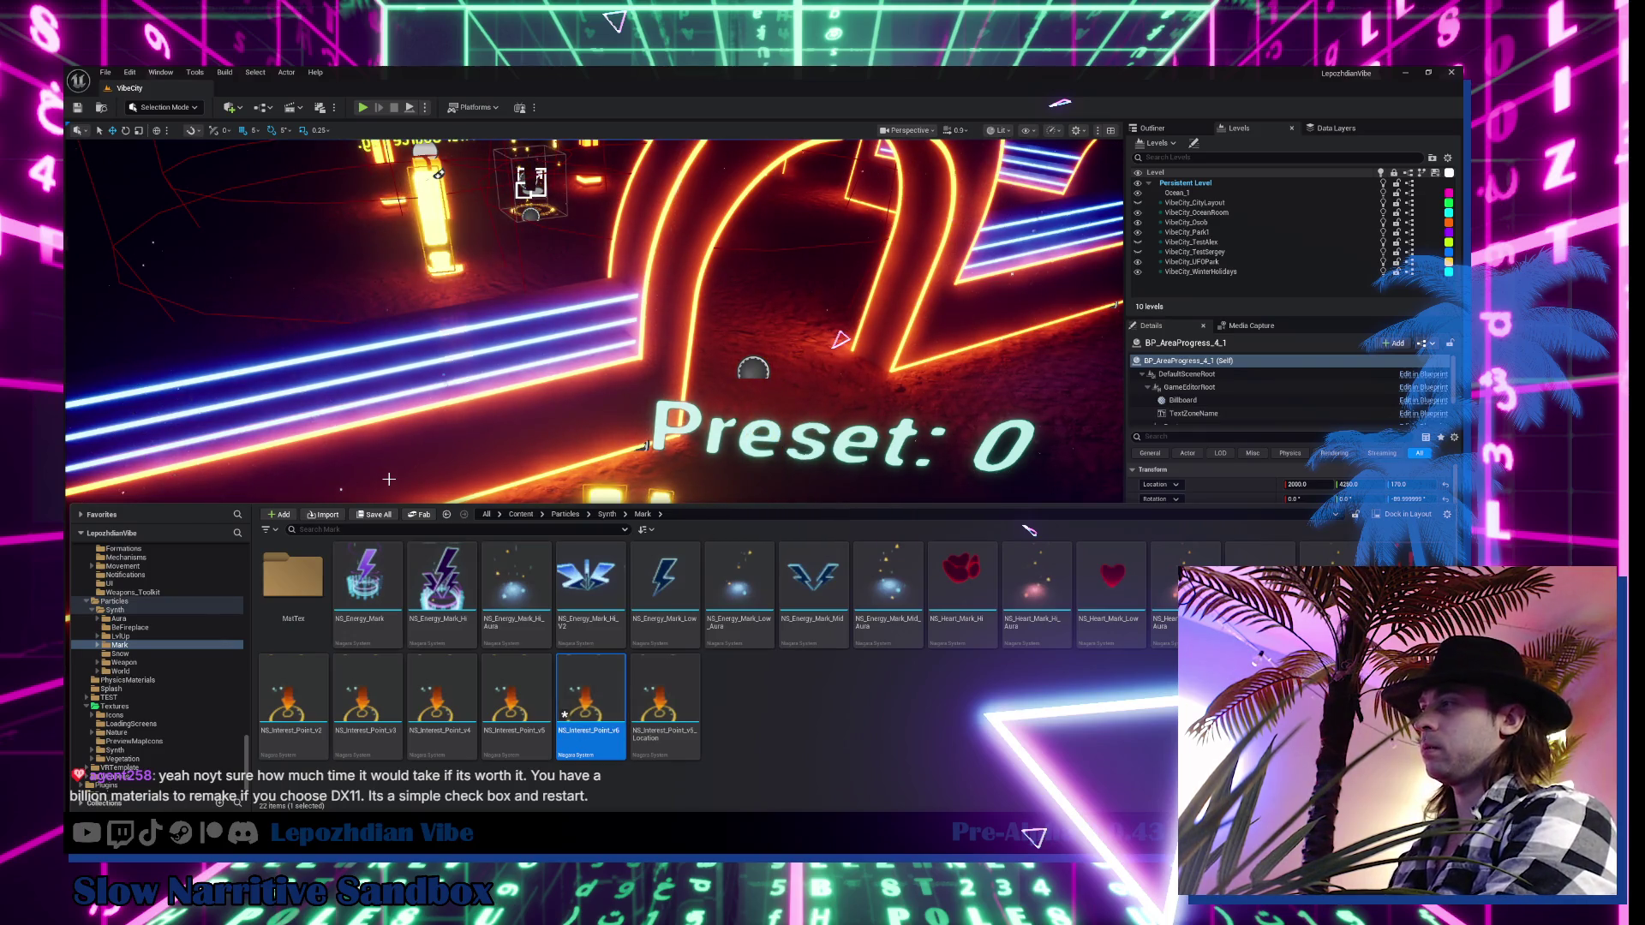
pyautogui.press('Return')
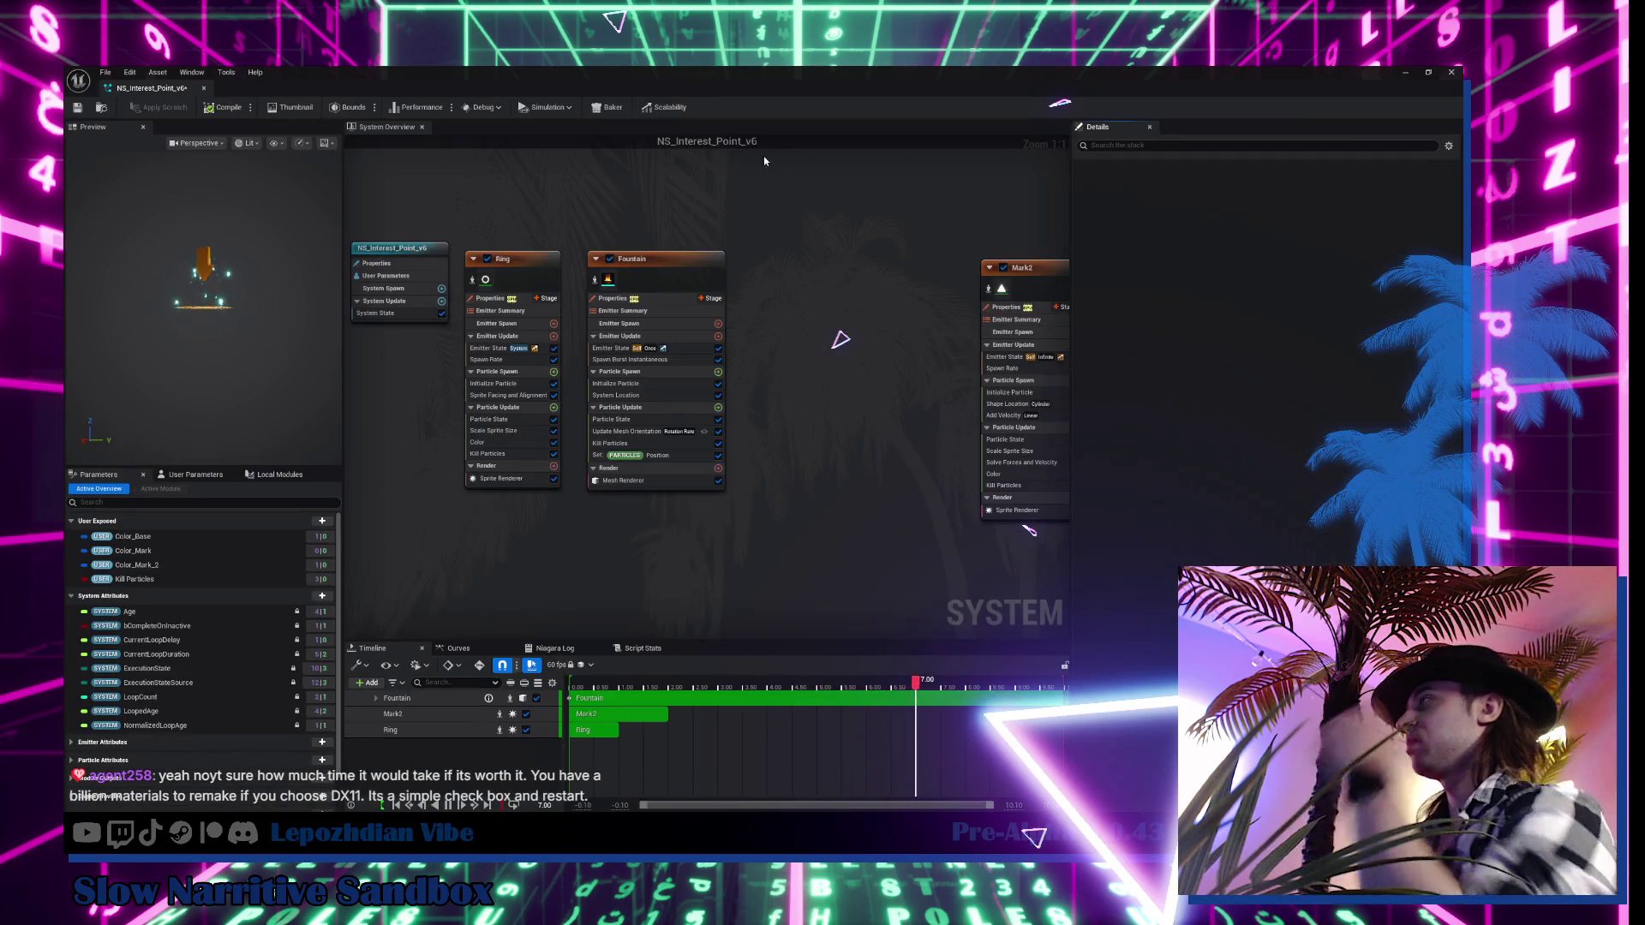
# Delete the Fountain and Mark2 emitters so only Ring remains, and save NS_Interest_Point_v6
pyautogui.moveTo(683, 188)
pyautogui.mouseDown()
pyautogui.moveTo(856, 467)
pyautogui.moveTo(993, 501)
pyautogui.mouseUp()
pyautogui.press('Delete')
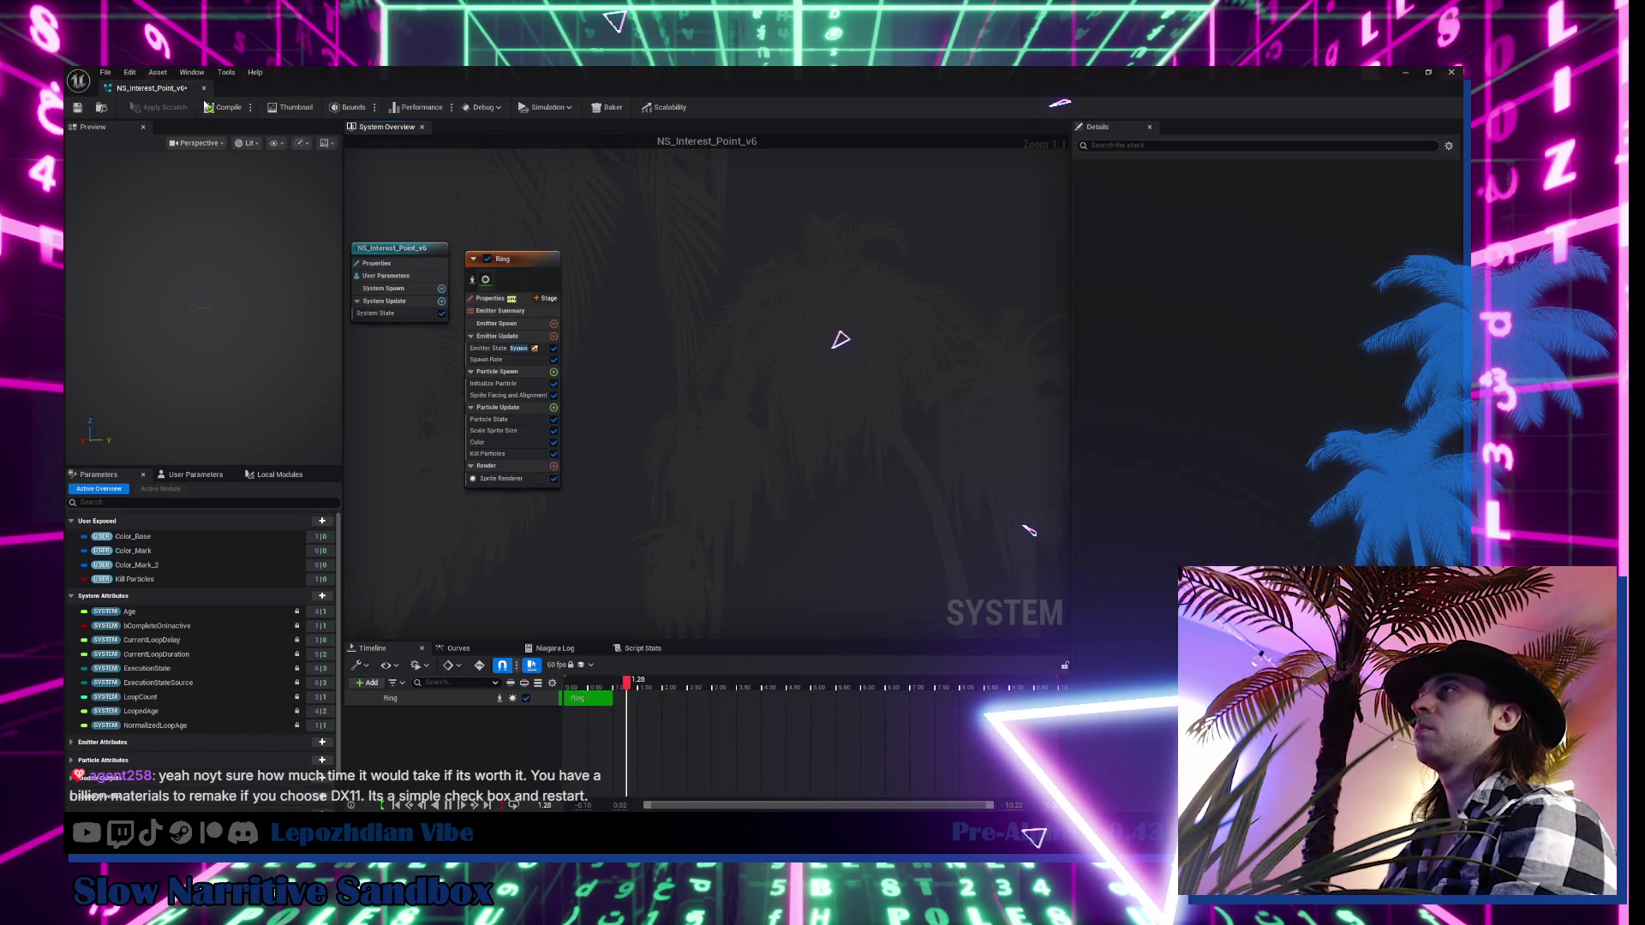
pyautogui.click(77, 107)
# Dock the Niagara editor beside the level and switch back to the VibeCity level
pyautogui.moveTo(157, 91)
pyautogui.mouseDown()
pyautogui.moveTo(321, 96)
pyautogui.moveTo(285, 95)
pyautogui.mouseUp()
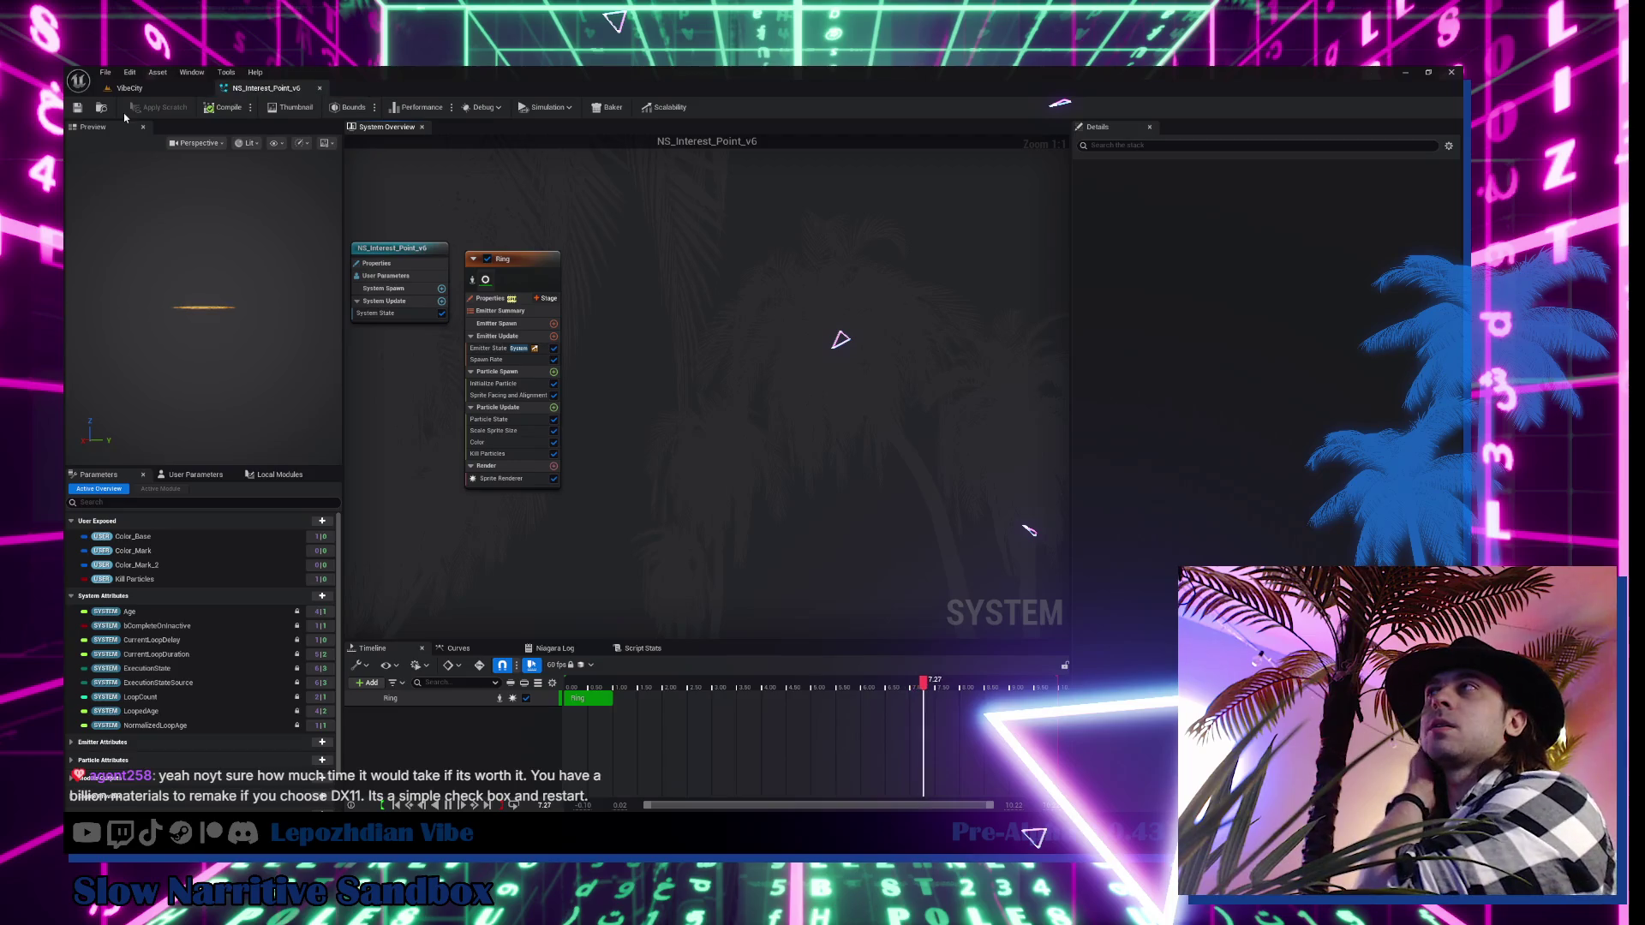
pyautogui.hotkey('ctrl', 'space')
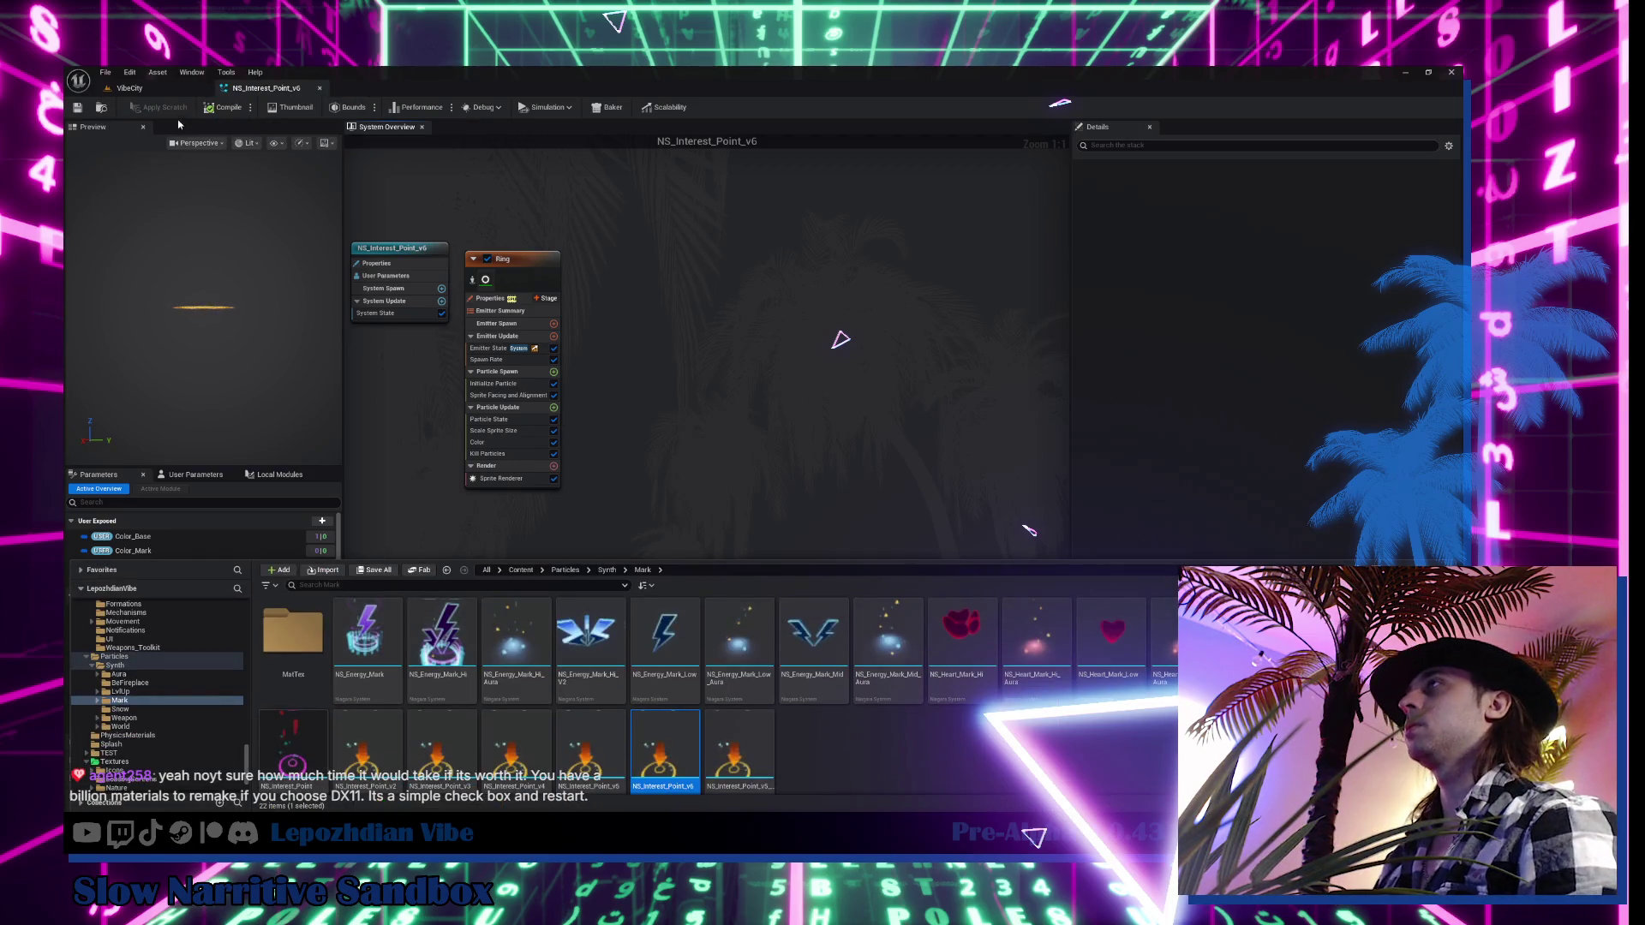
pyautogui.click(129, 88)
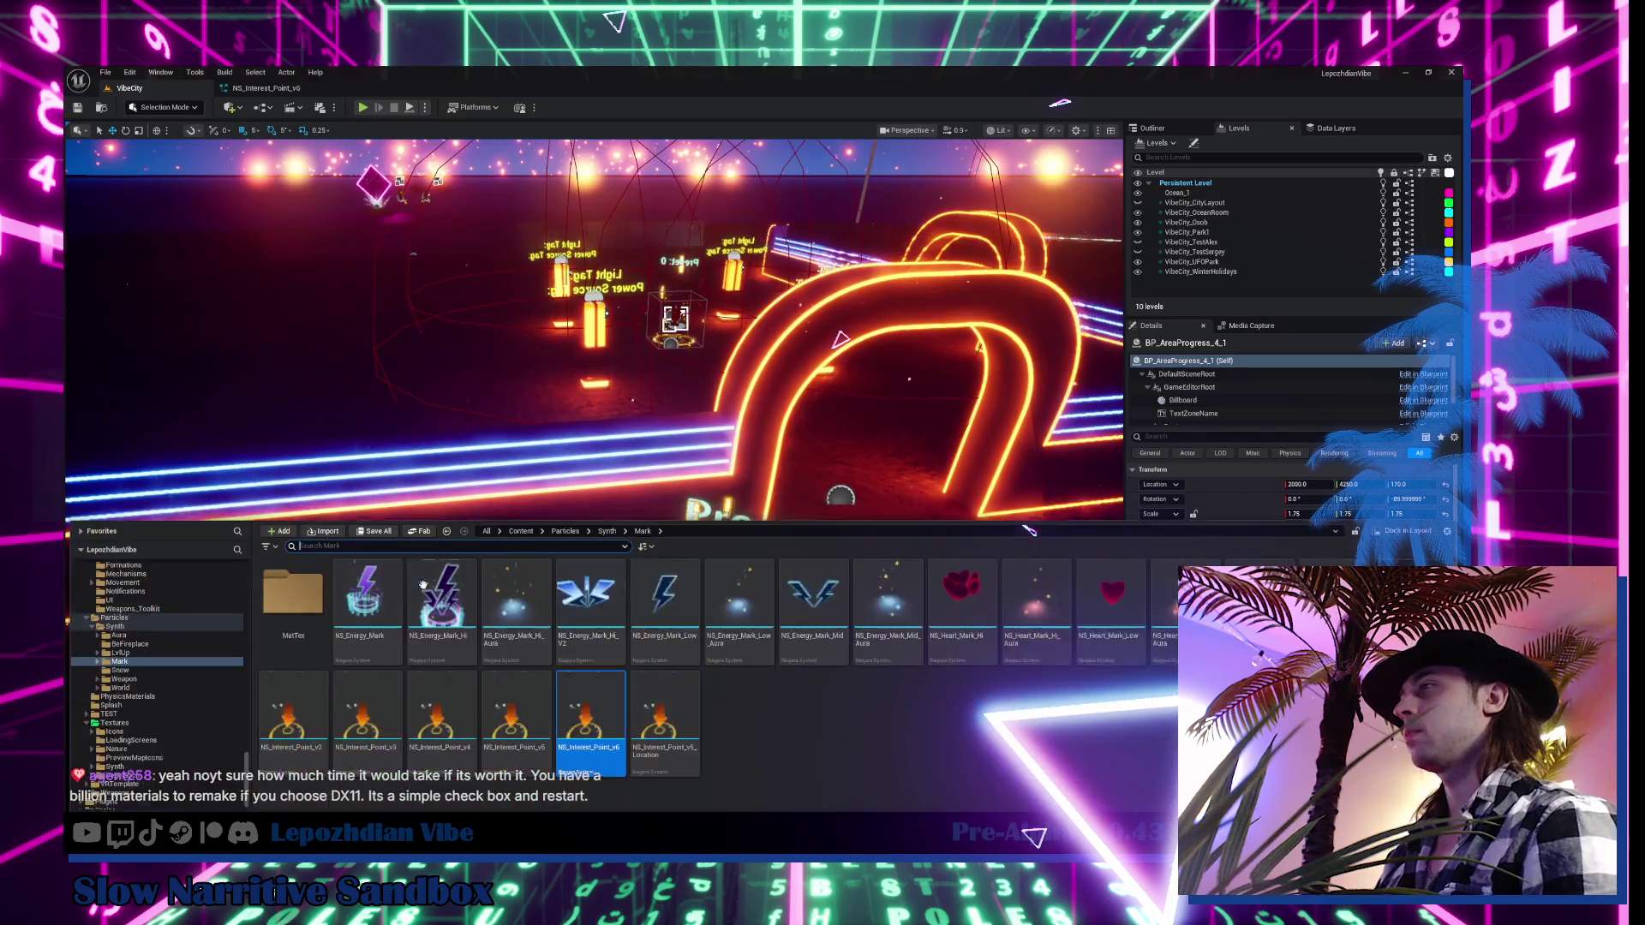
# Search the Content root for 'girtch' and open the BP_Skill_GlitchLocation Blueprint
pyautogui.moveTo(246, 770); pyautogui.dragTo(251, 720)
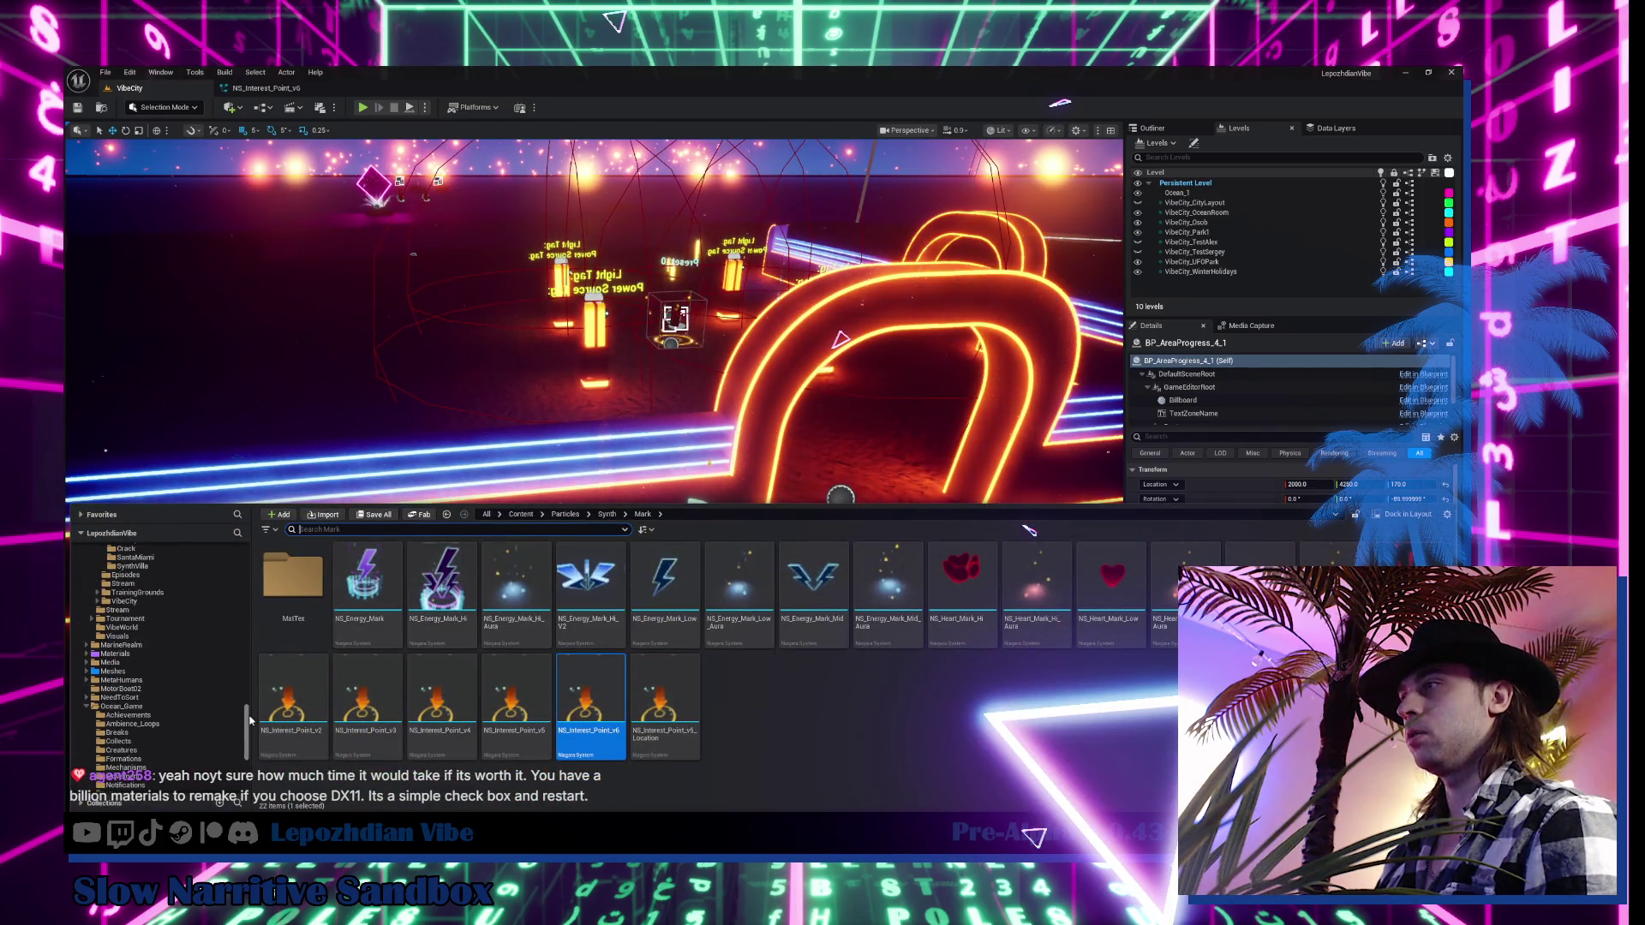
pyautogui.scroll(15, 171, 651)
pyautogui.click(107, 557)
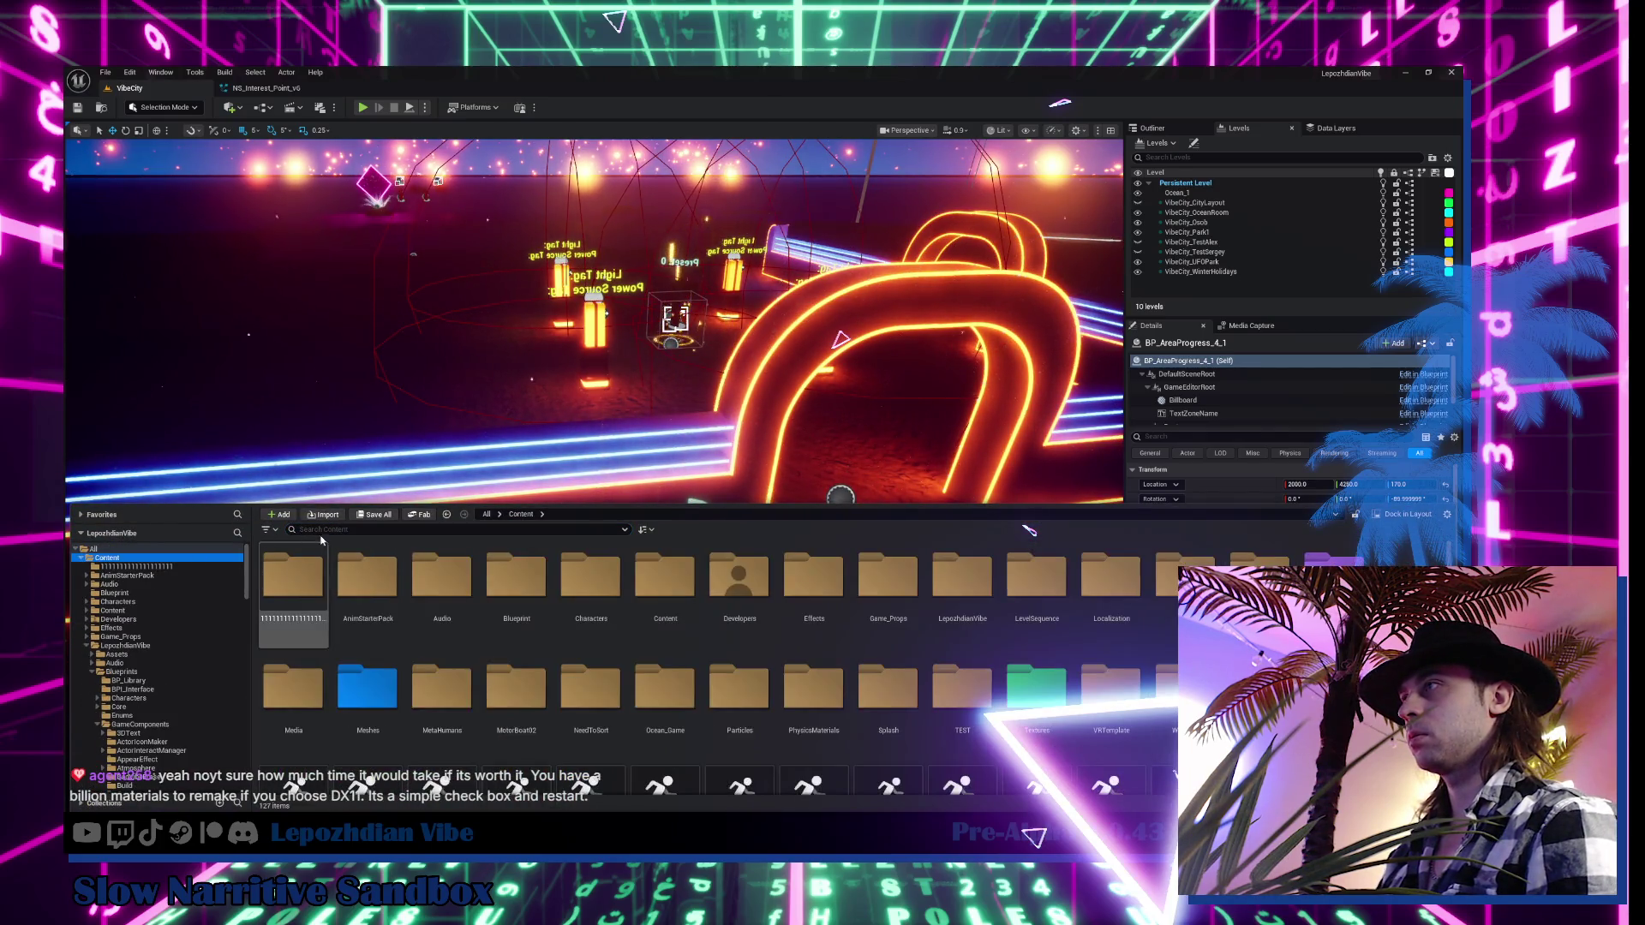
pyautogui.click(324, 530)
pyautogui.write('gir')
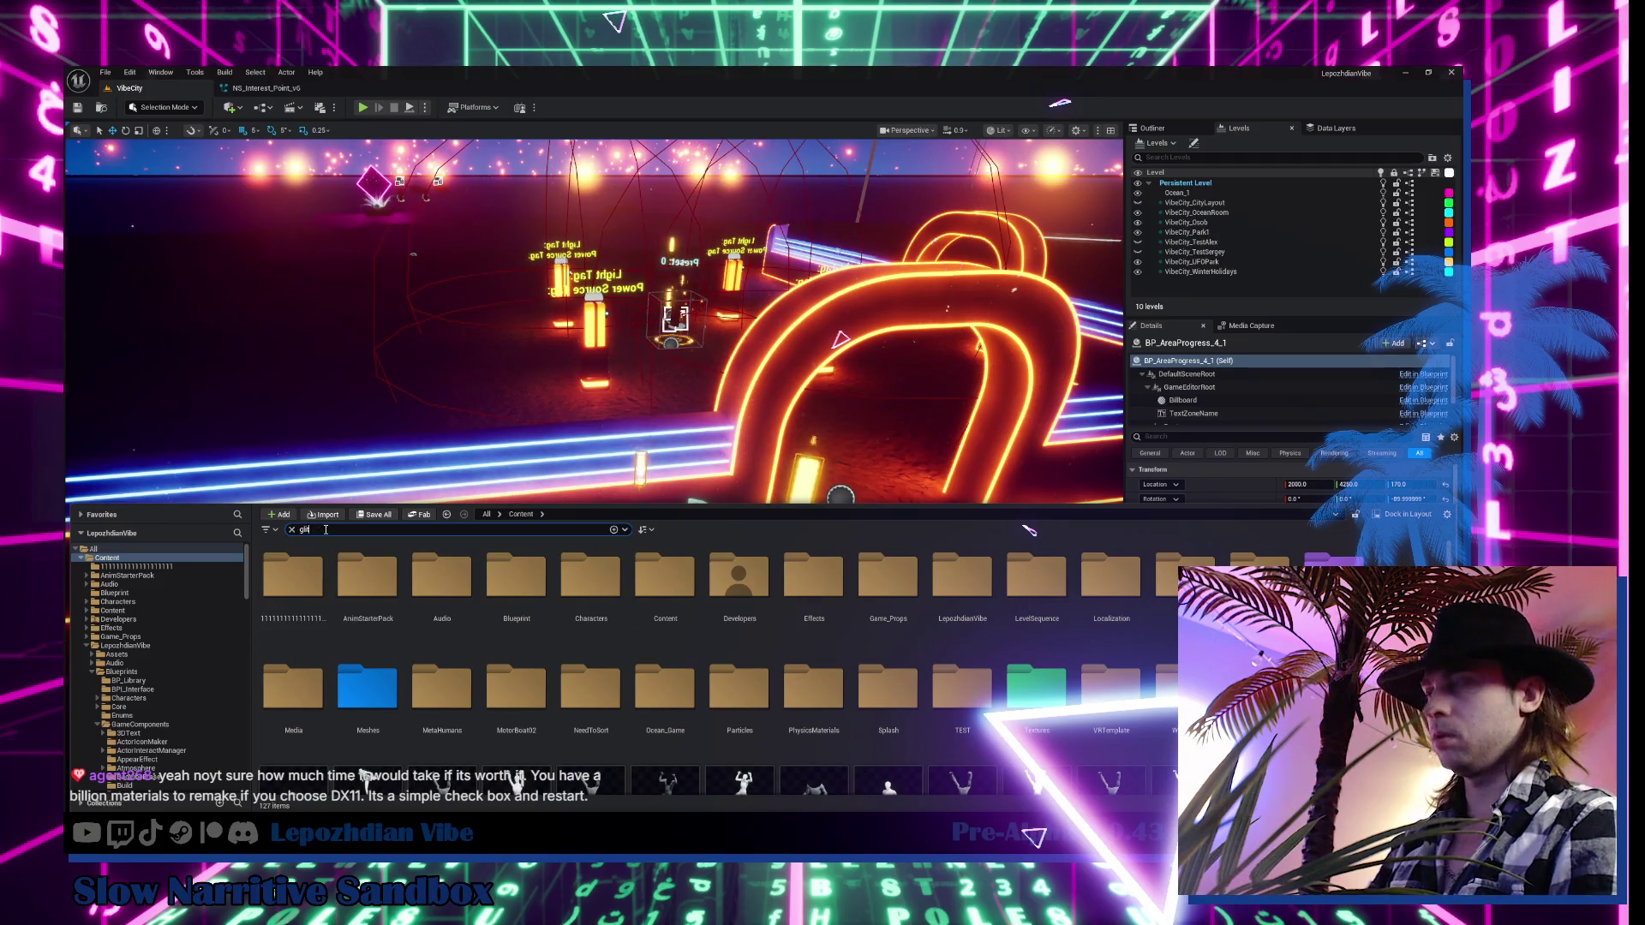
pyautogui.write('tch')
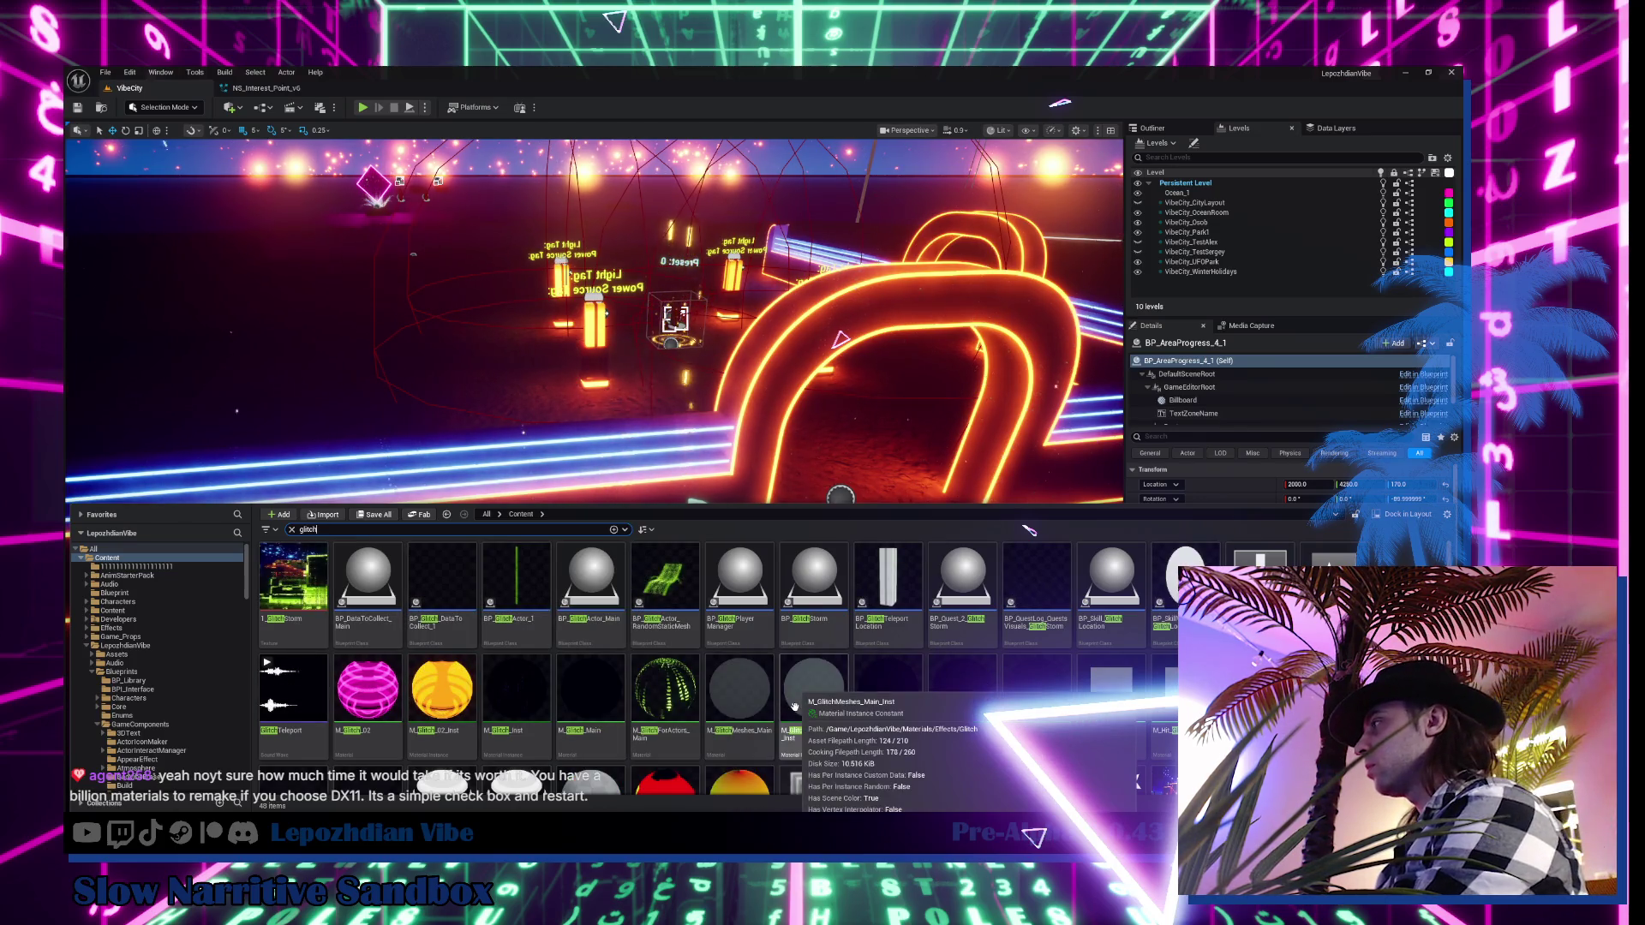
pyautogui.click(1122, 586)
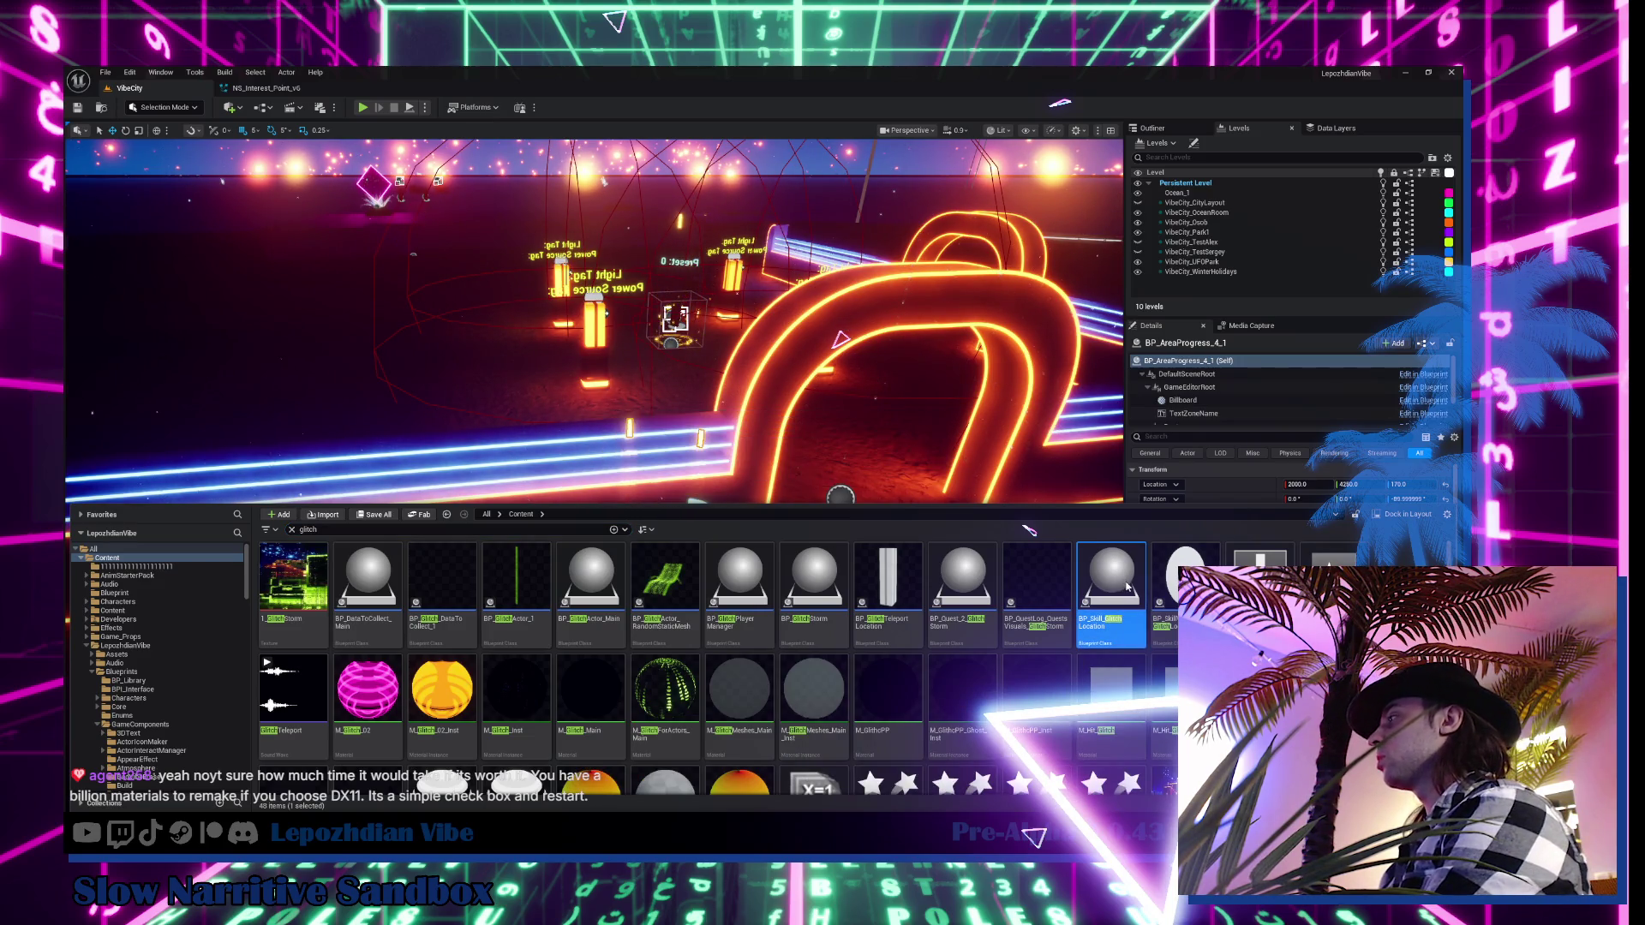
pyautogui.doubleClick(1127, 587)
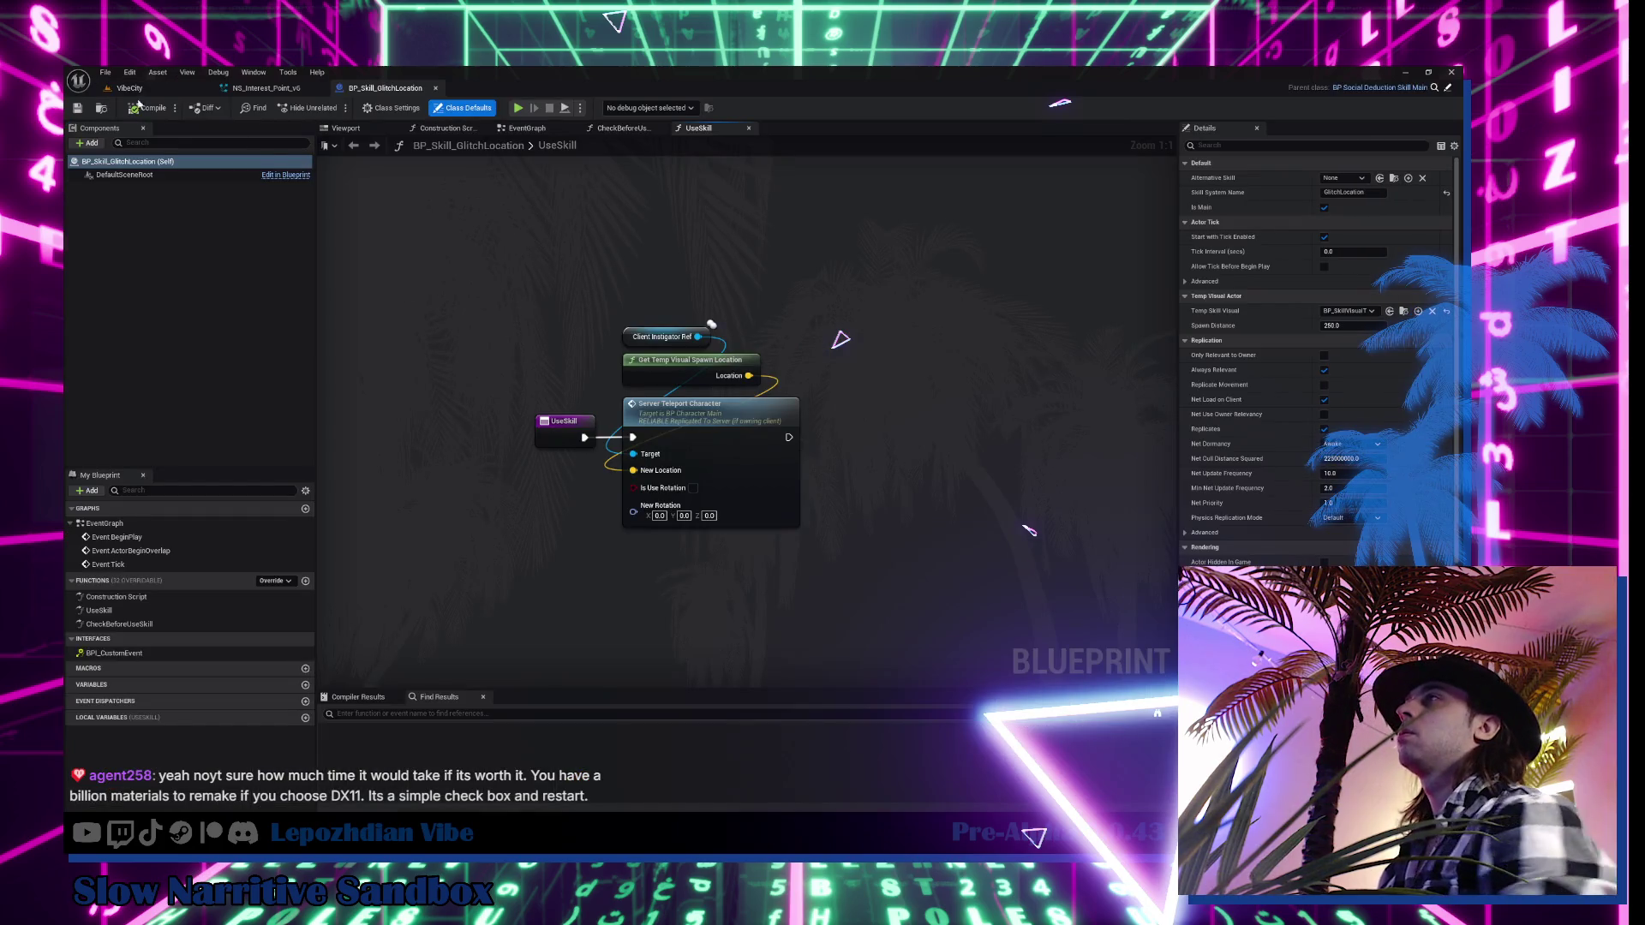
# Open BP_SkillVisualTarget_GlitchLocation from the level, checking the NS_Interest_Point_v6 tab along the way
pyautogui.click(129, 88)
pyautogui.click(1165, 591)
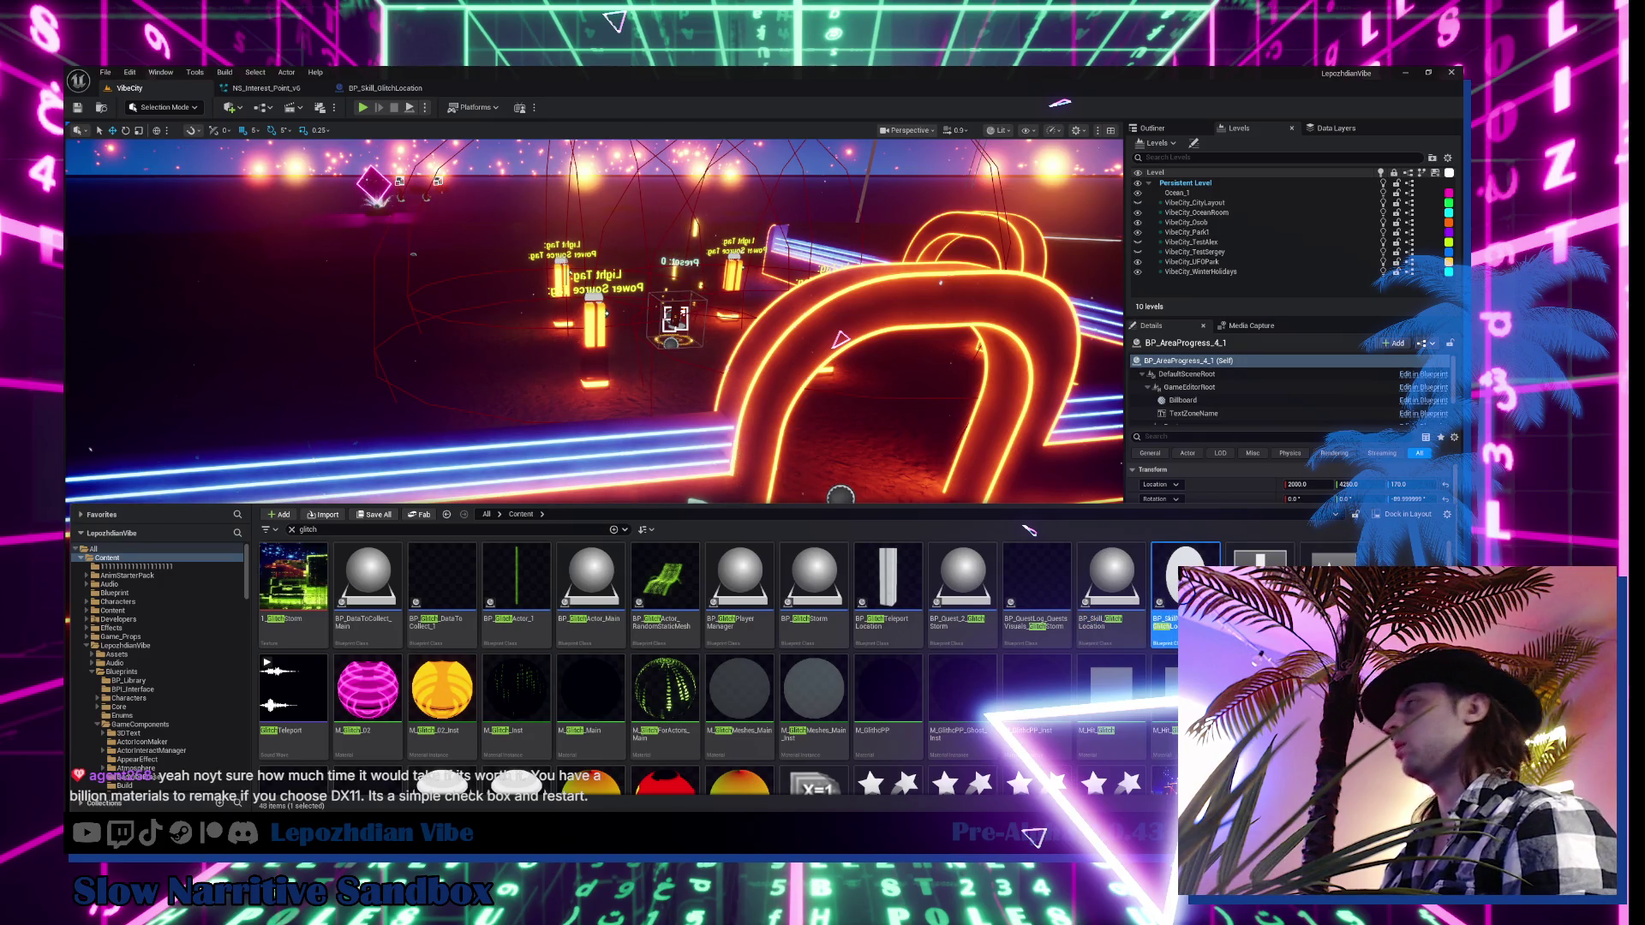
pyautogui.doubleClick(1166, 592)
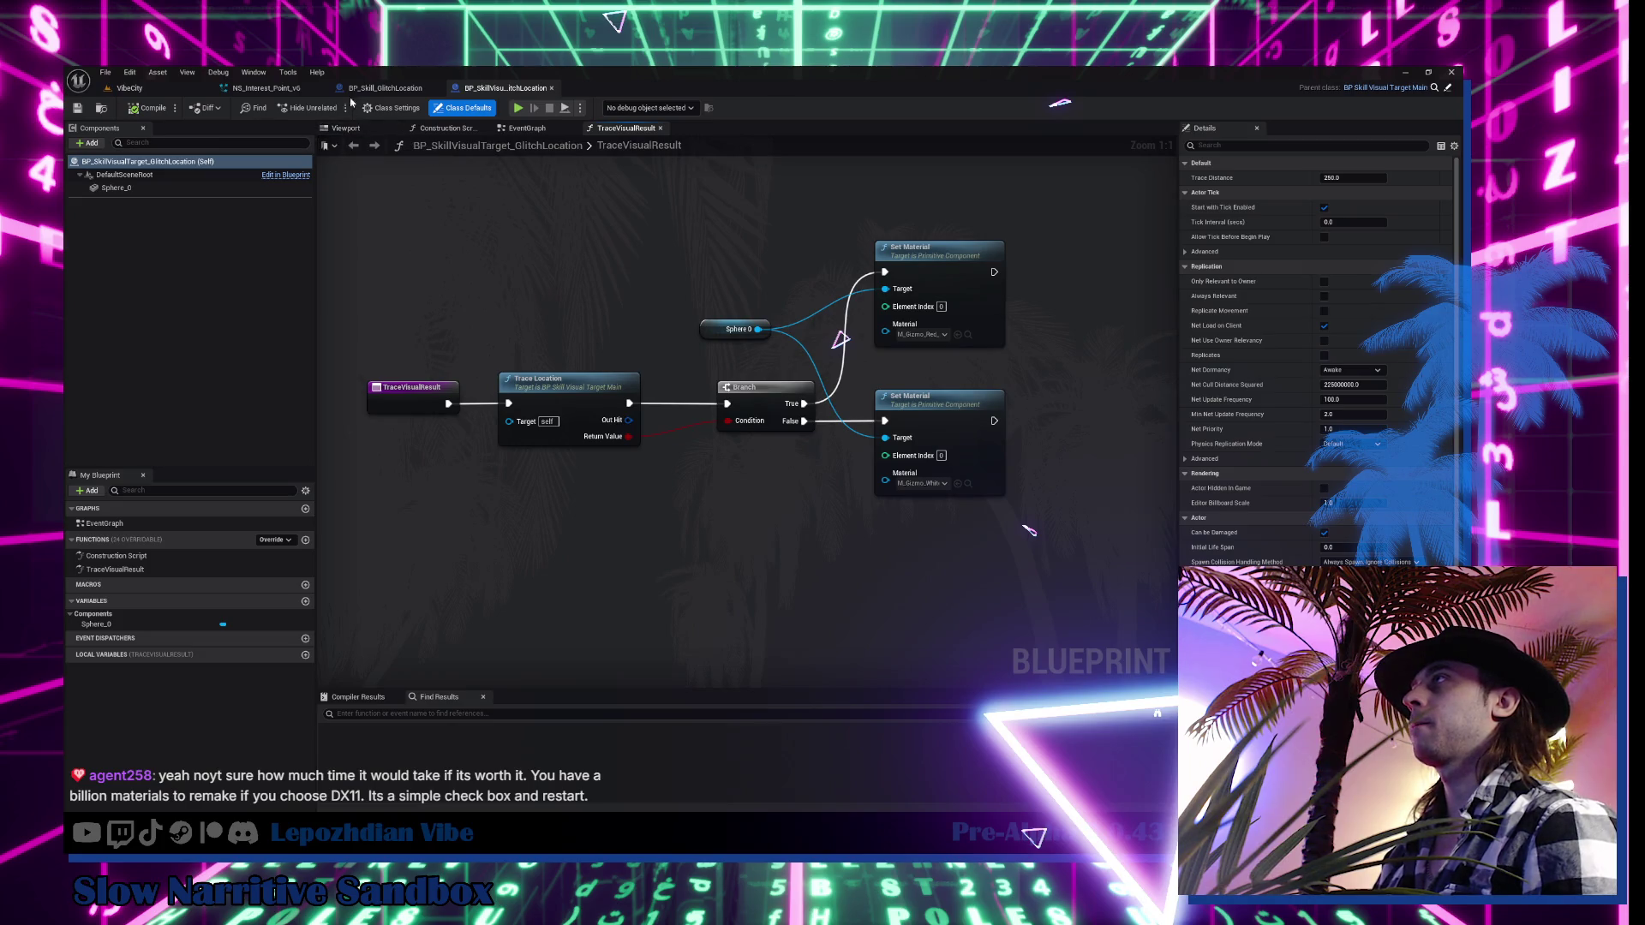
pyautogui.click(278, 89)
pyautogui.hotkey('ctrl', 'space')
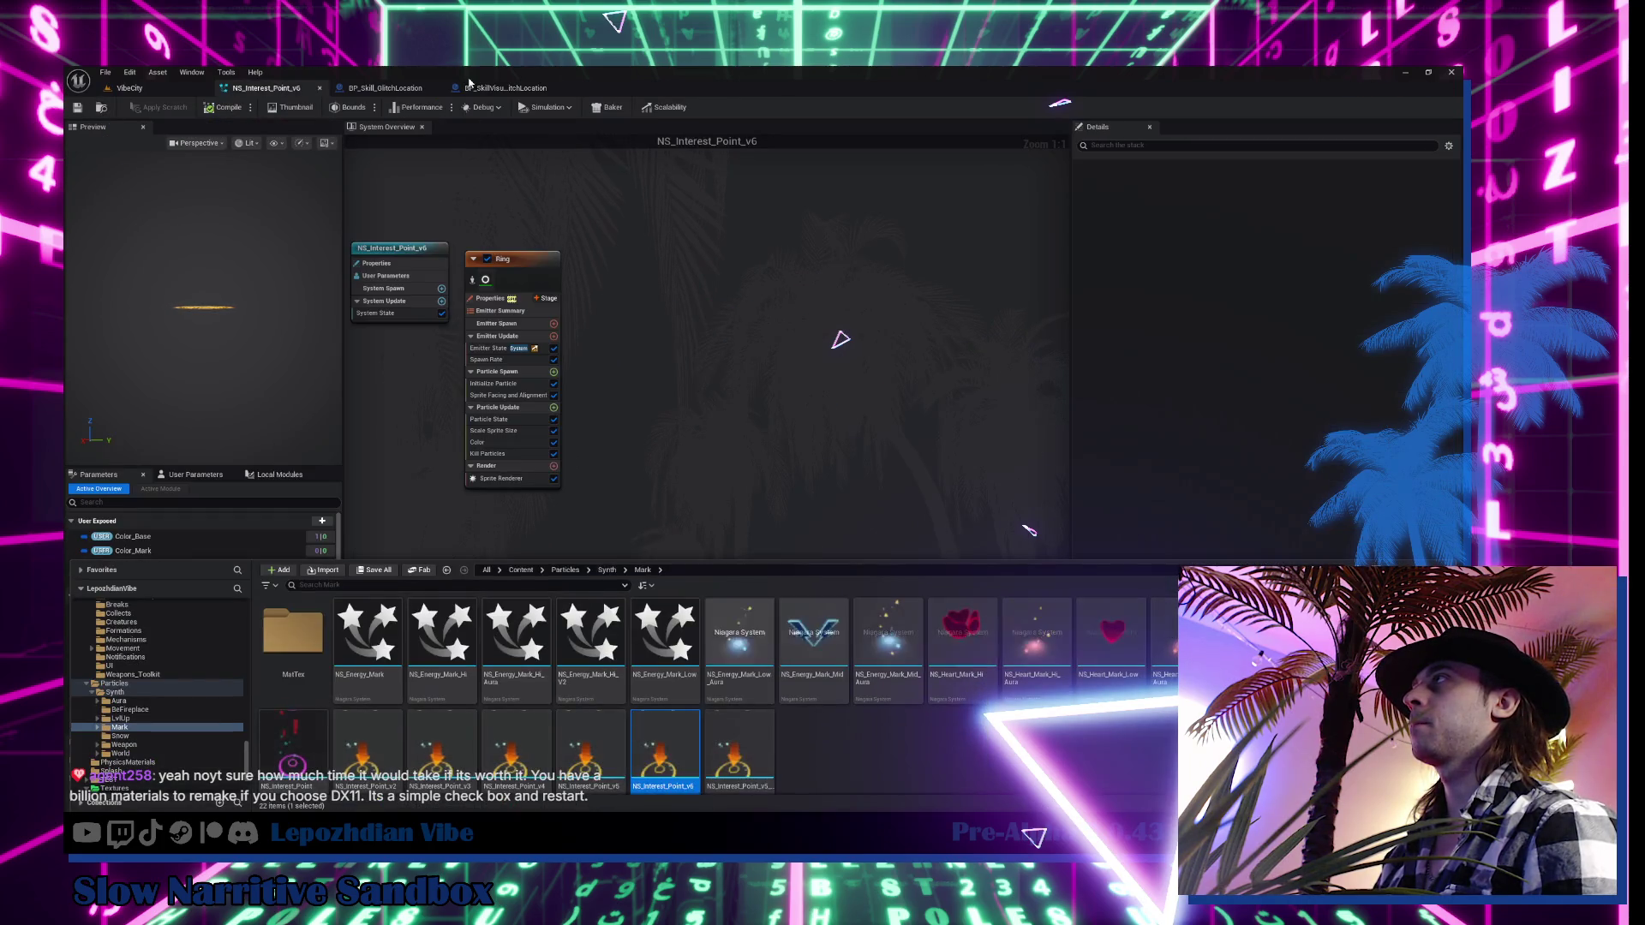
pyautogui.click(486, 89)
pyautogui.click(90, 144)
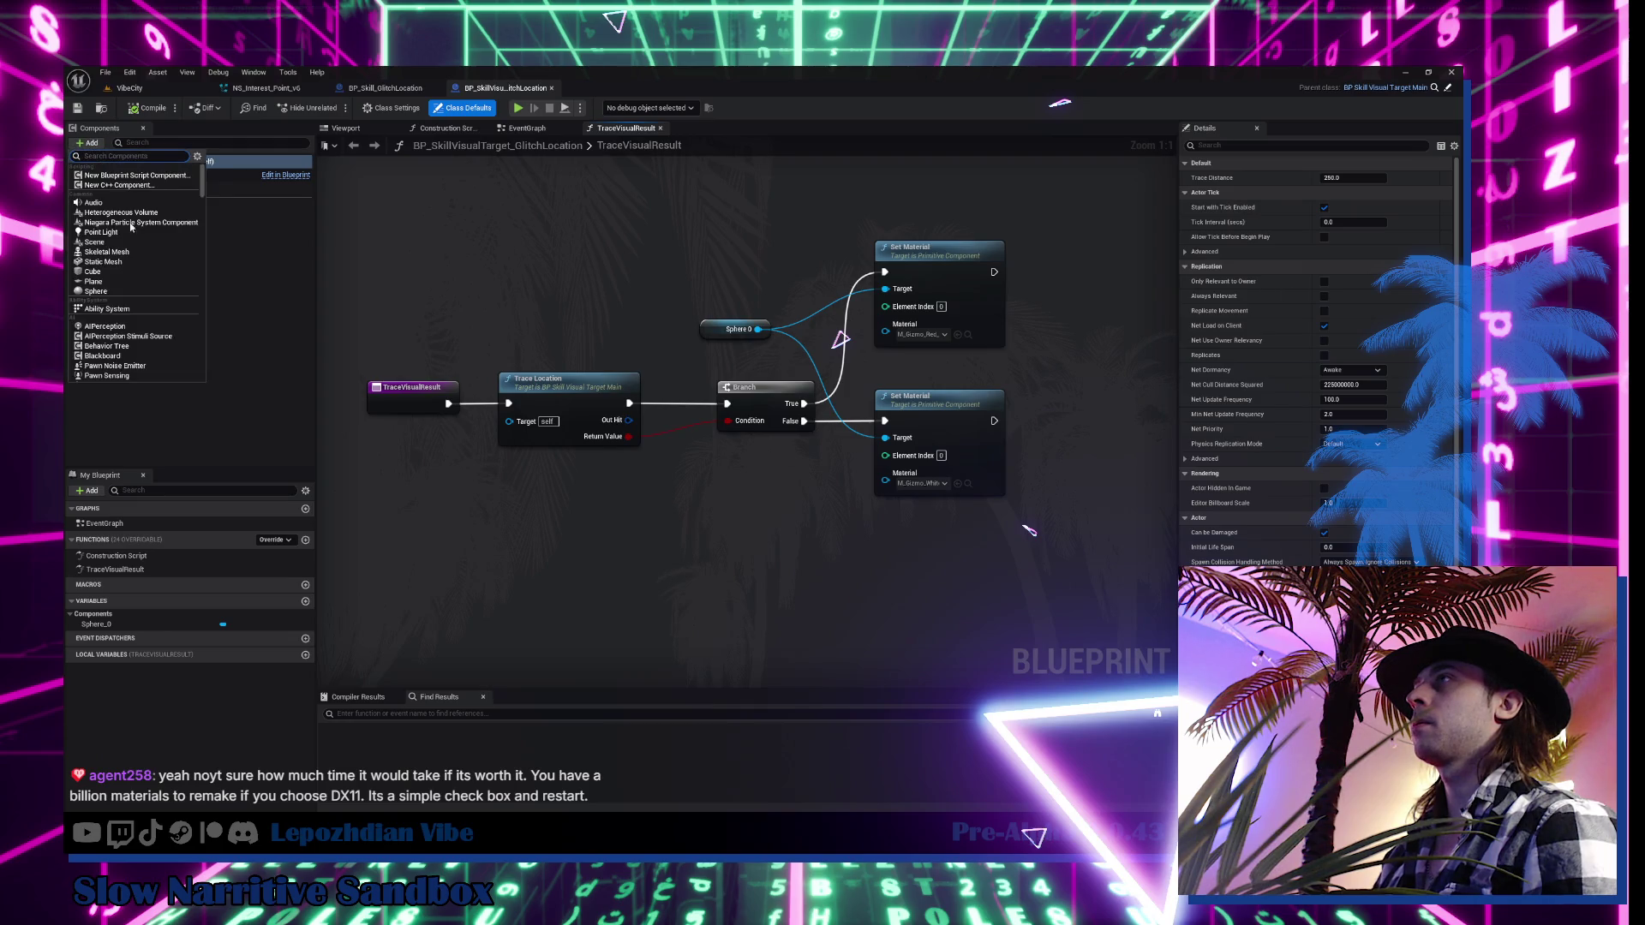
# Add an NS_Interest_Point_v6 Niagara component and move its ring to Location Z -15
pyautogui.click(129, 227)
pyautogui.press('Return')
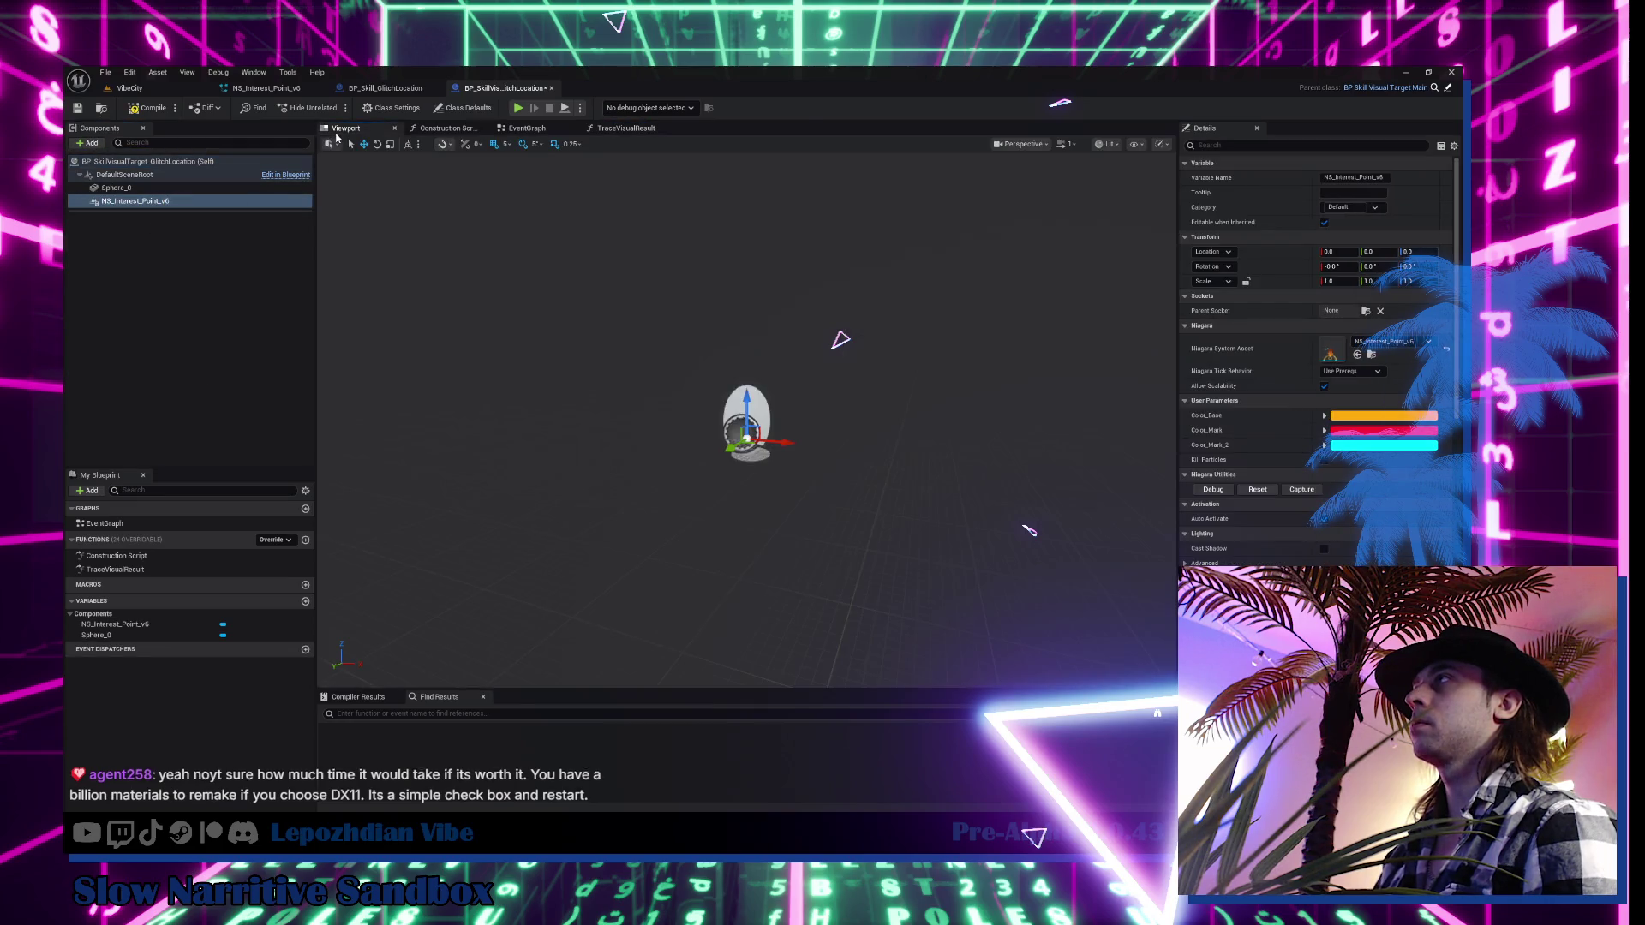
pyautogui.scroll(5, 661, 407)
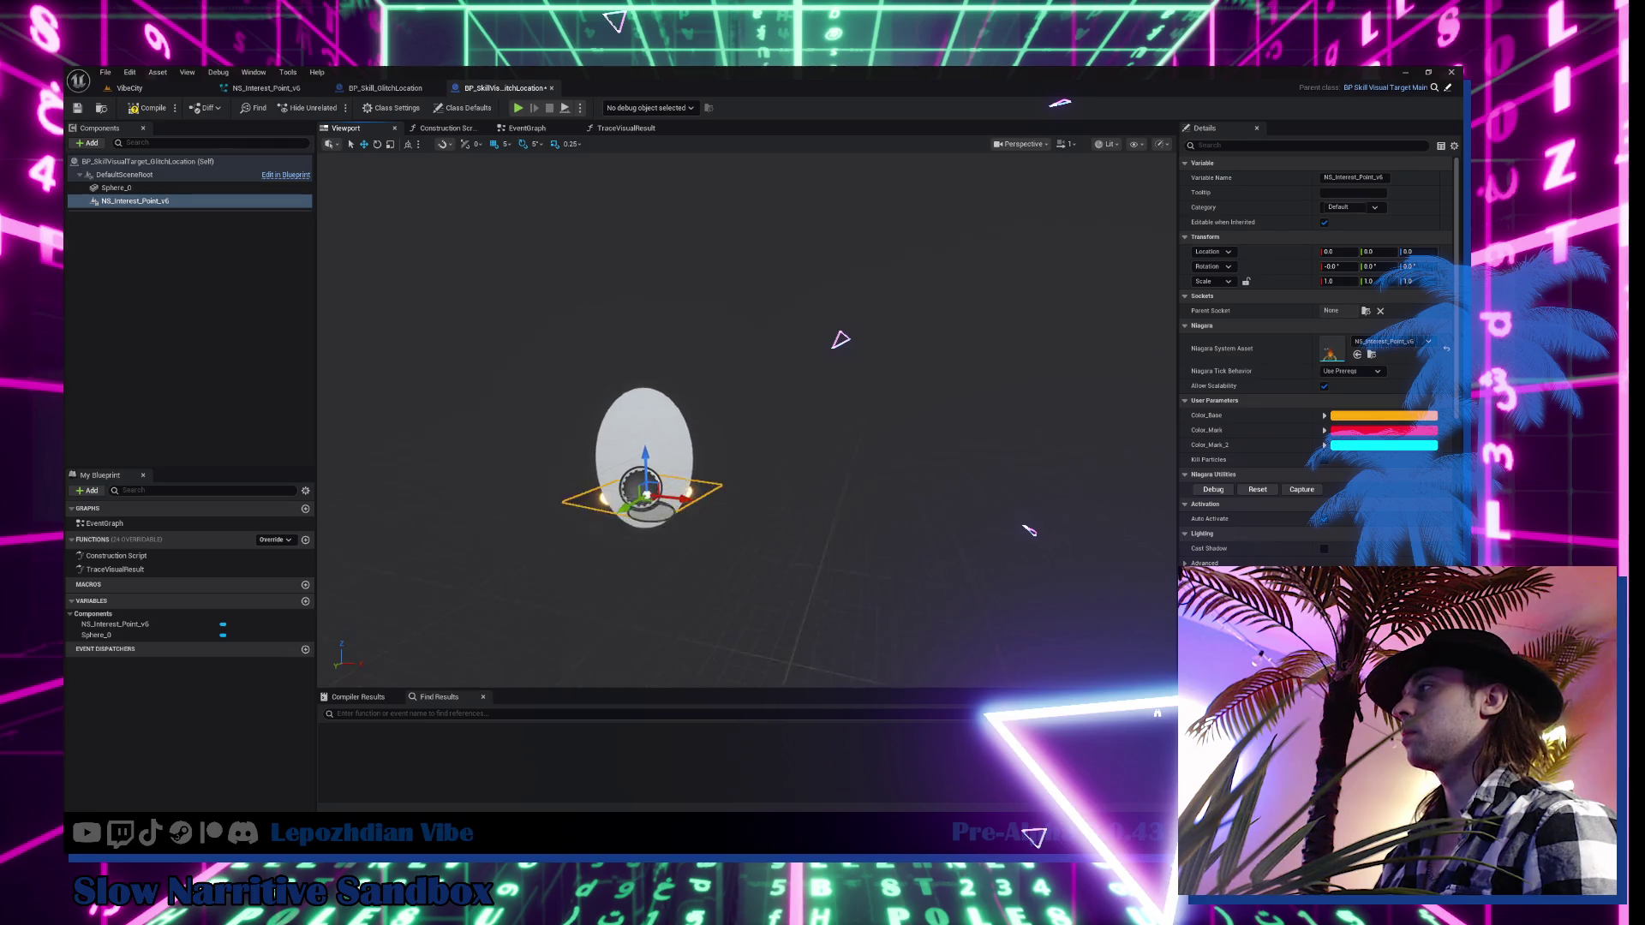
pyautogui.moveTo(634, 395)
pyautogui.mouseDown()
pyautogui.moveTo(566, 403)
pyautogui.moveTo(634, 395)
pyautogui.moveTo(580, 398)
pyautogui.mouseUp()
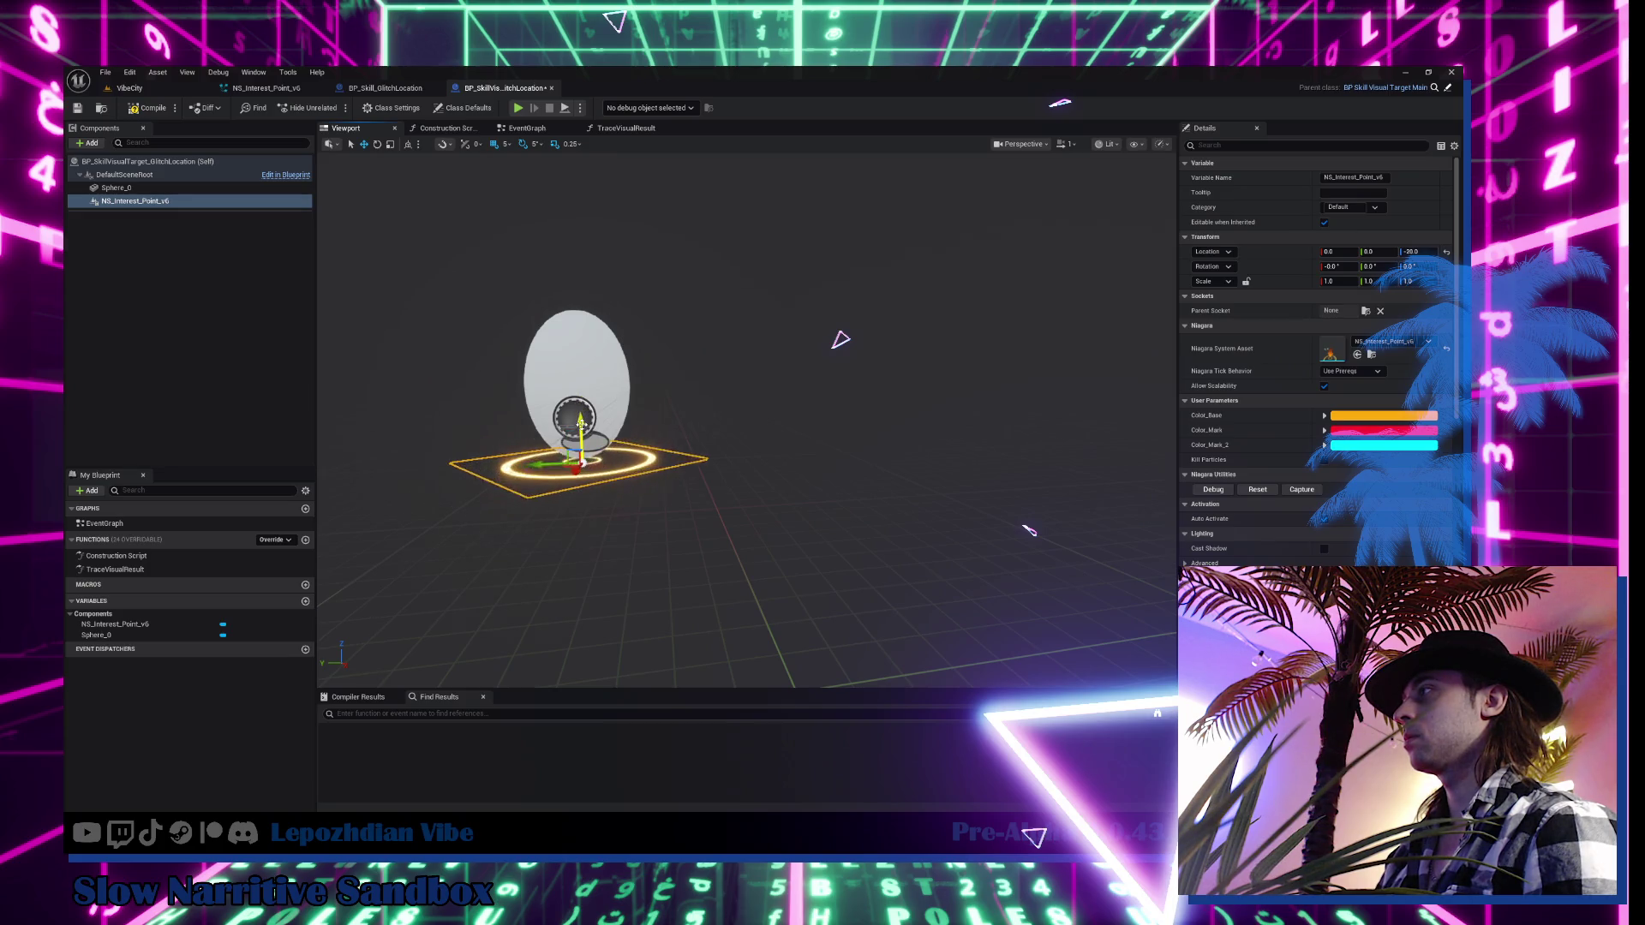
pyautogui.moveTo(581, 425); pyautogui.dragTo(581, 415)
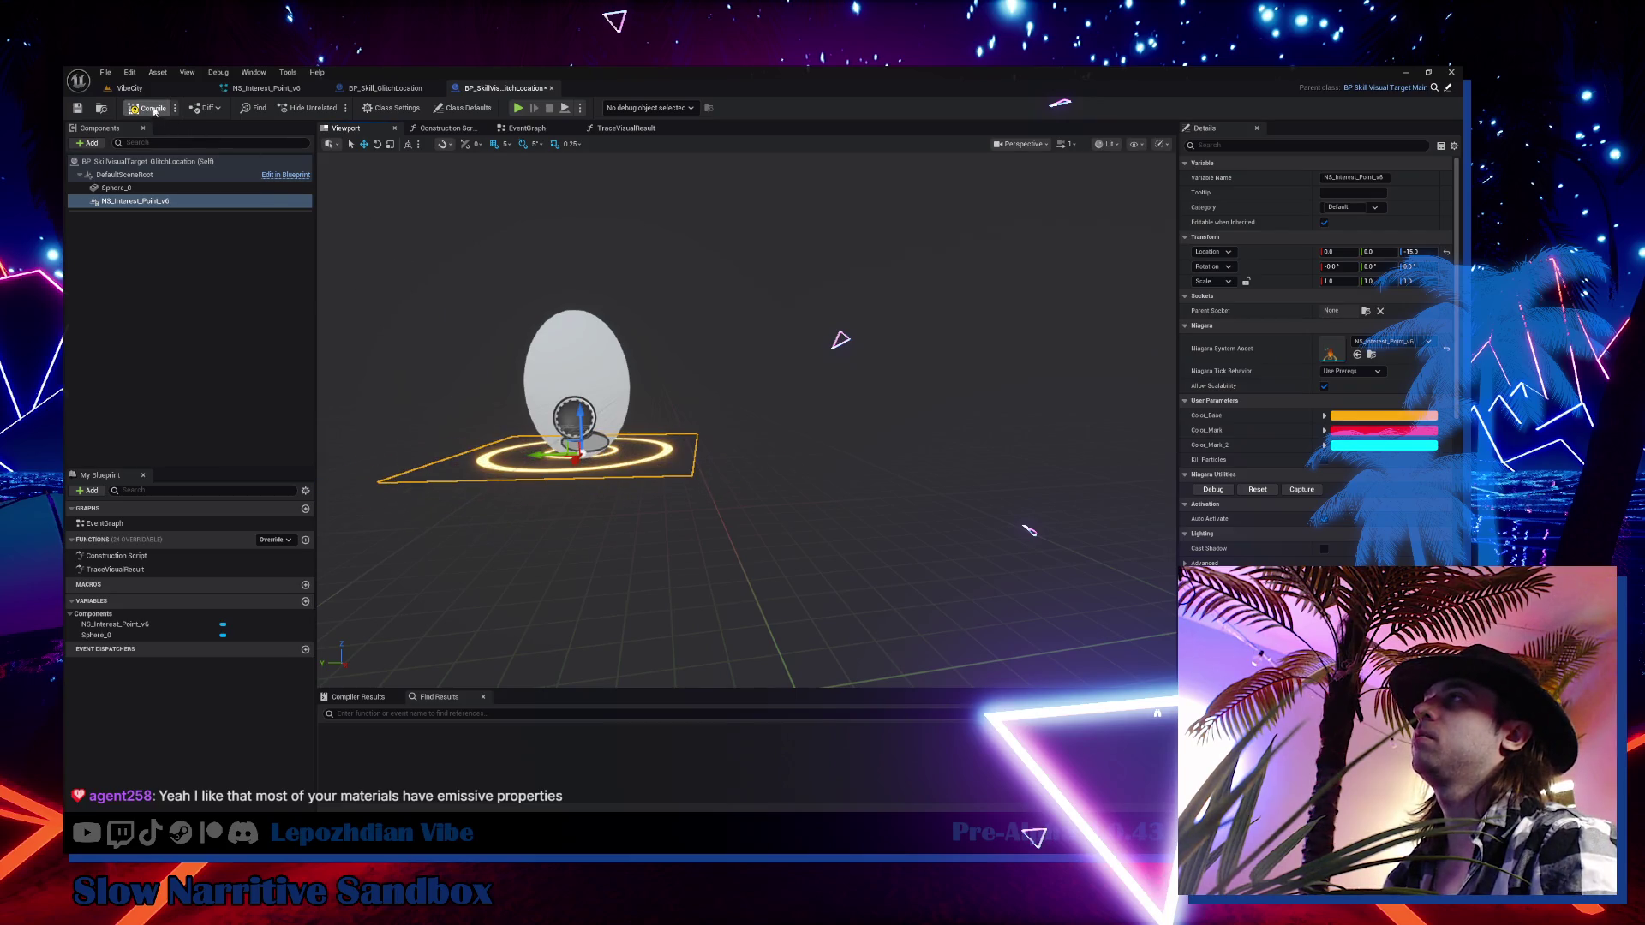
# Switch to the VibeCity level and launch a Play-in-Editor session
pyautogui.click(129, 87)
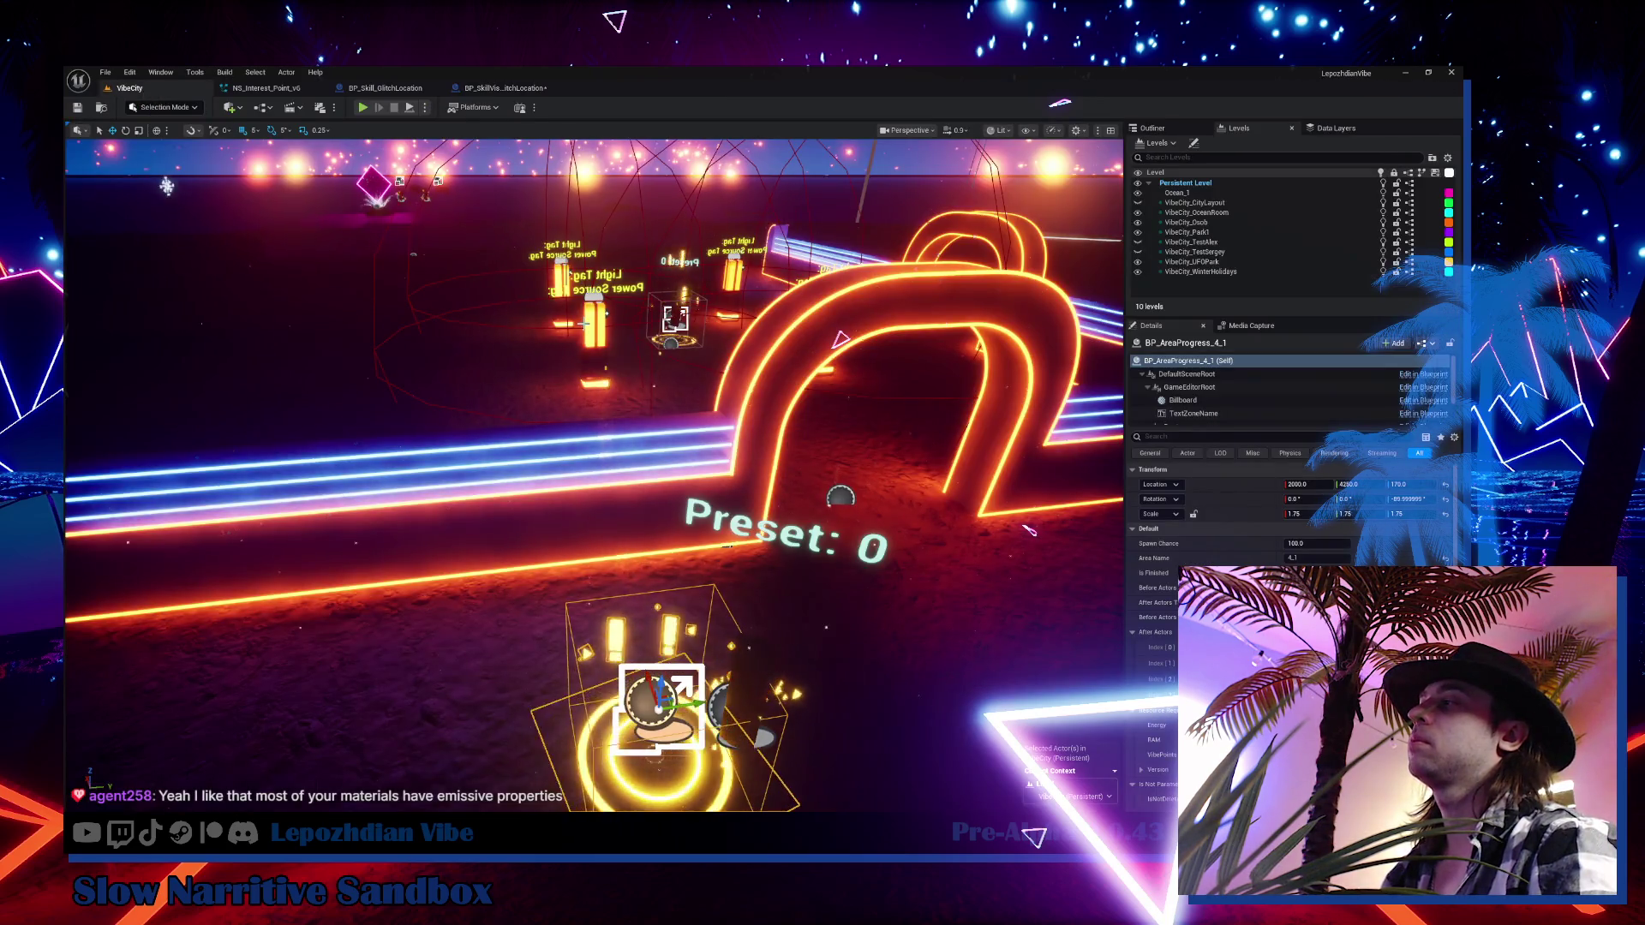
pyautogui.click(363, 110)
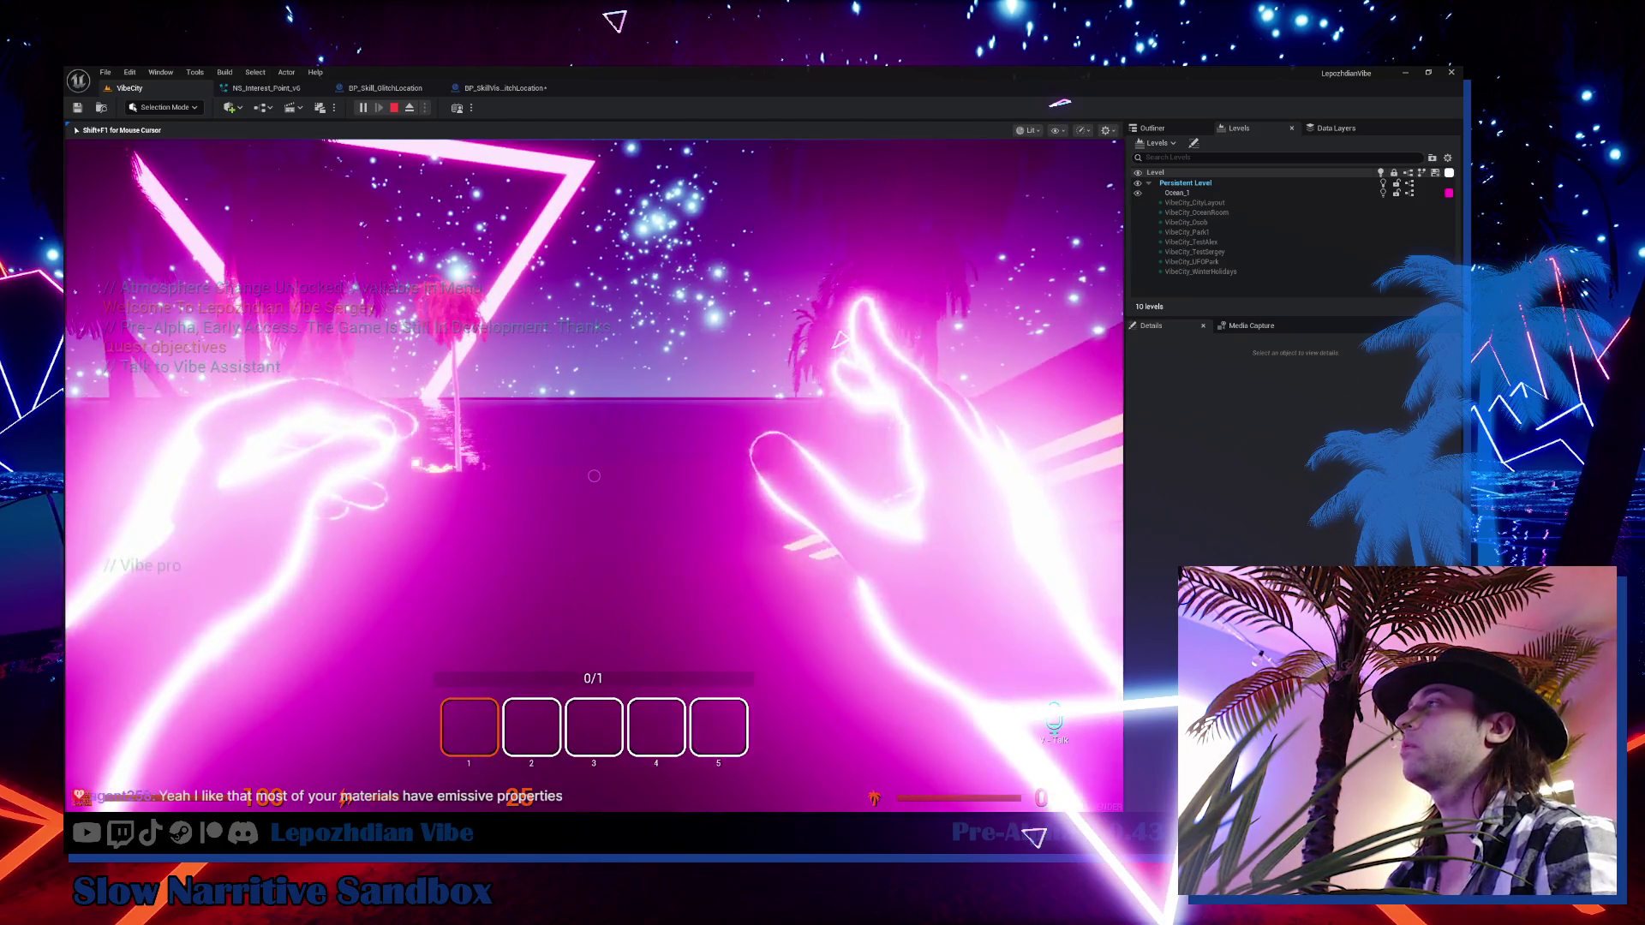
# Select hotbar slot 5 and walk along the neon ramps into the glowing portal
pyautogui.press('5')
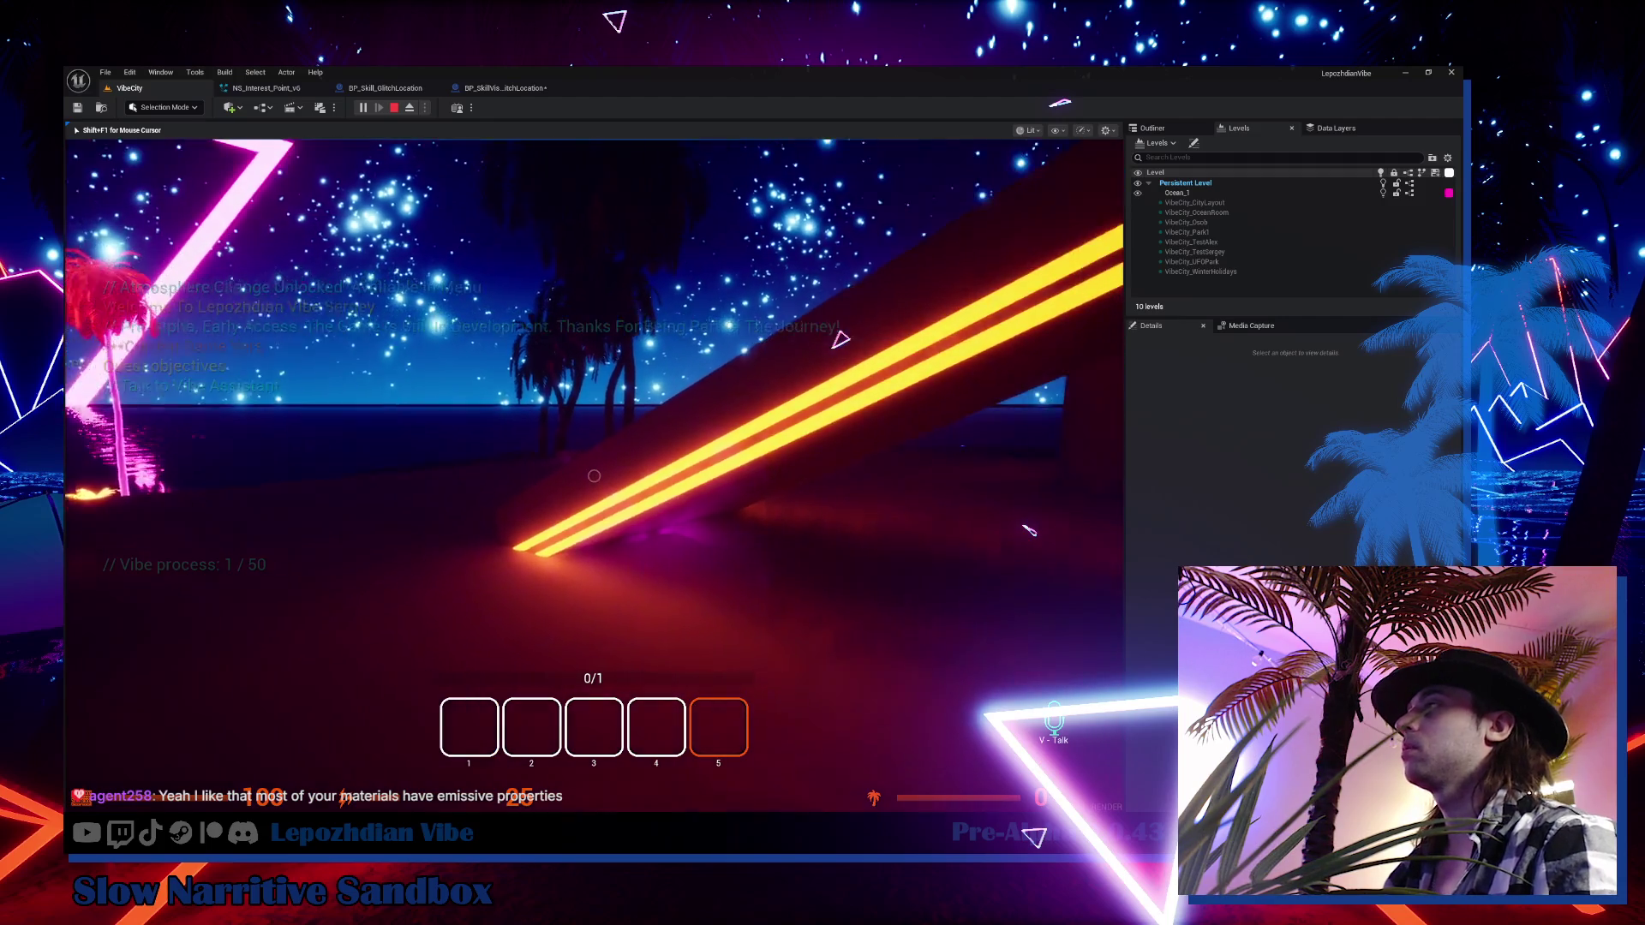
pyautogui.press('w')
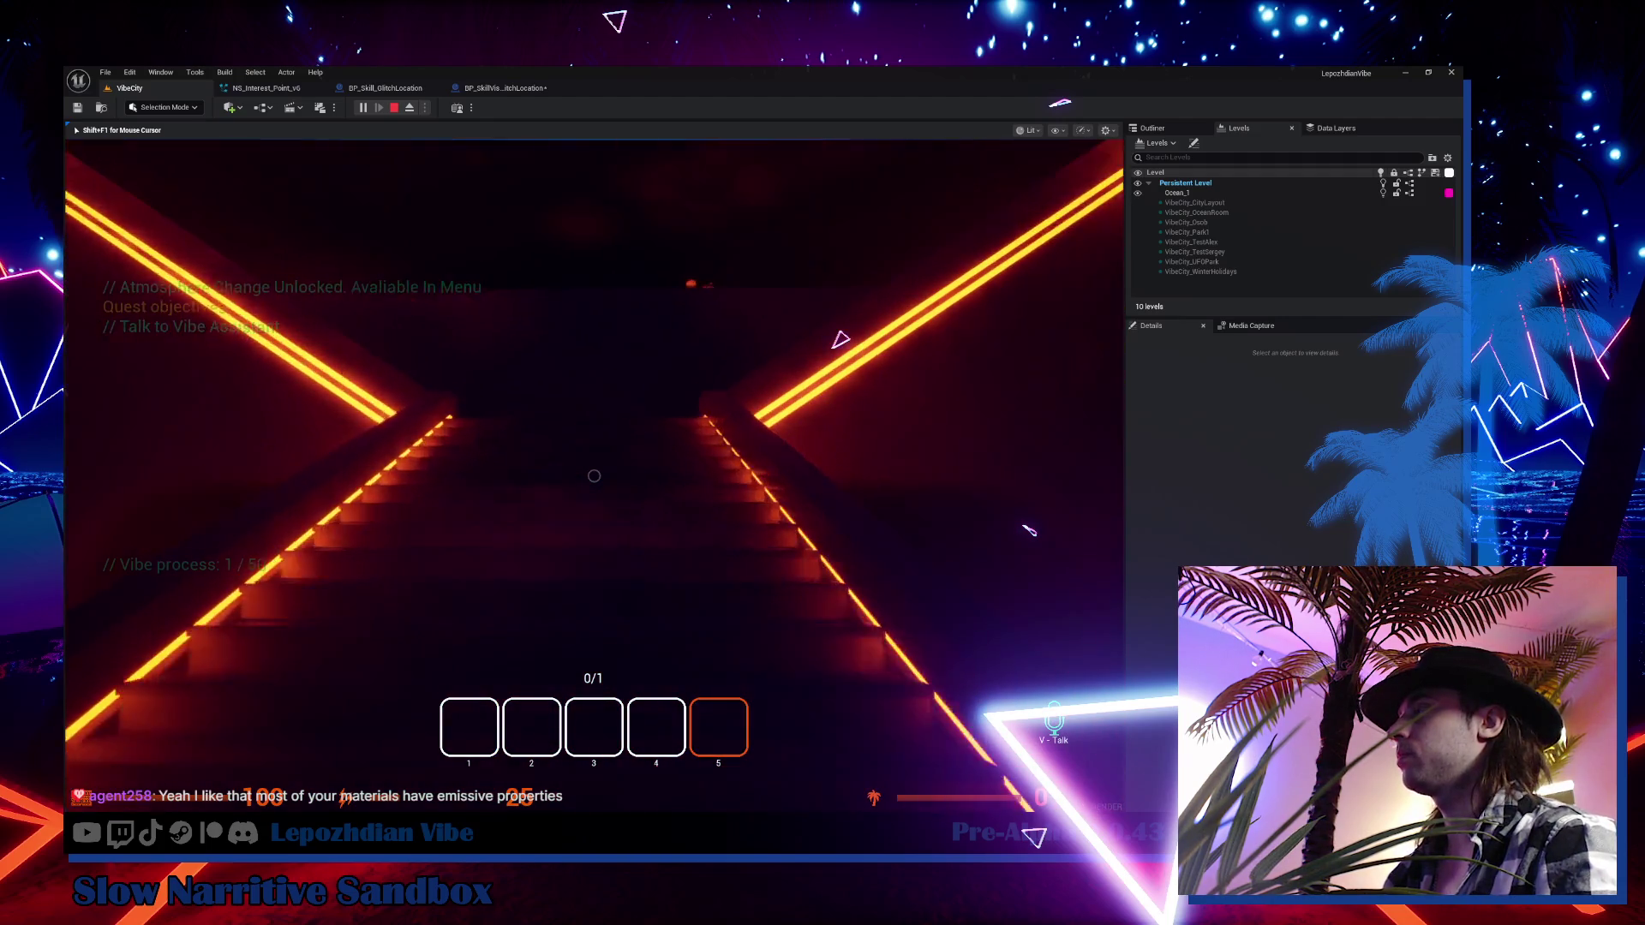
pyautogui.press('w')
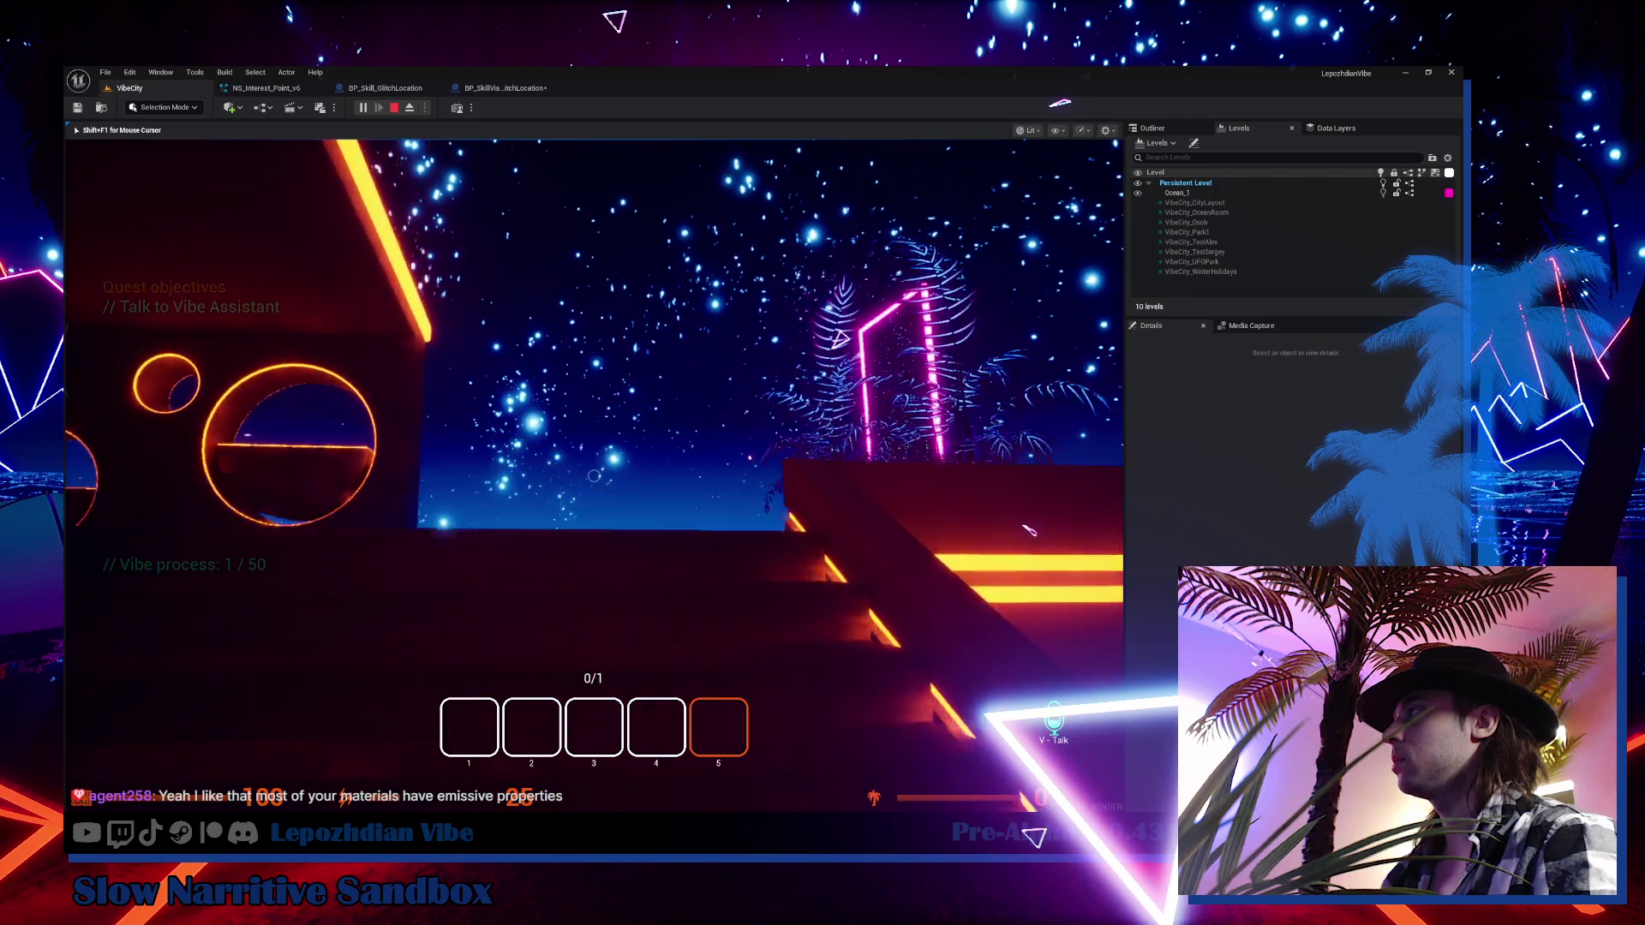
pyautogui.press('w')
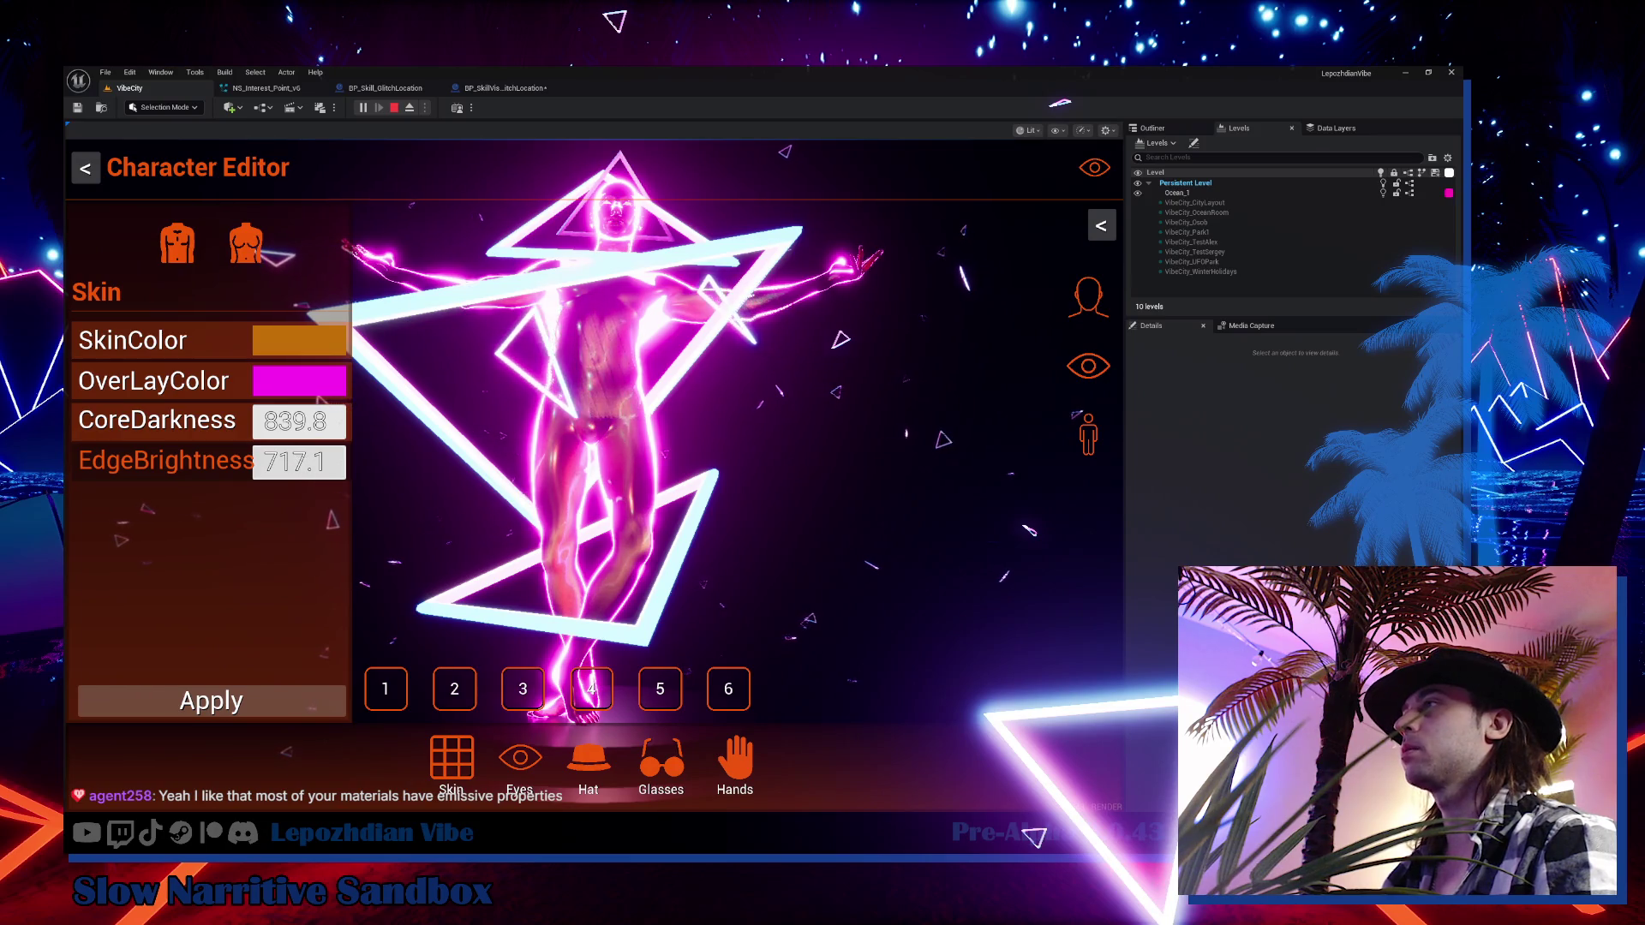
# Set EdgeBrightness and CoreDarkness to 0, apply the skin, and bring up the in-game menu
pyautogui.click(299, 462)
pyautogui.write('0')
pyautogui.press('Return')
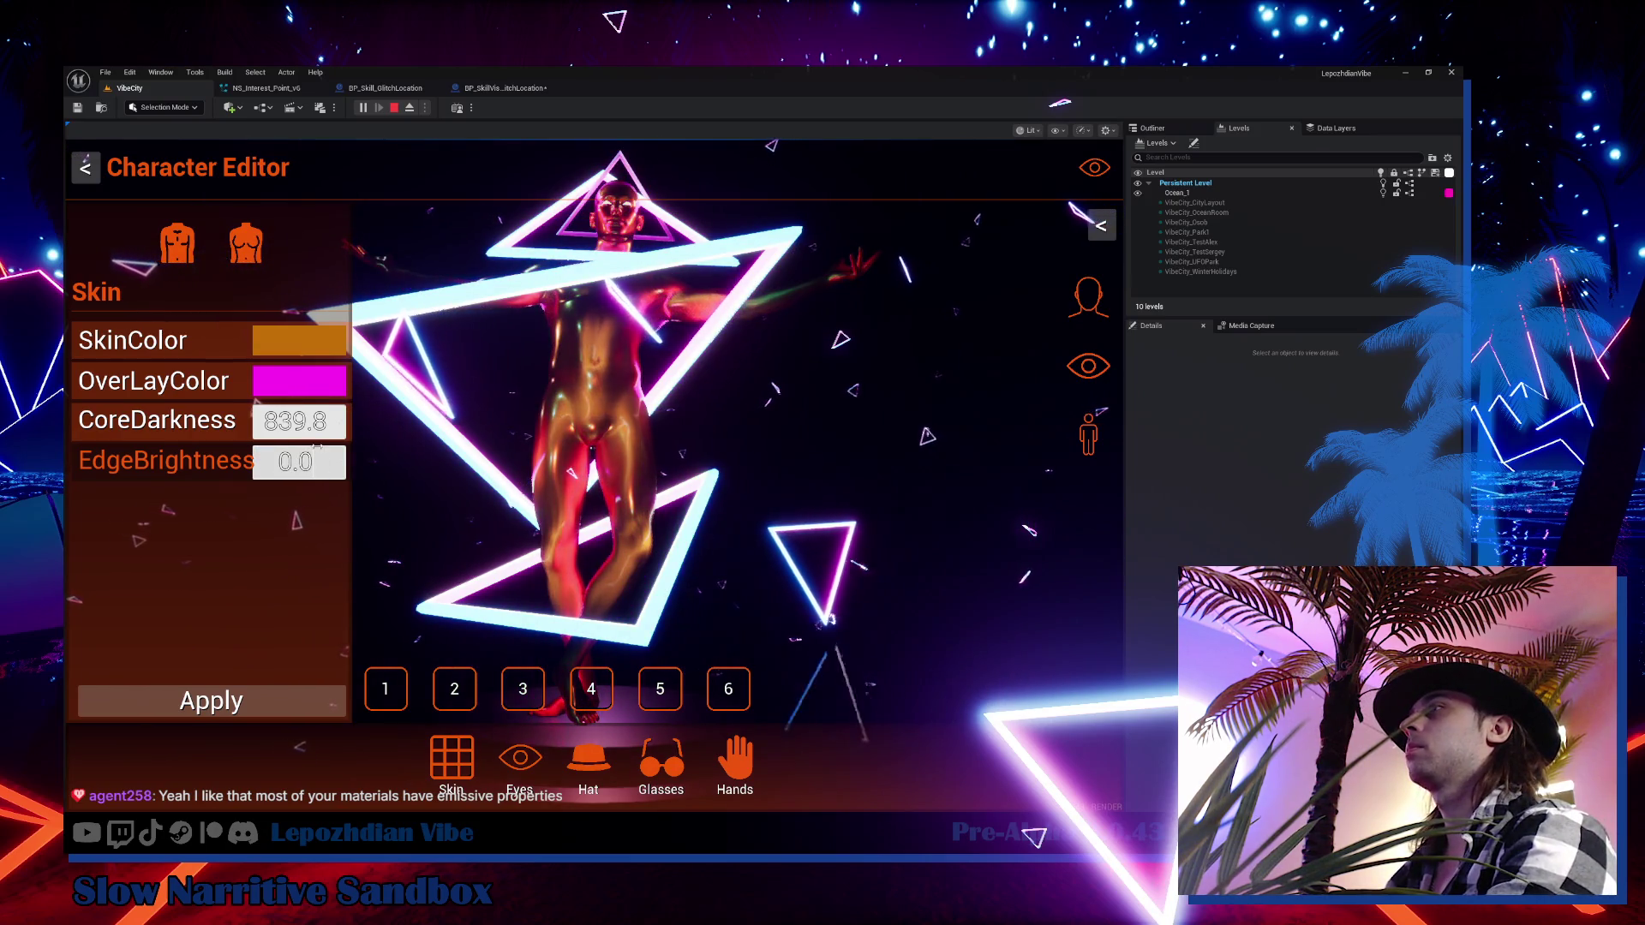
pyautogui.click(315, 423)
pyautogui.write('0')
pyautogui.press('Return')
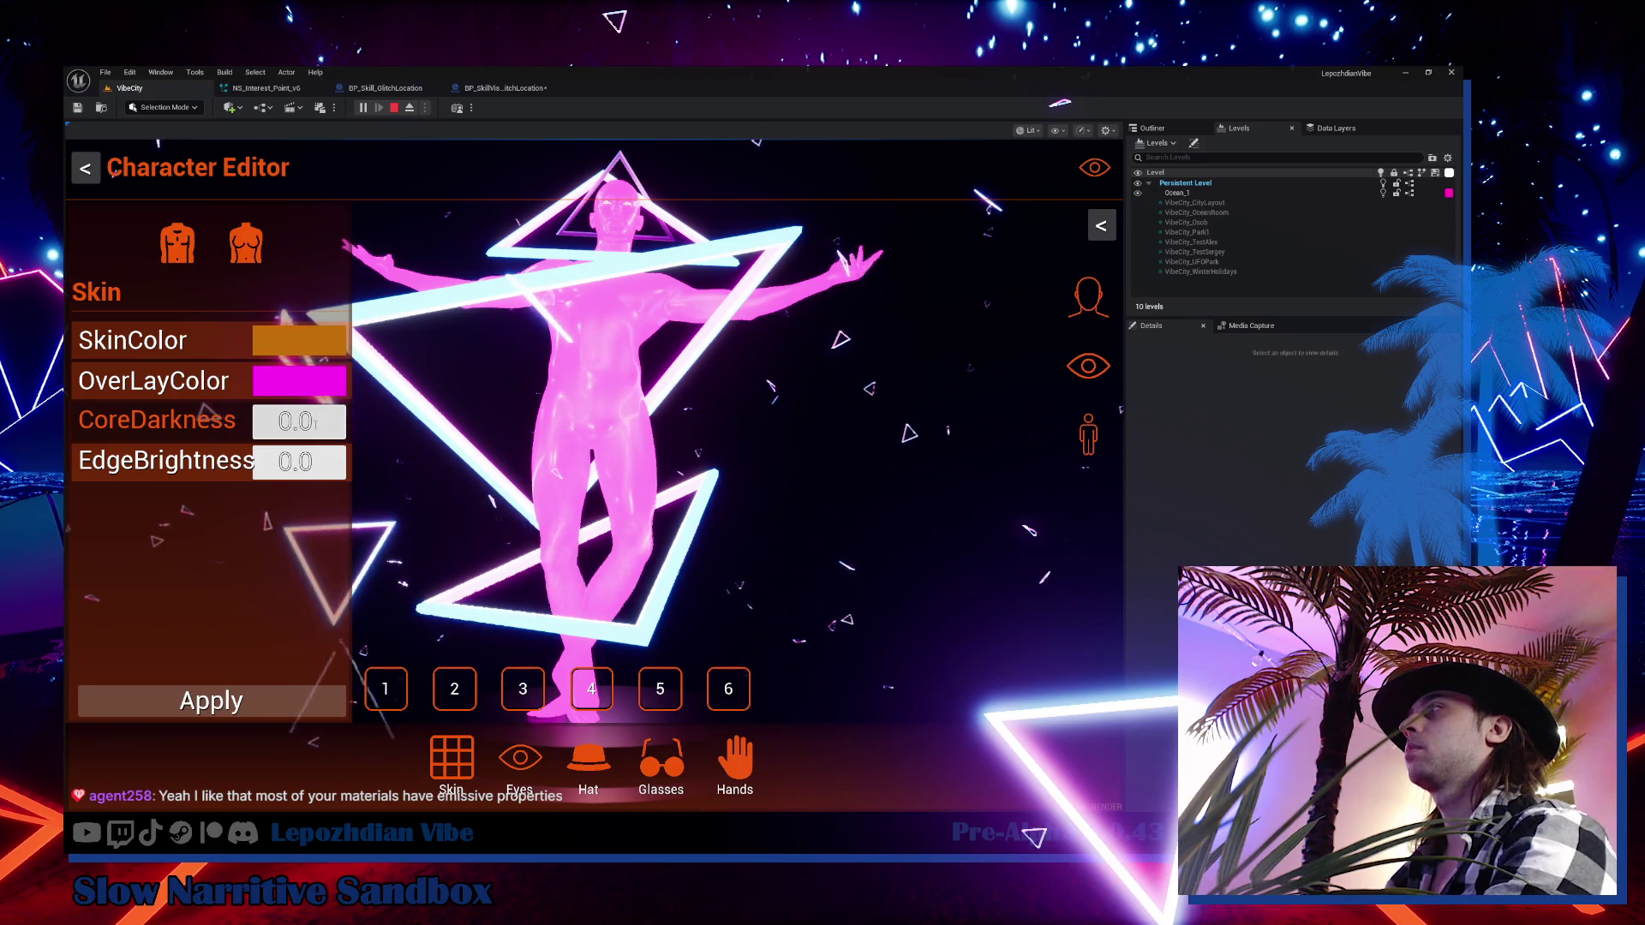
pyautogui.click(279, 698)
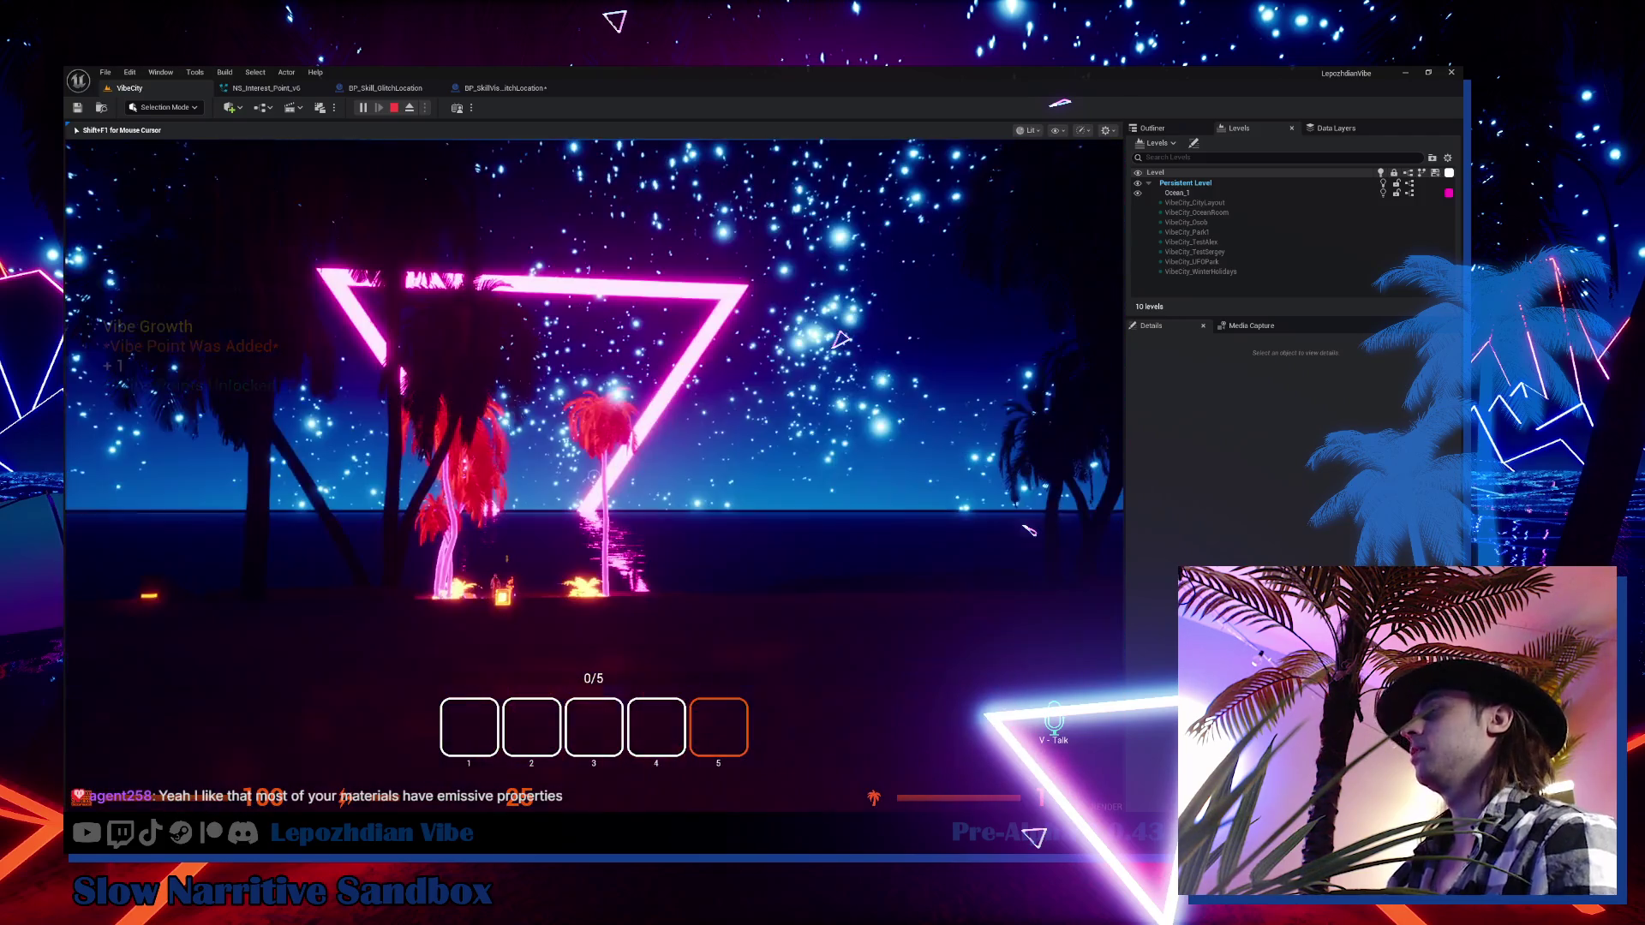
pyautogui.press('Tab')
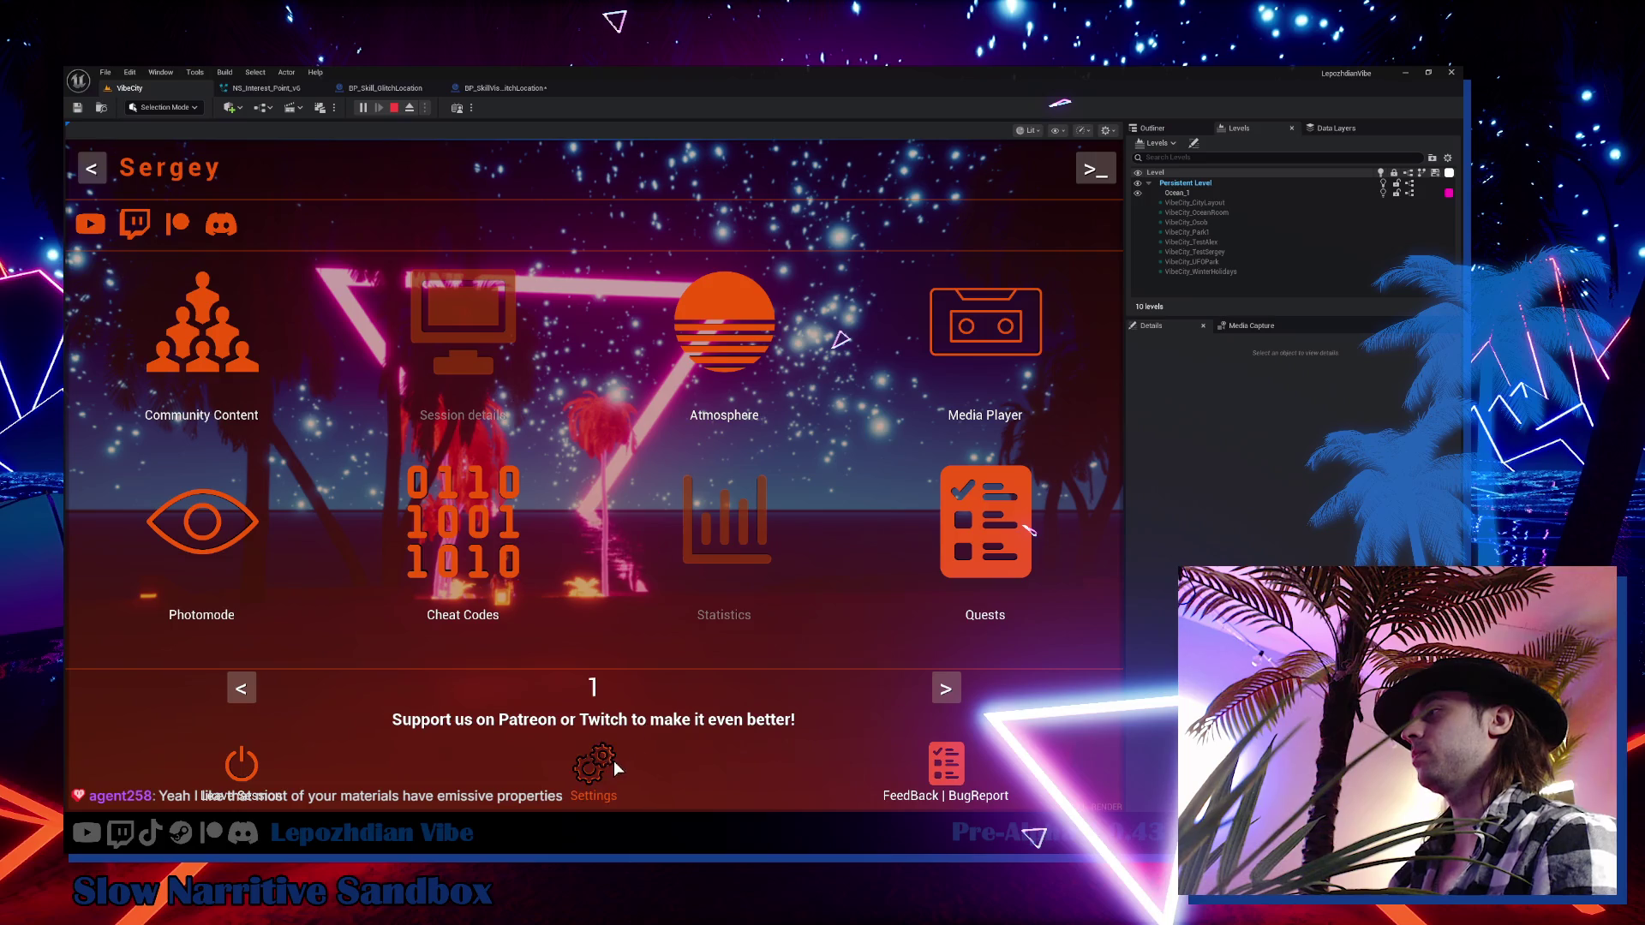
# Mute the master volume in the game settings, then walk toward the palm trees
pyautogui.click(613, 765)
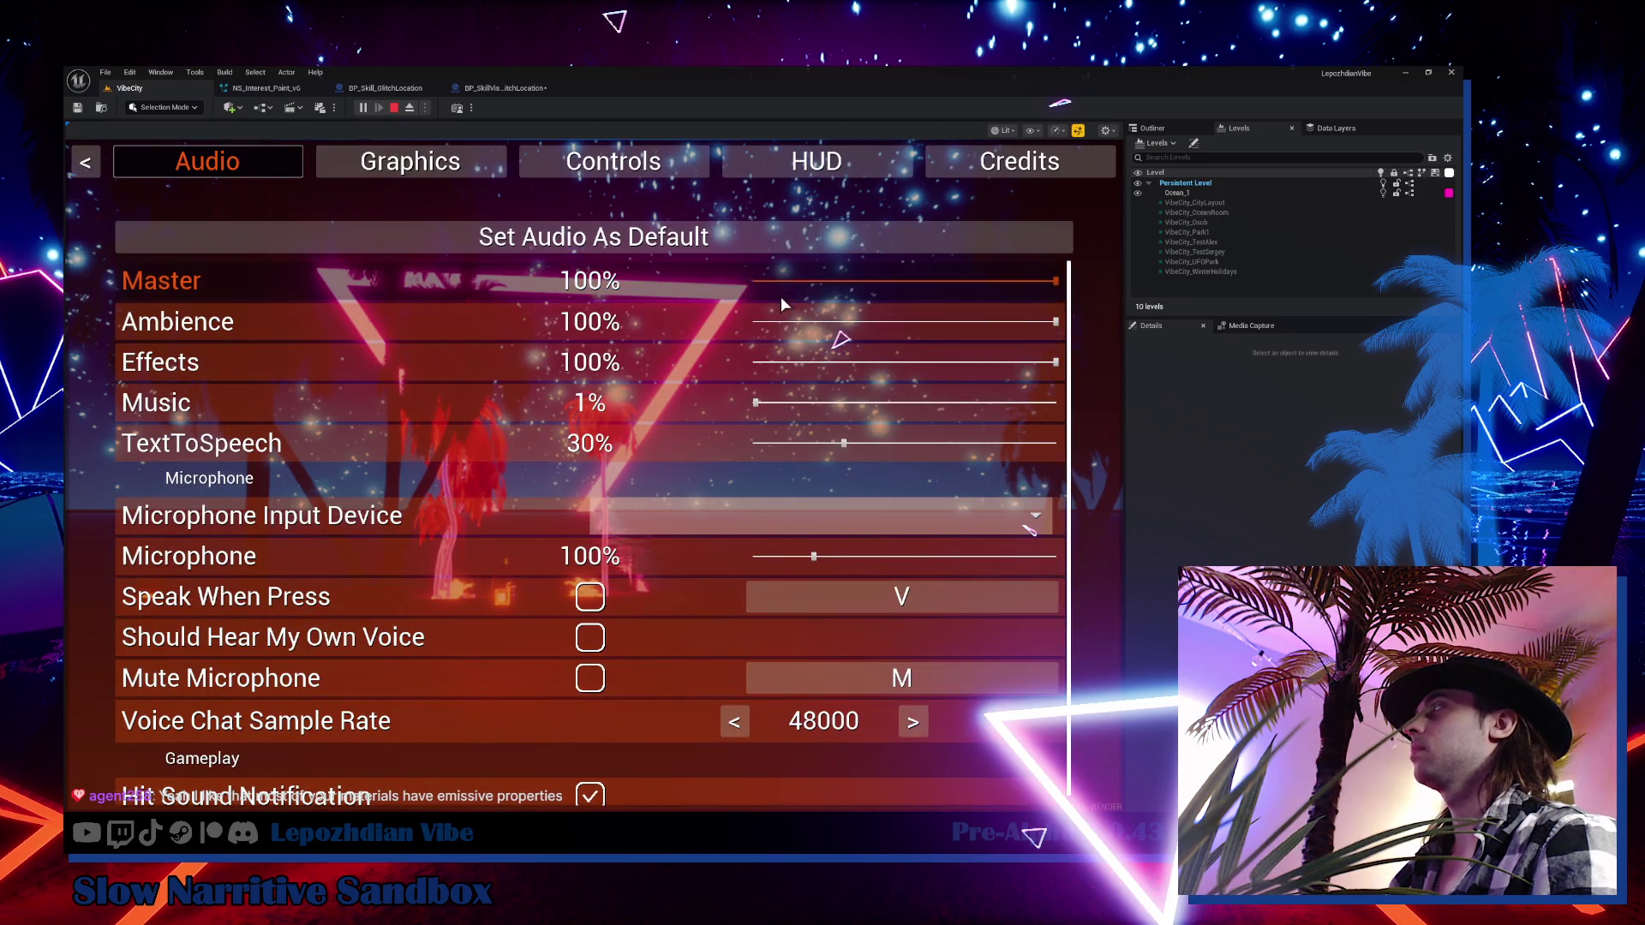
pyautogui.moveTo(780, 282); pyautogui.dragTo(737, 283)
pyautogui.press('Escape')
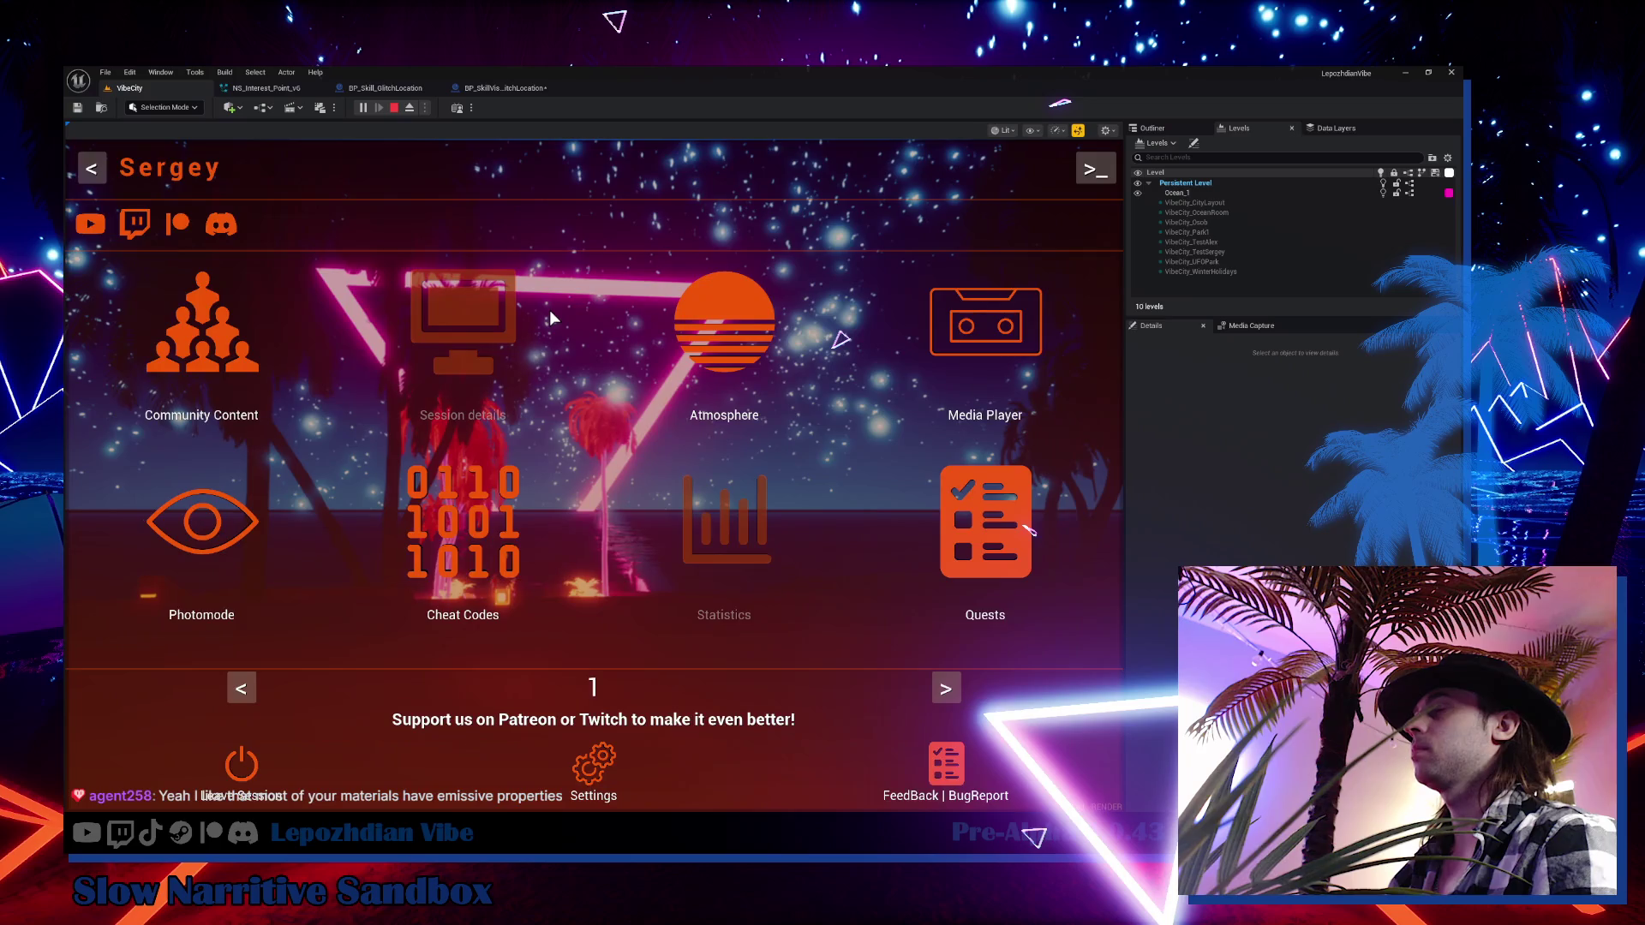
pyautogui.press('Escape')
pyautogui.press('w')
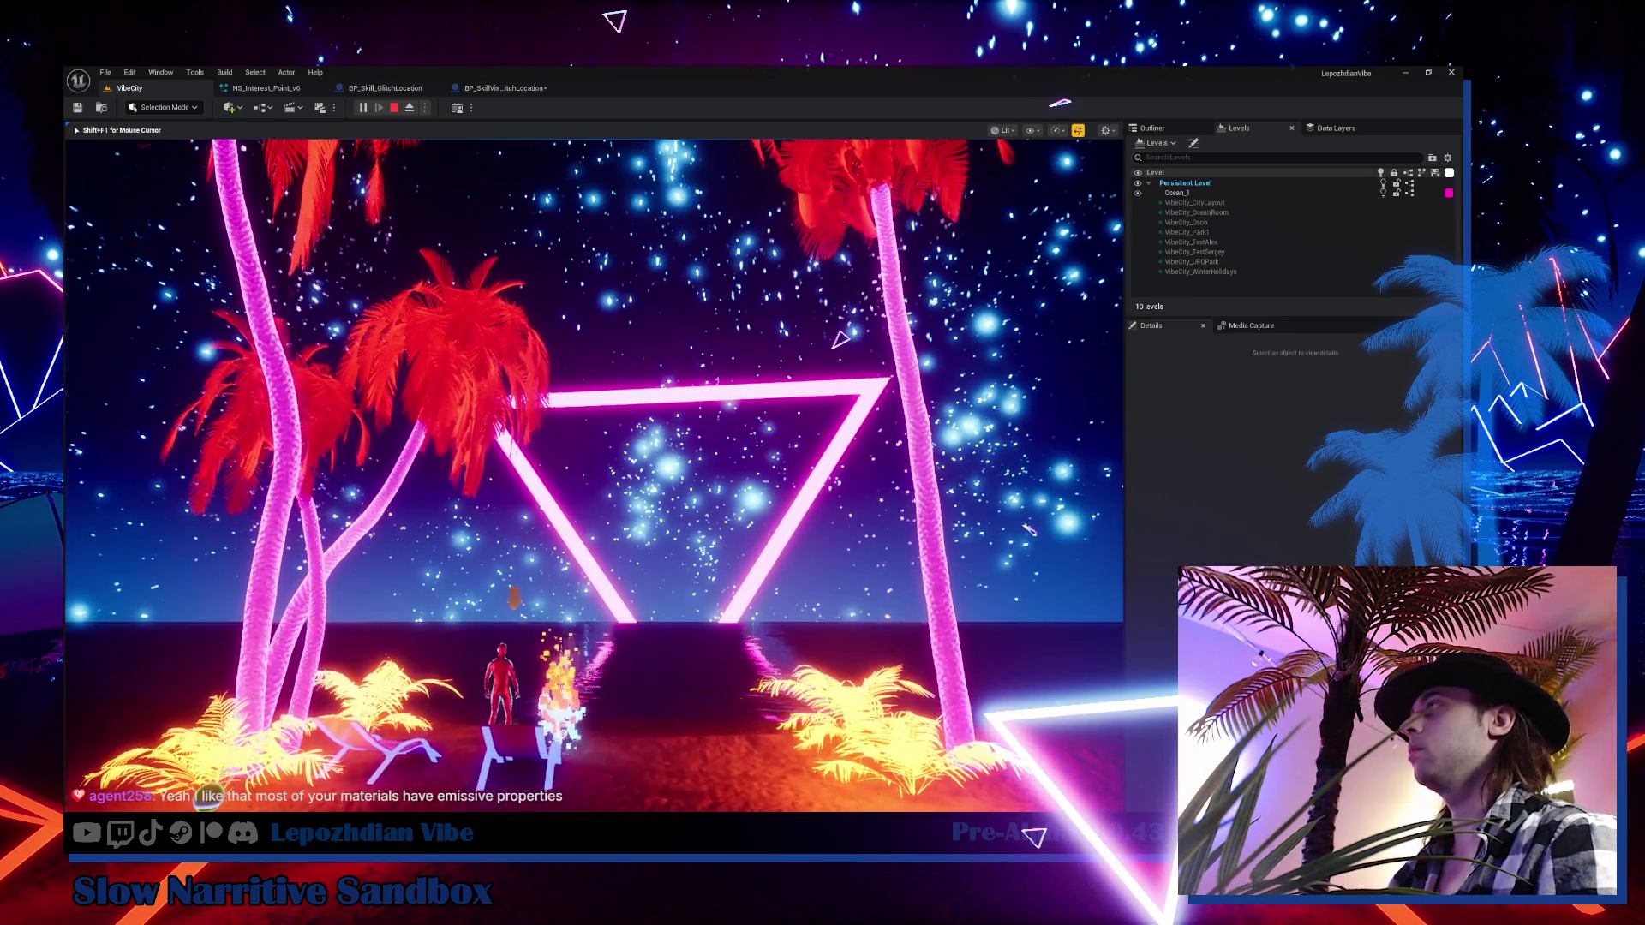
# Push Global Emissive Power to its 500% maximum in the Graphics settings
pyautogui.press('Tab')
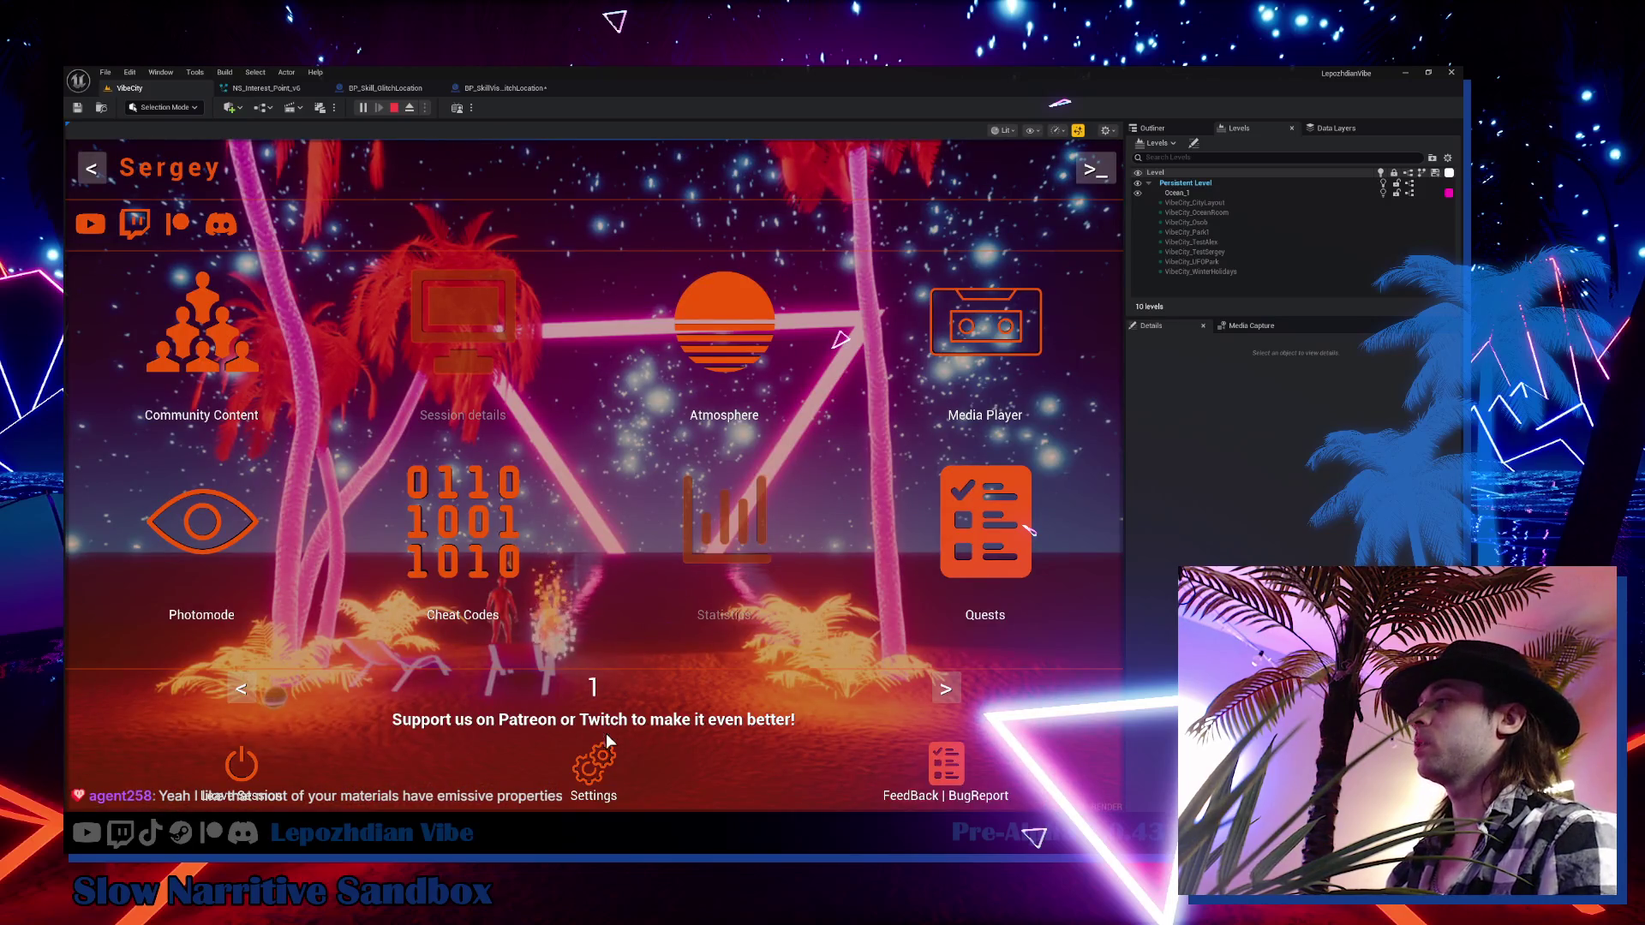
pyautogui.click(595, 759)
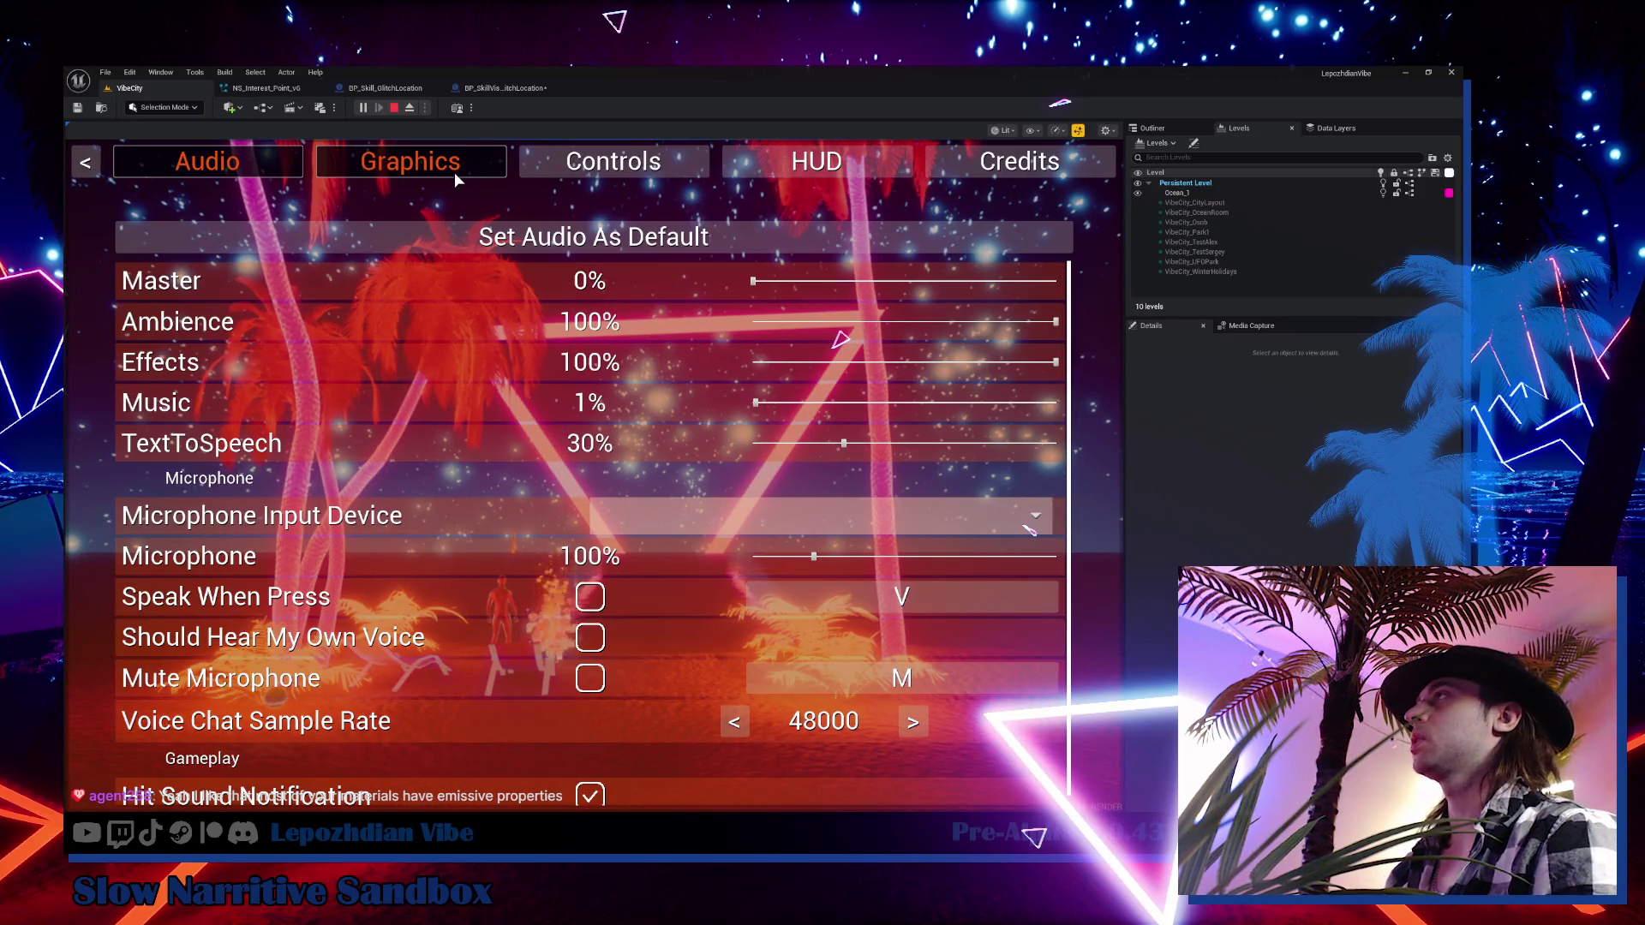
pyautogui.click(455, 172)
pyautogui.scroll(-5, 629, 506)
pyautogui.scroll(-2, 661, 604)
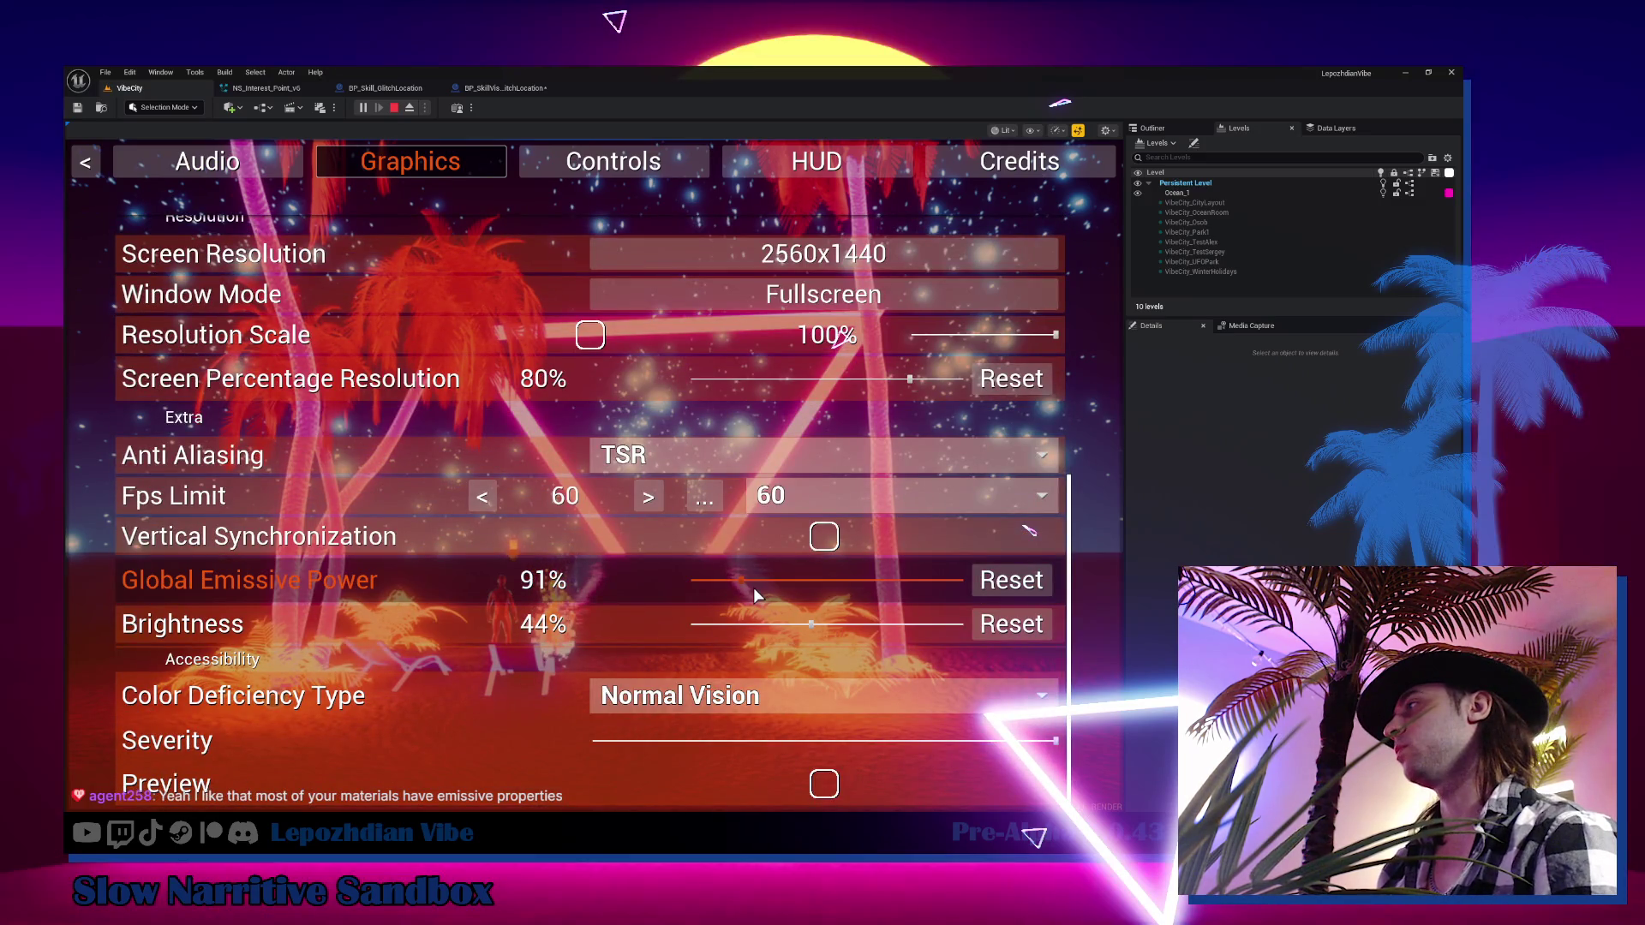
pyautogui.moveTo(754, 582); pyautogui.dragTo(985, 573)
pyautogui.press('Escape')
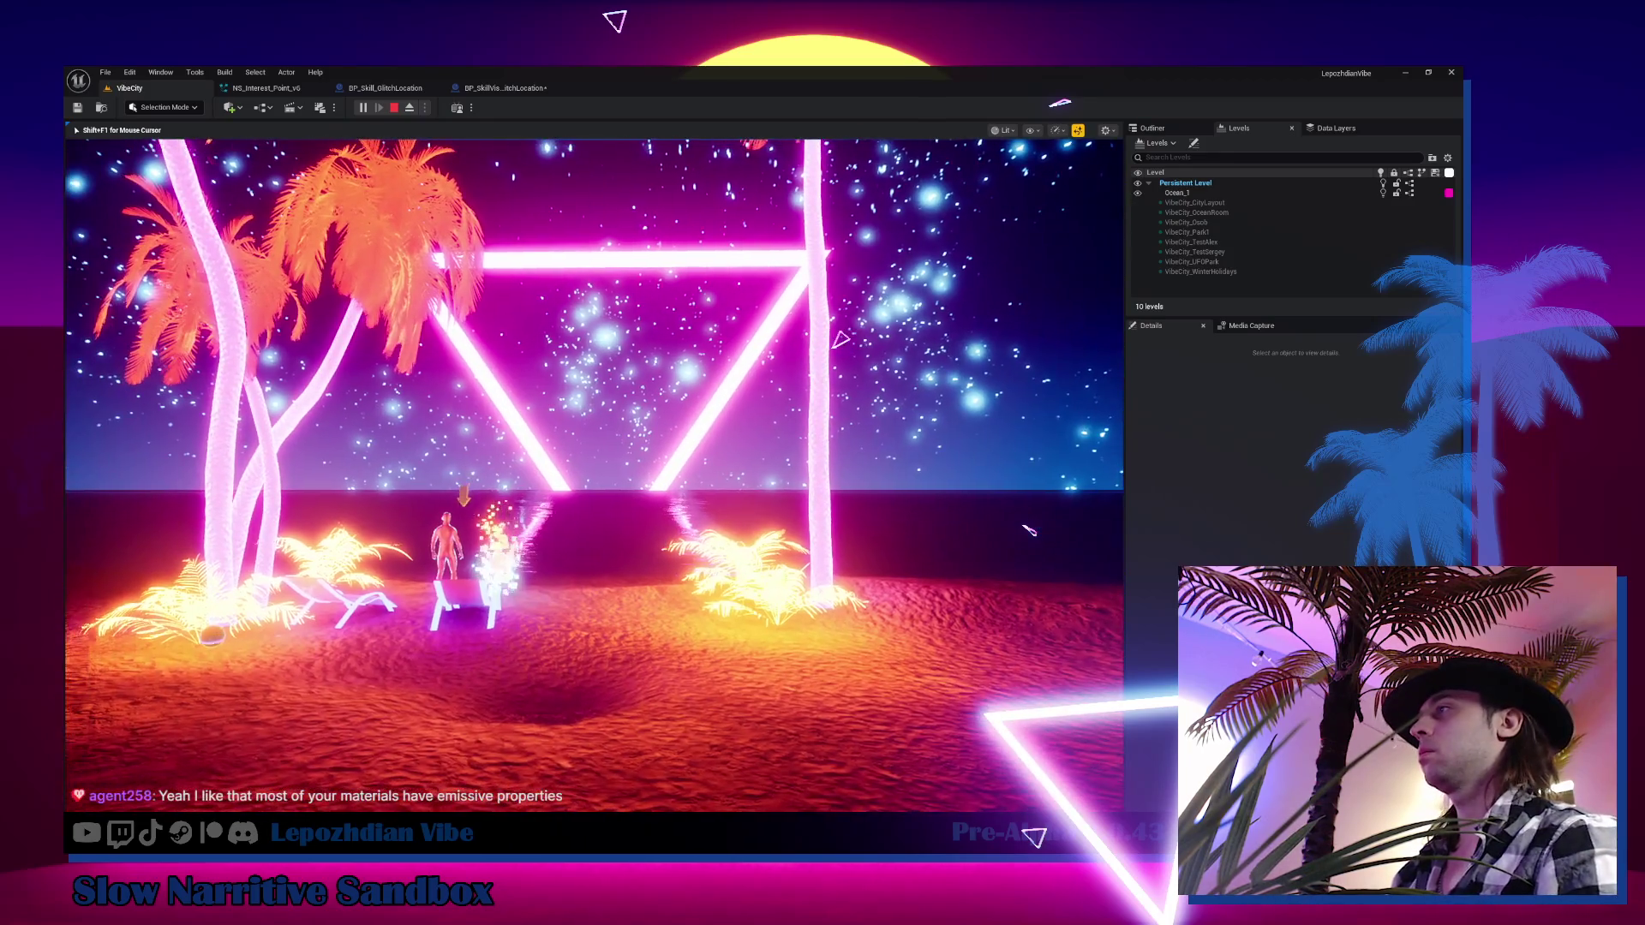
# Drop Global Emissive Power to 0% to view the darker scene
pyautogui.press('Escape')
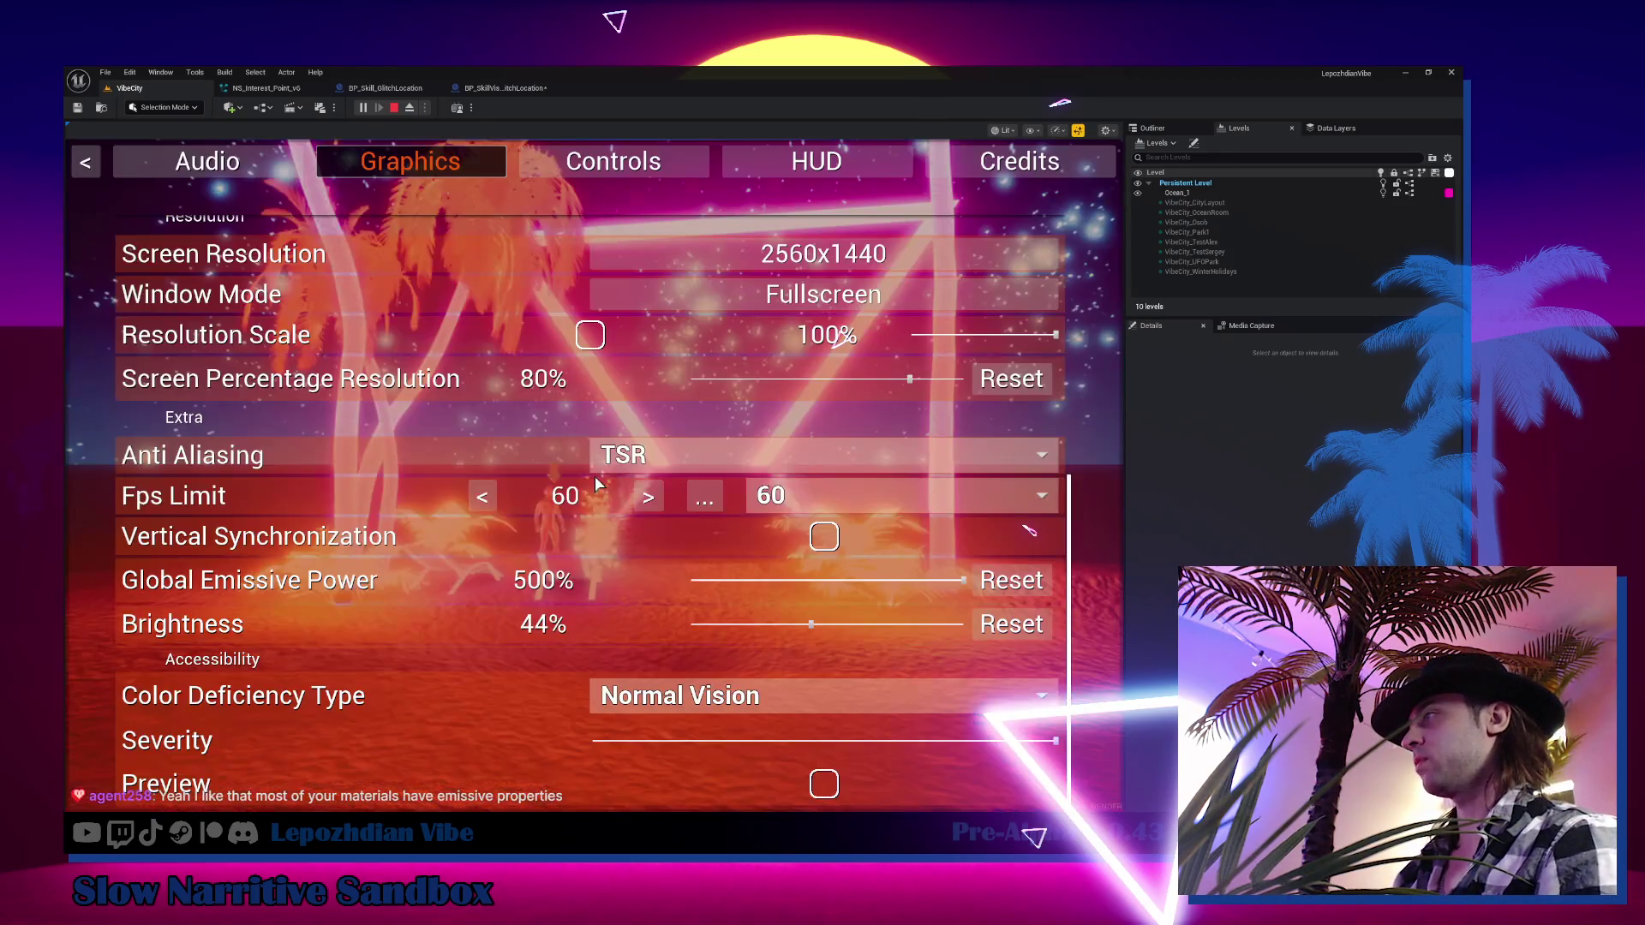
pyautogui.moveTo(804, 584); pyautogui.dragTo(690, 581)
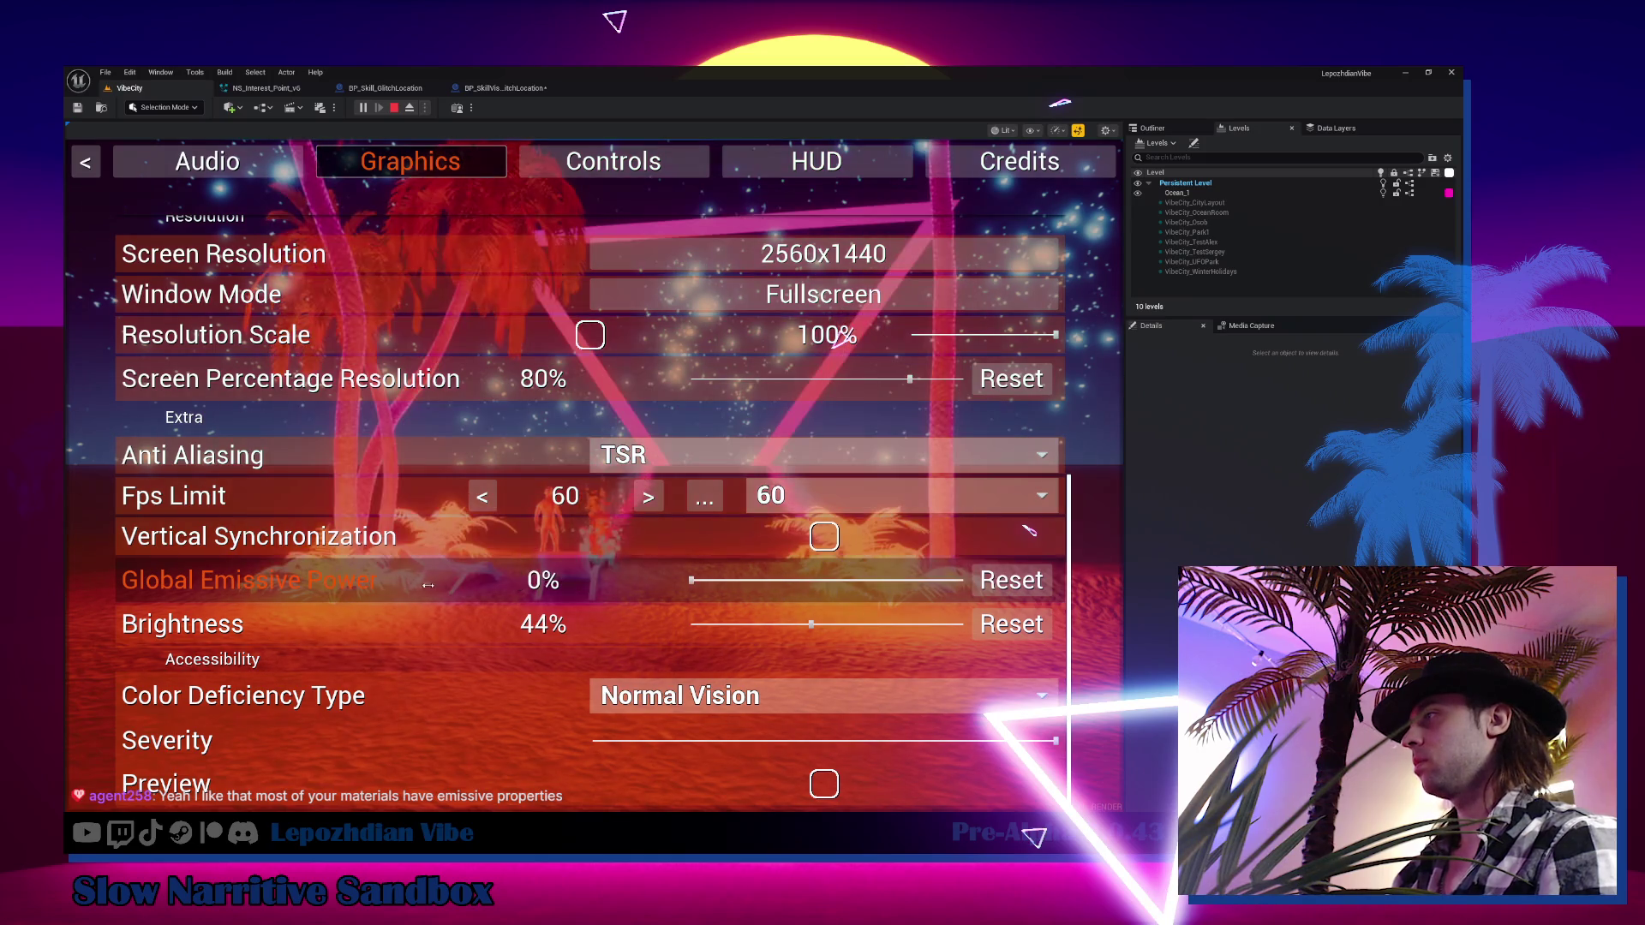
pyautogui.press('Escape')
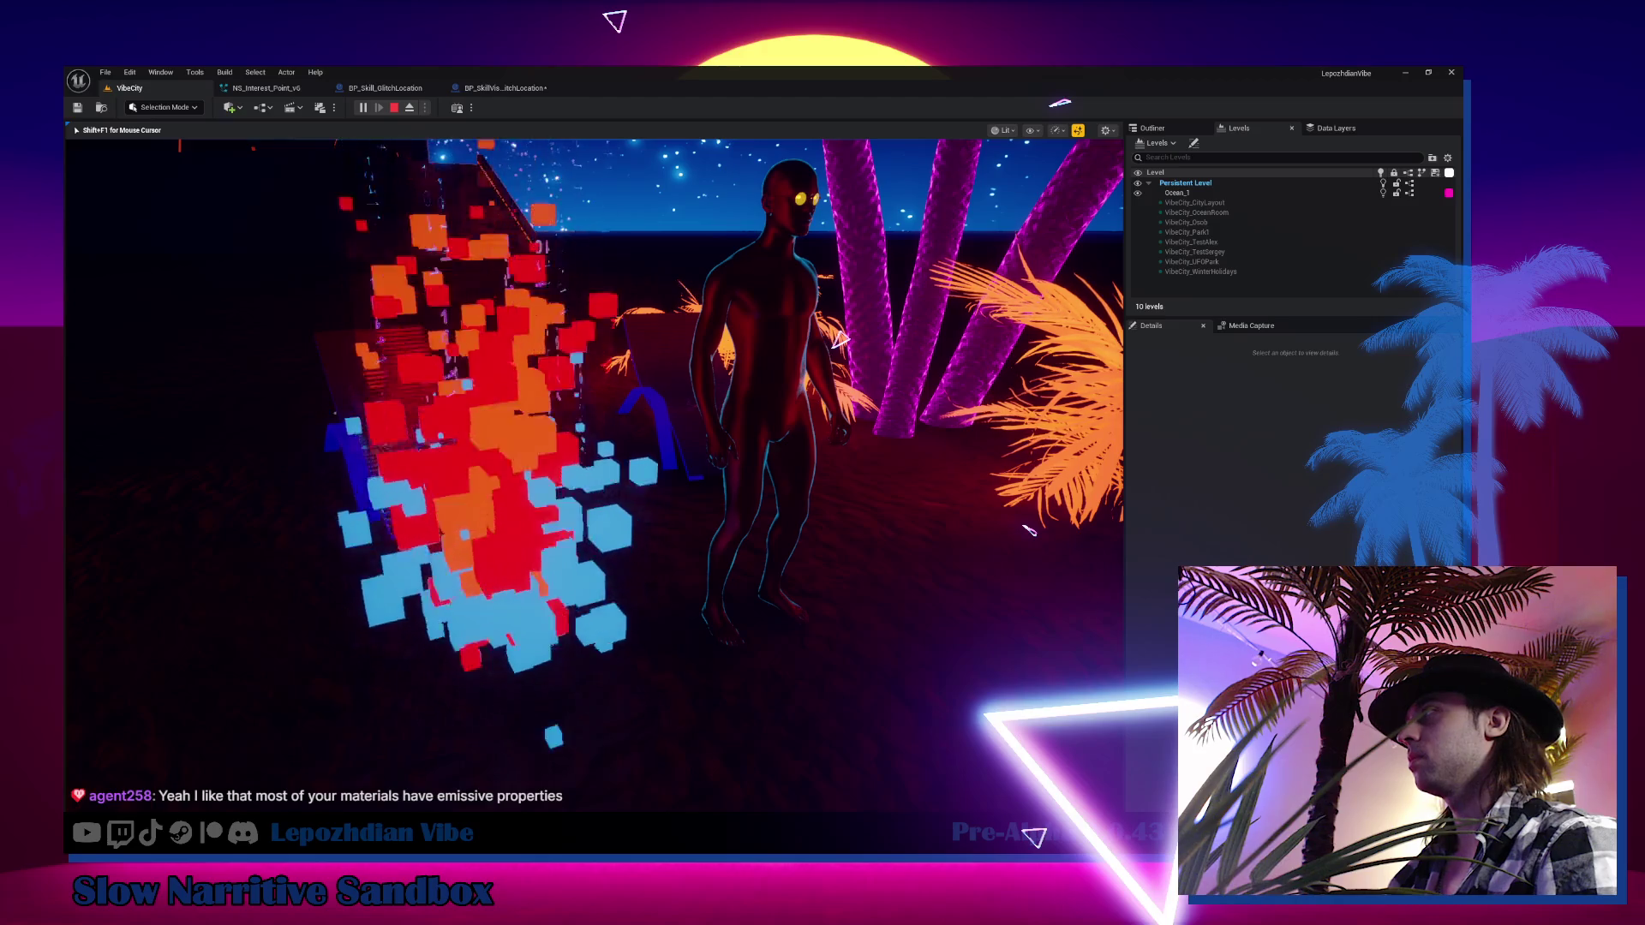
# Raise Global Emissive Power from 0% back to 500% to view the brighter scene
pyautogui.press('Escape')
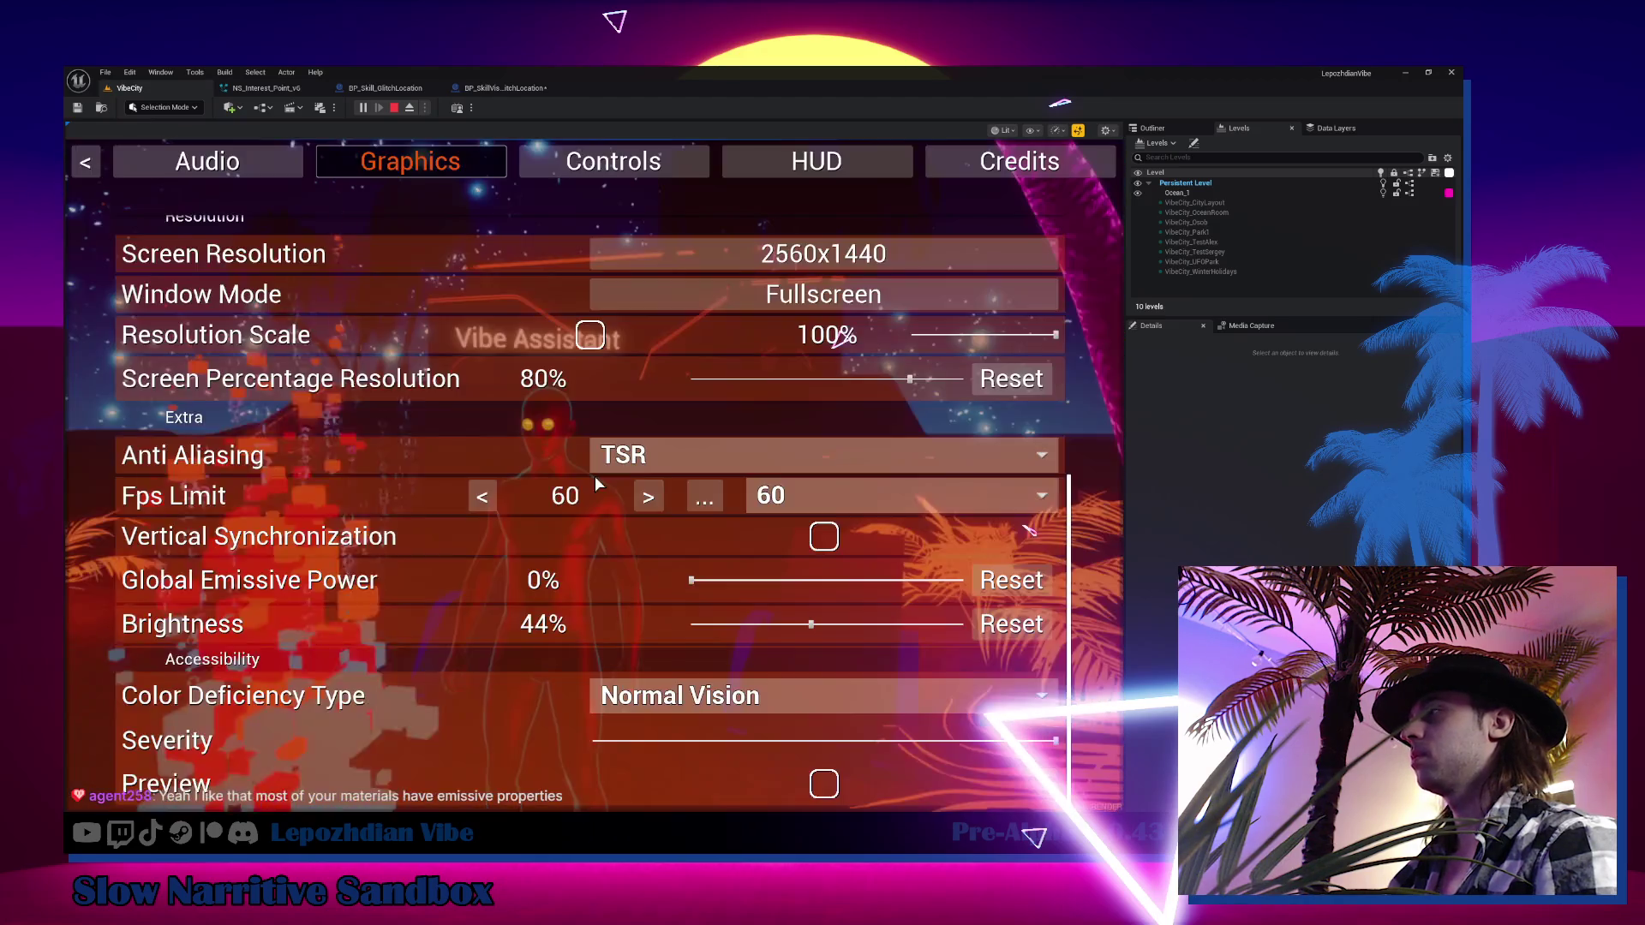
pyautogui.moveTo(774, 580); pyautogui.dragTo(964, 580)
pyautogui.press('Escape')
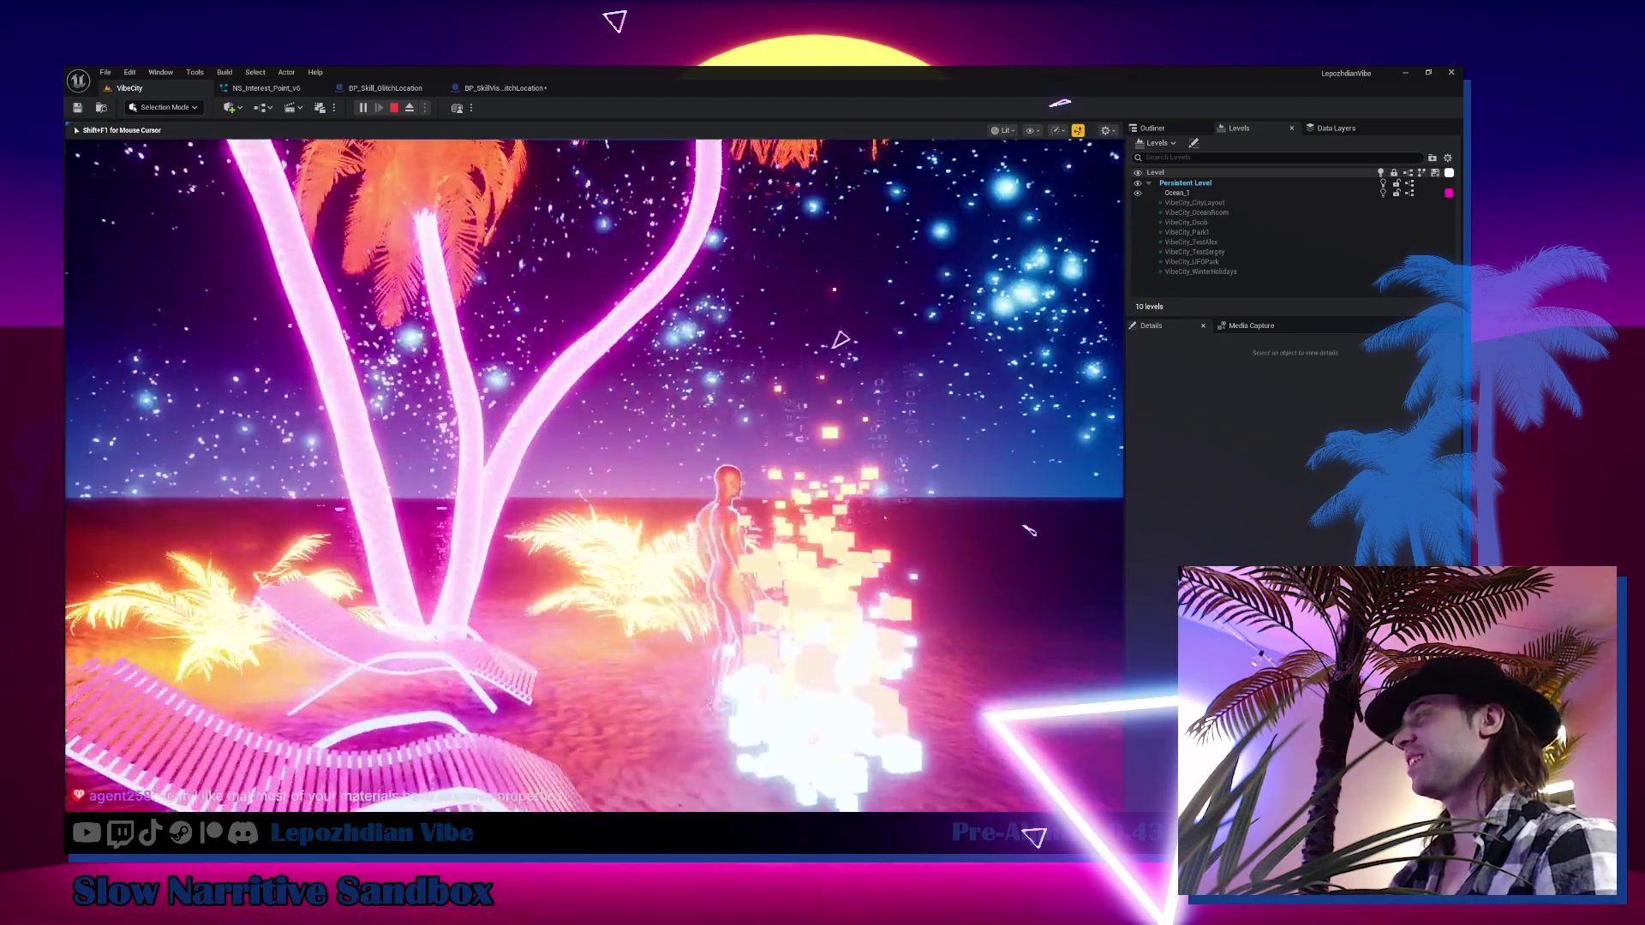
# Reset Global Emissive Power to its 91% default and resume play
pyautogui.press('Escape')
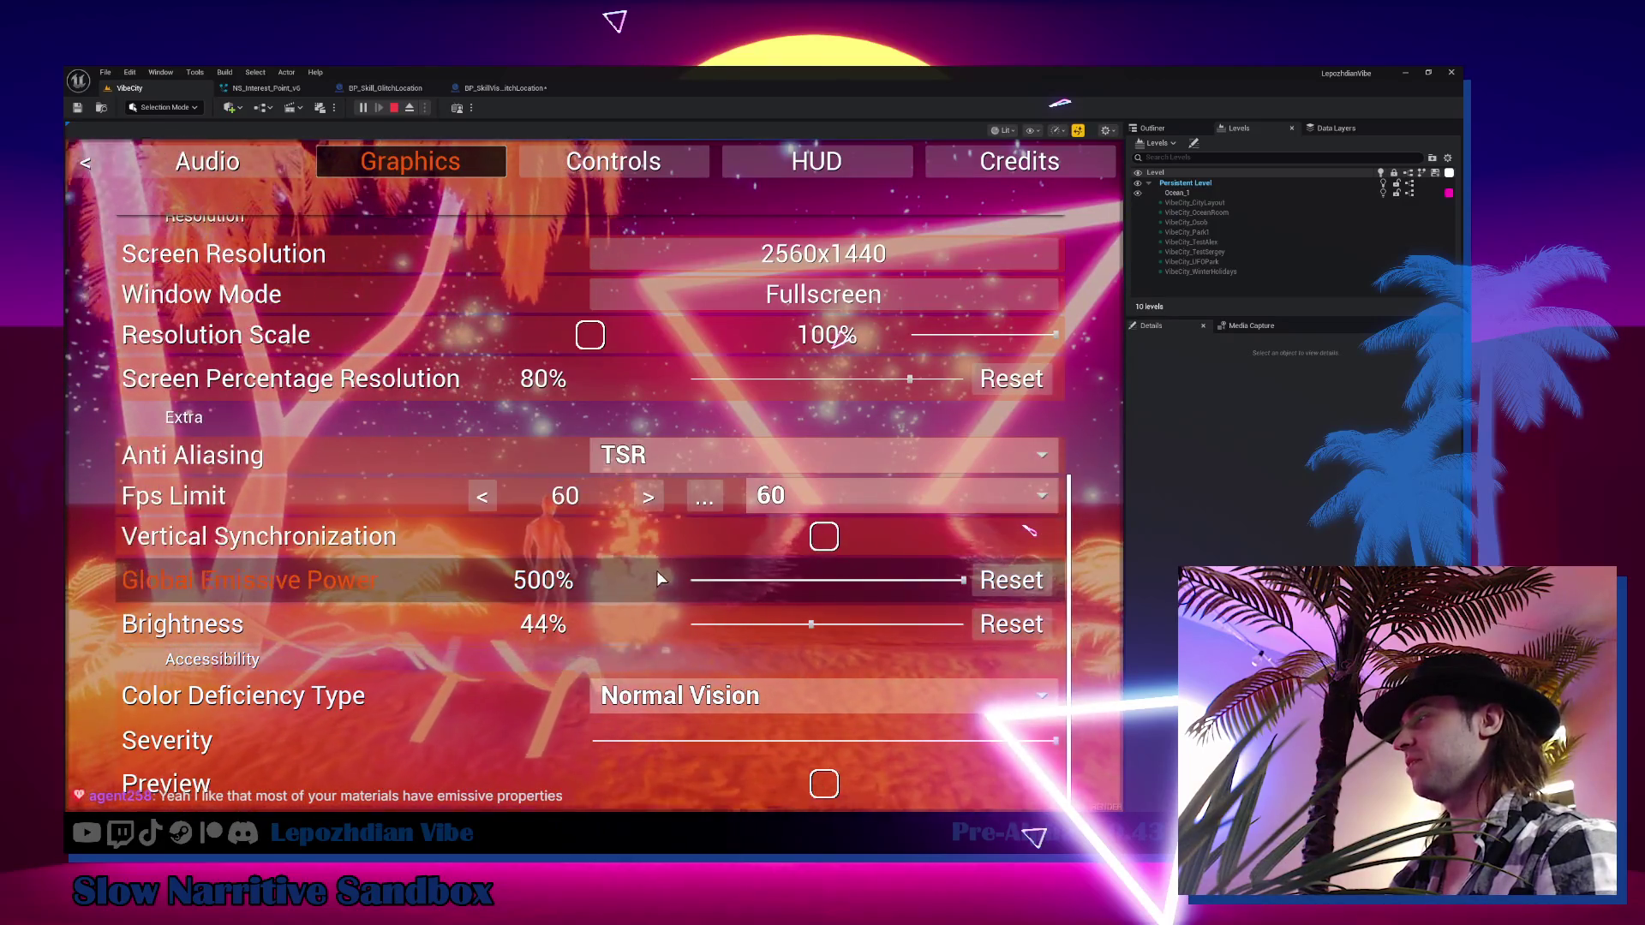
pyautogui.click(1019, 583)
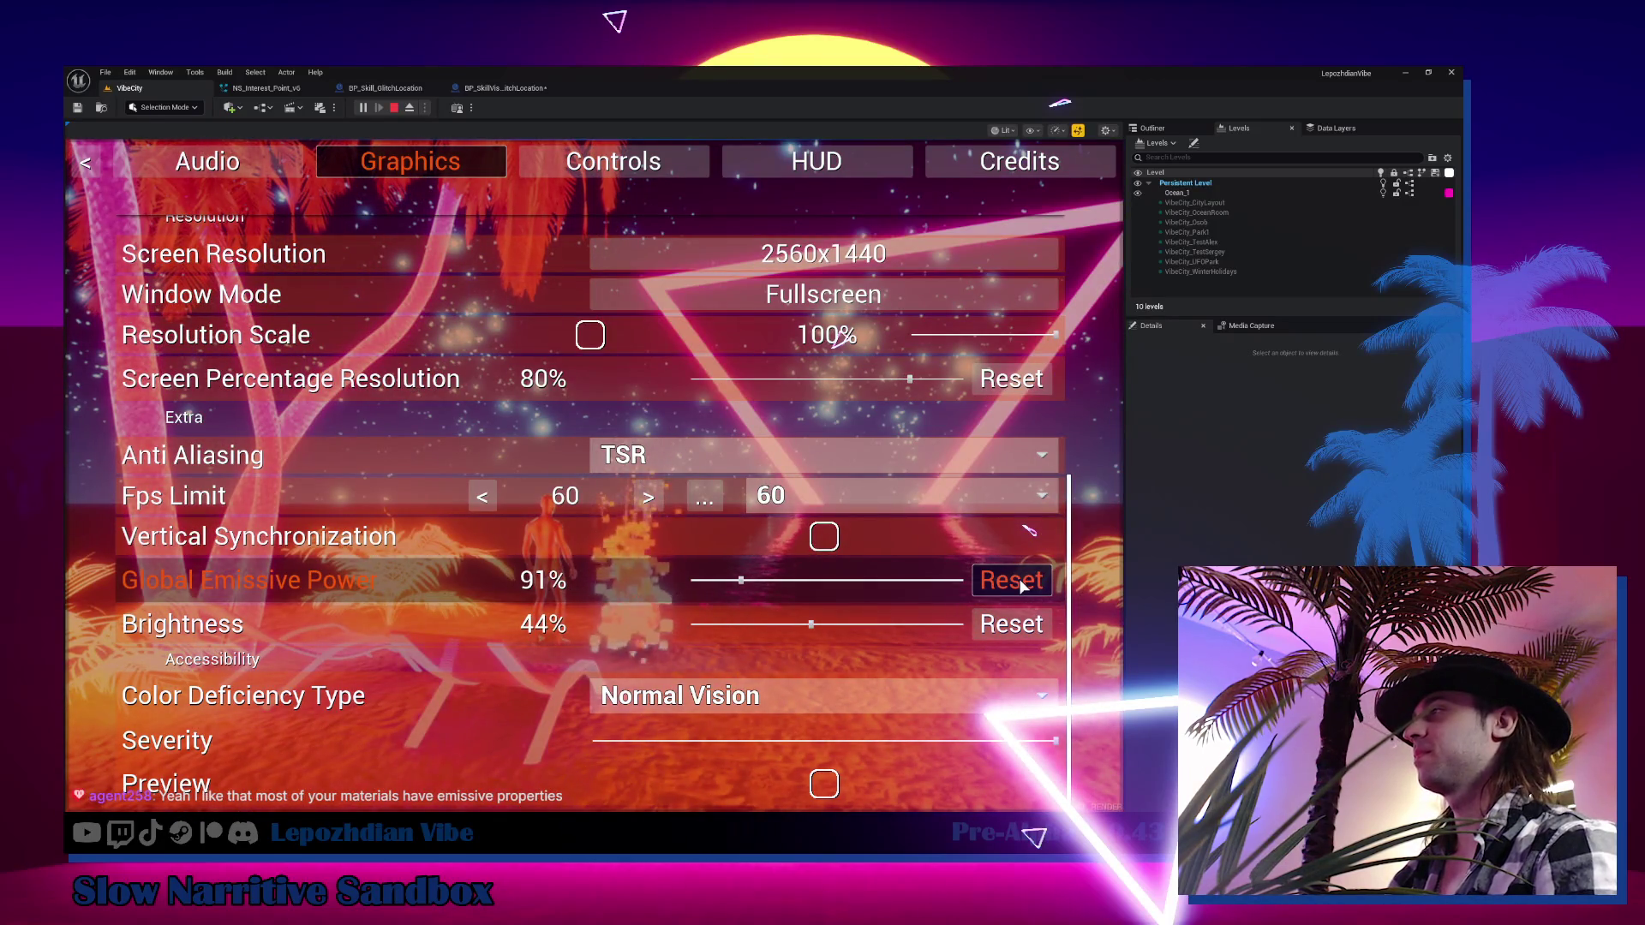
pyautogui.press('Escape')
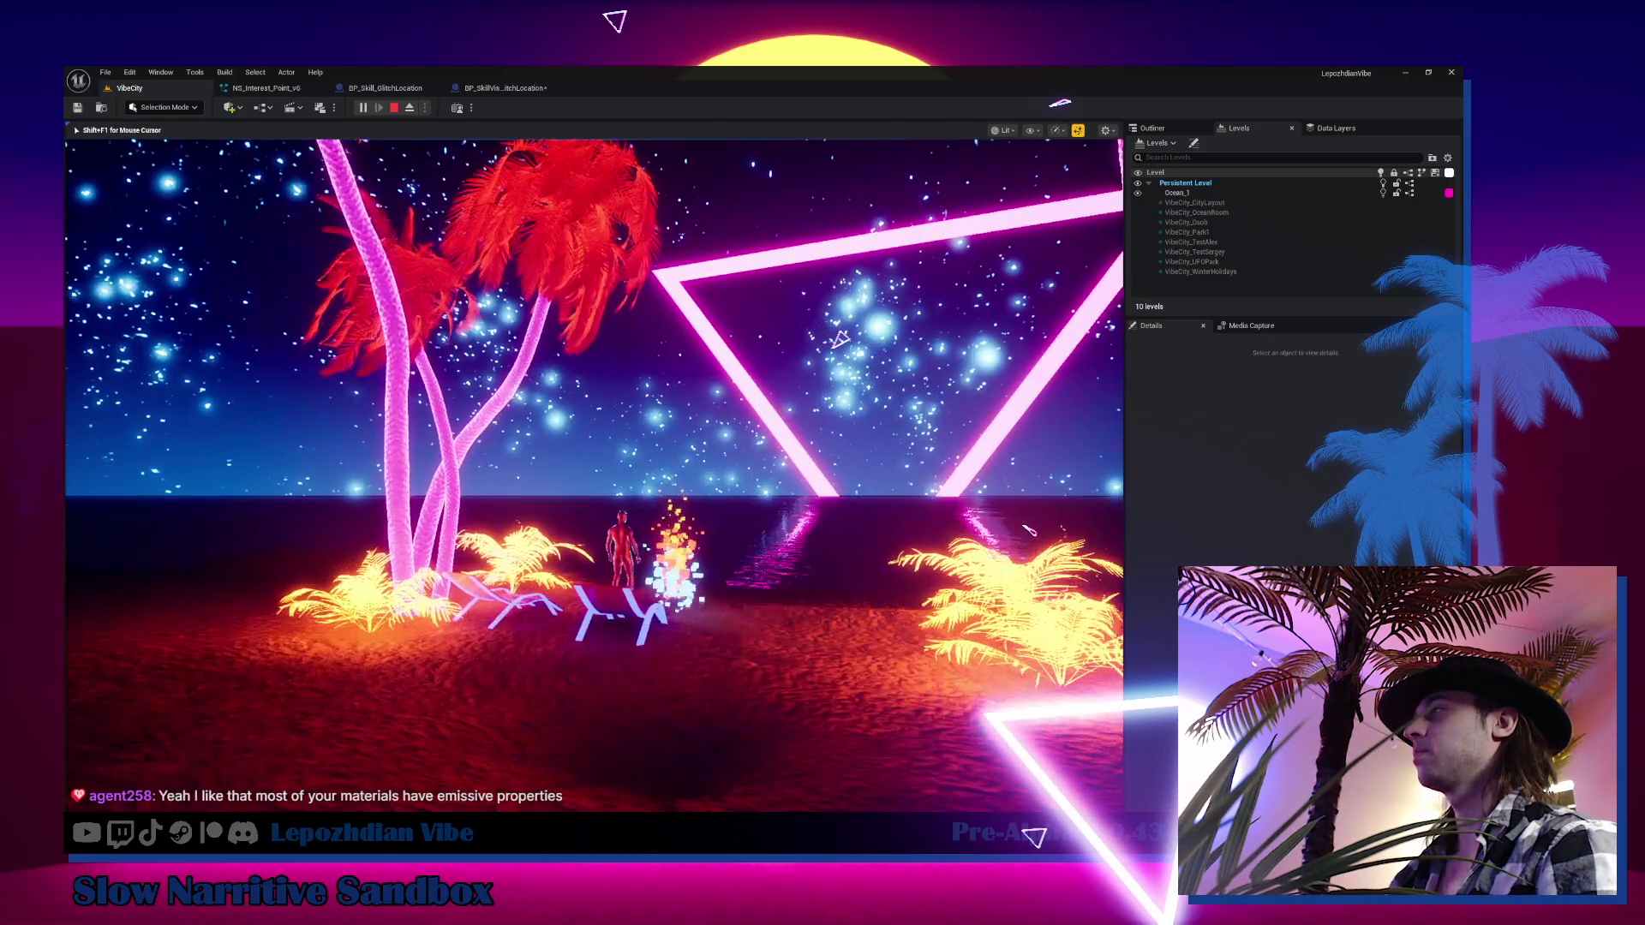
pyautogui.press('Escape')
pyautogui.press('Escape')
pyautogui.press('Escape')
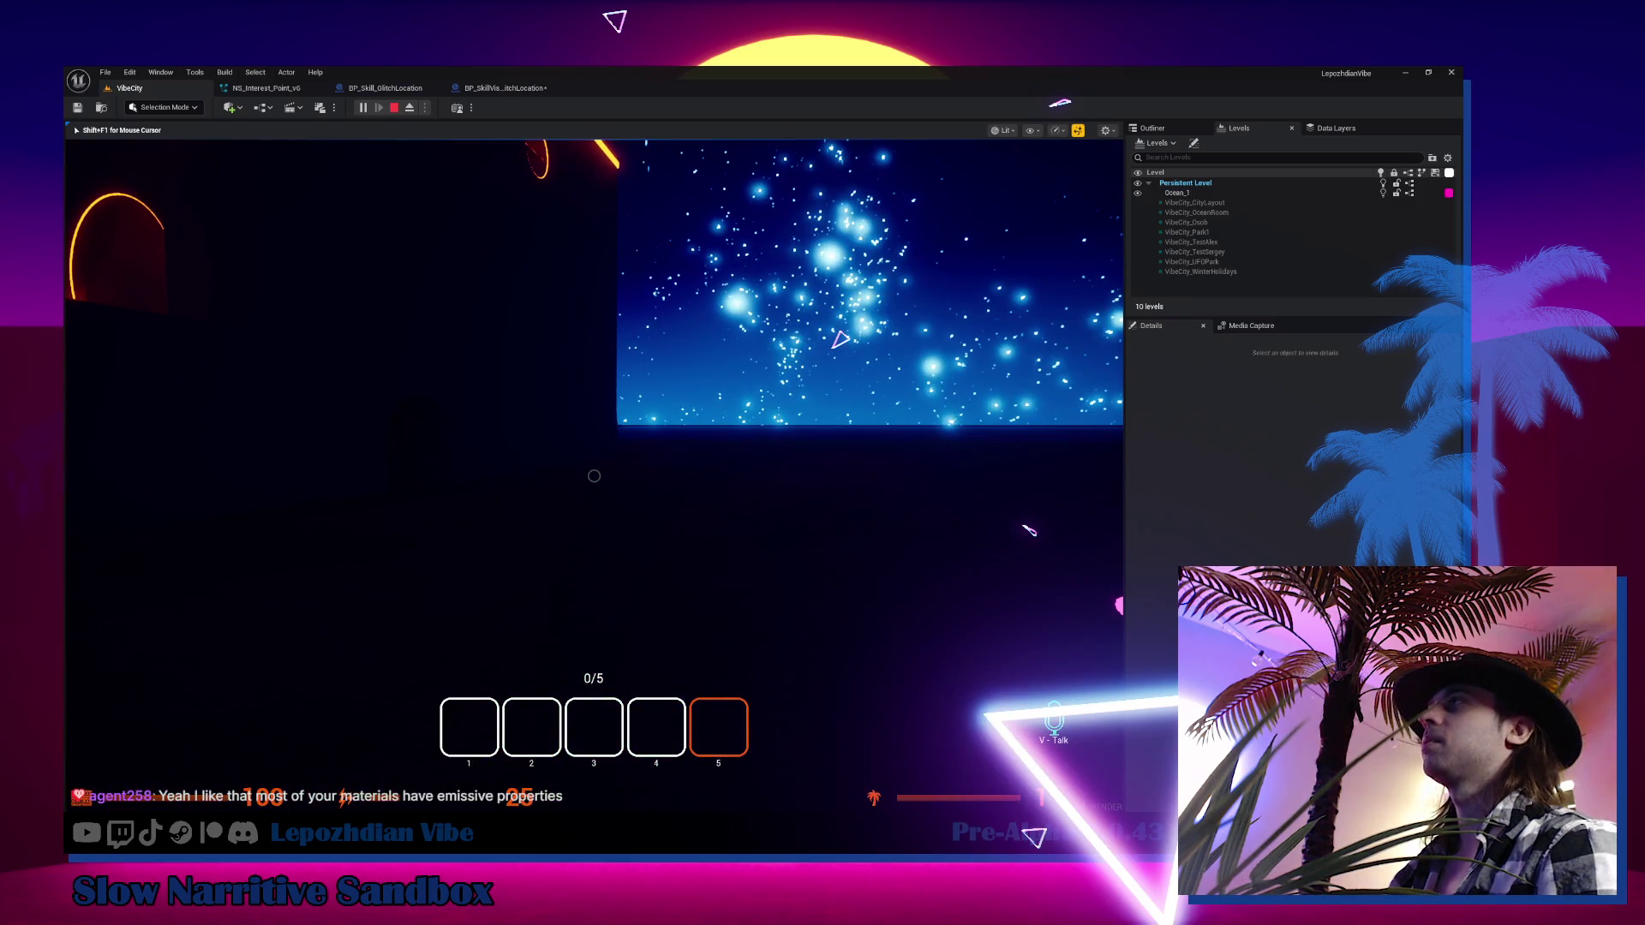
# Stop the playtest and open the TraceVisualResult graph of BP_SkillVisualTarget_GlitchLocation
pyautogui.press('Escape')
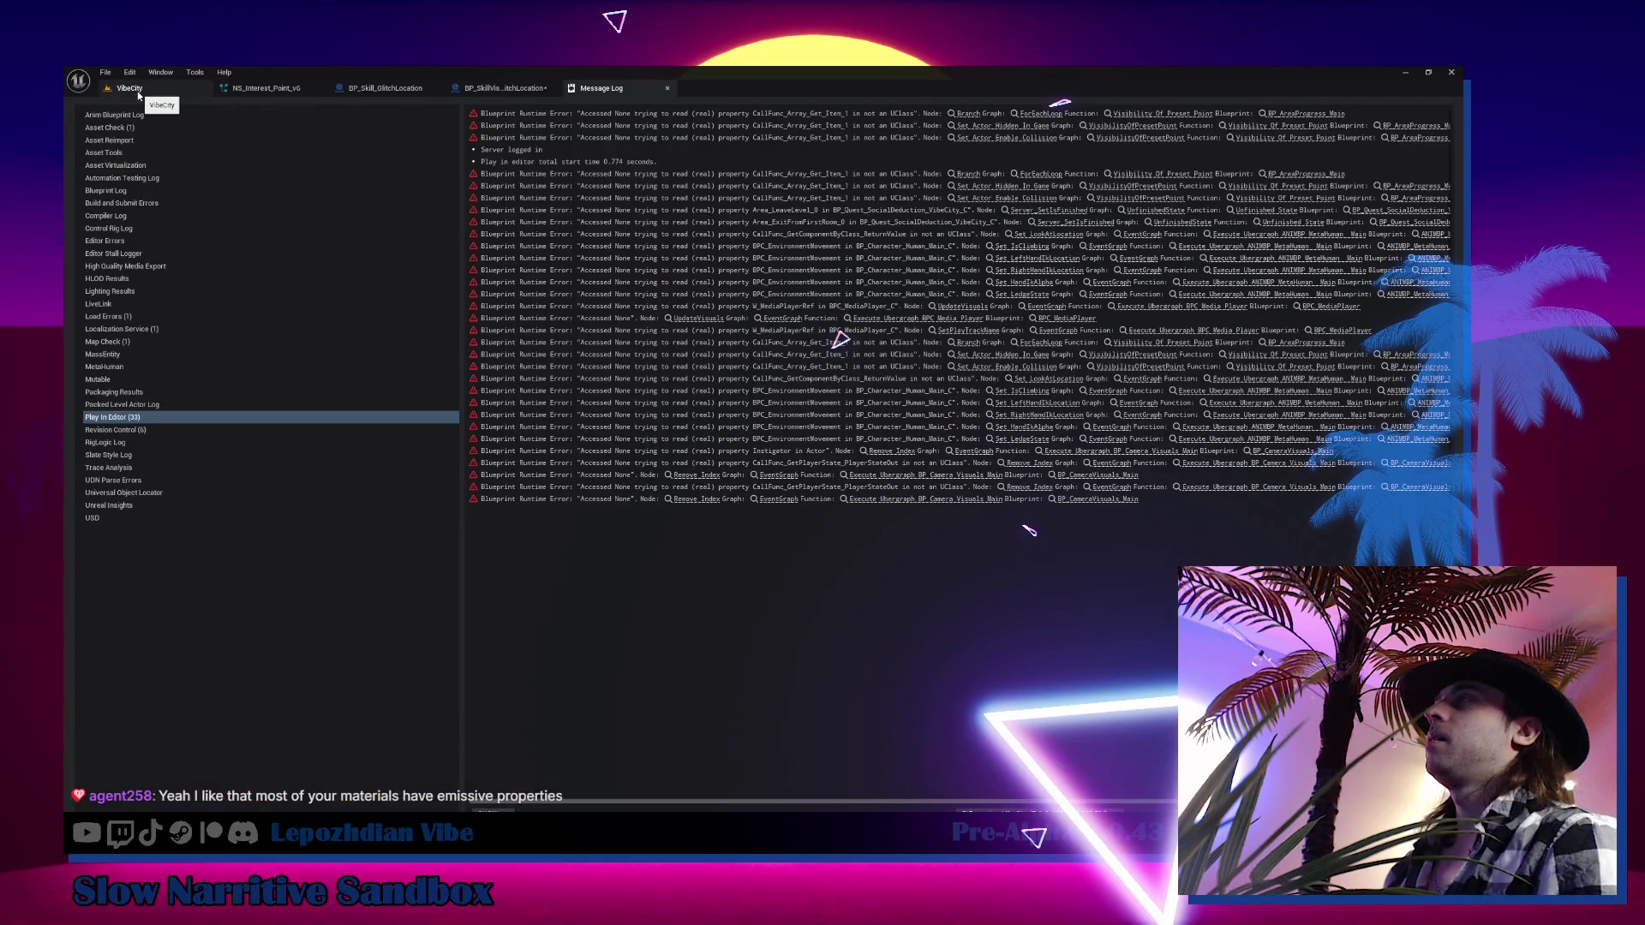
pyautogui.click(251, 95)
pyautogui.click(519, 90)
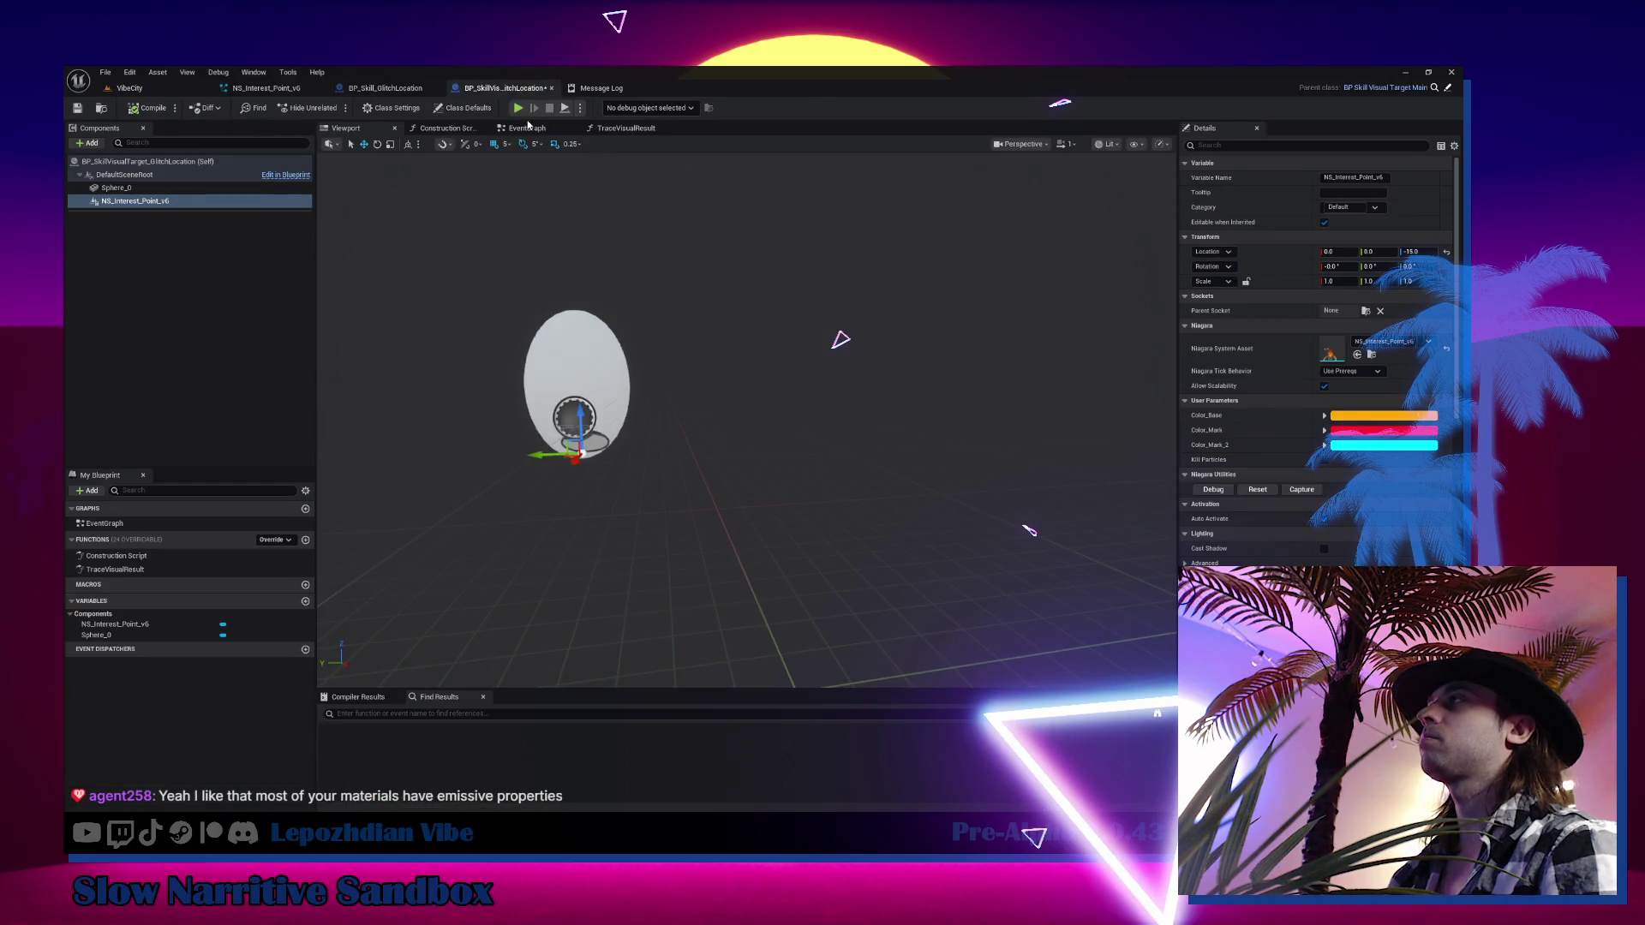
pyautogui.click(528, 128)
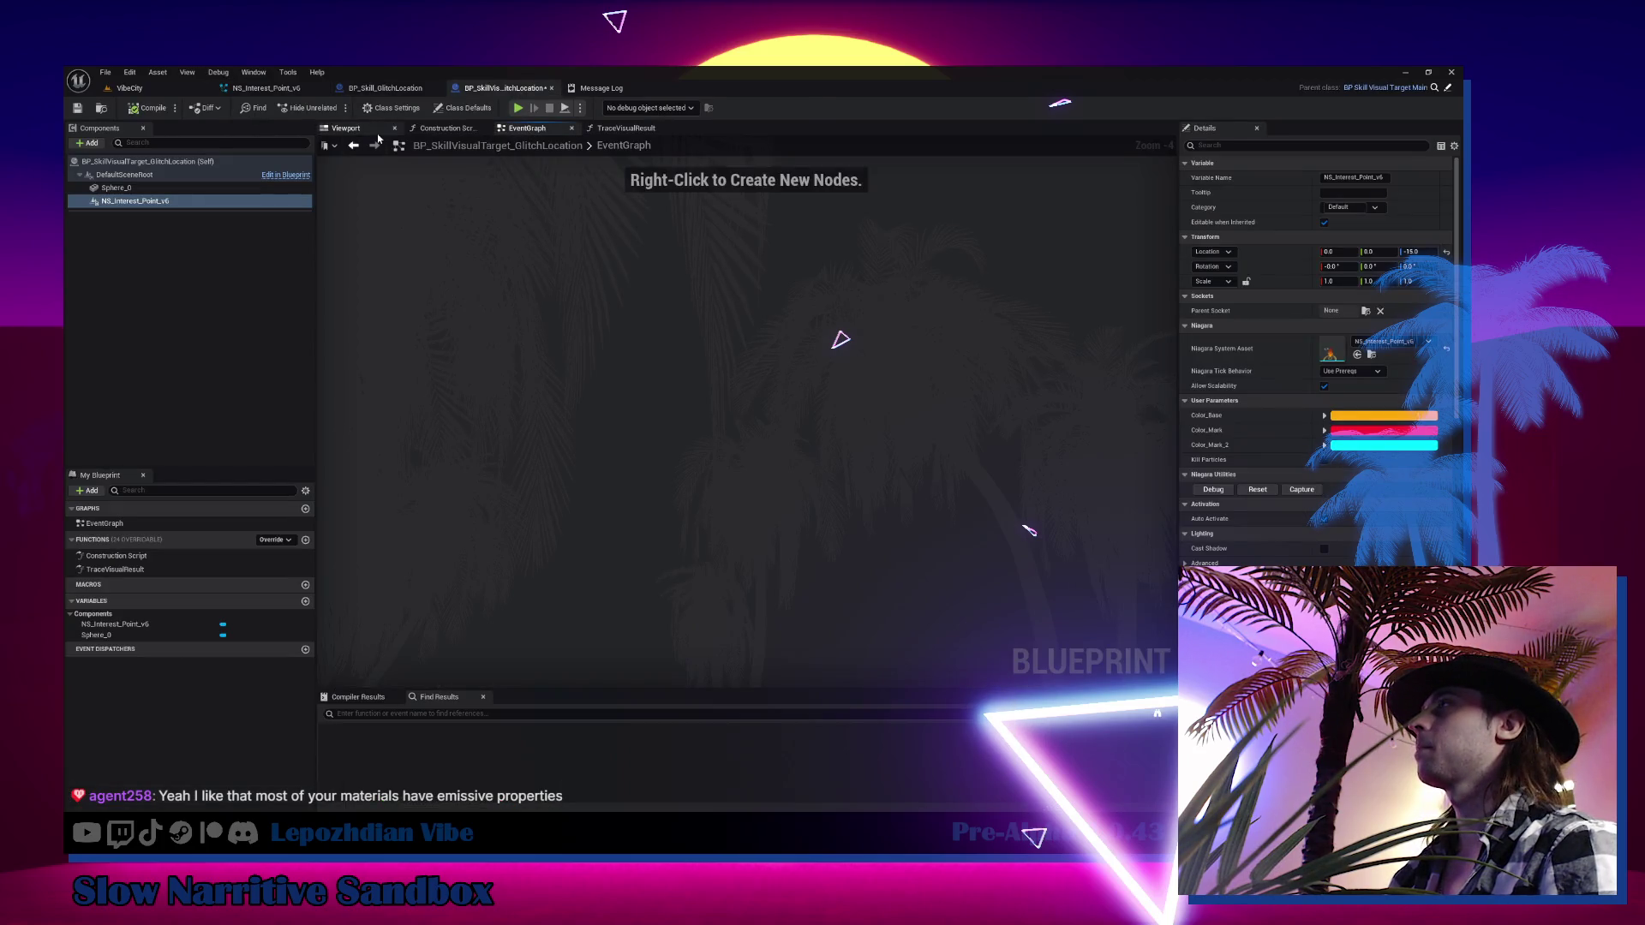
pyautogui.click(634, 129)
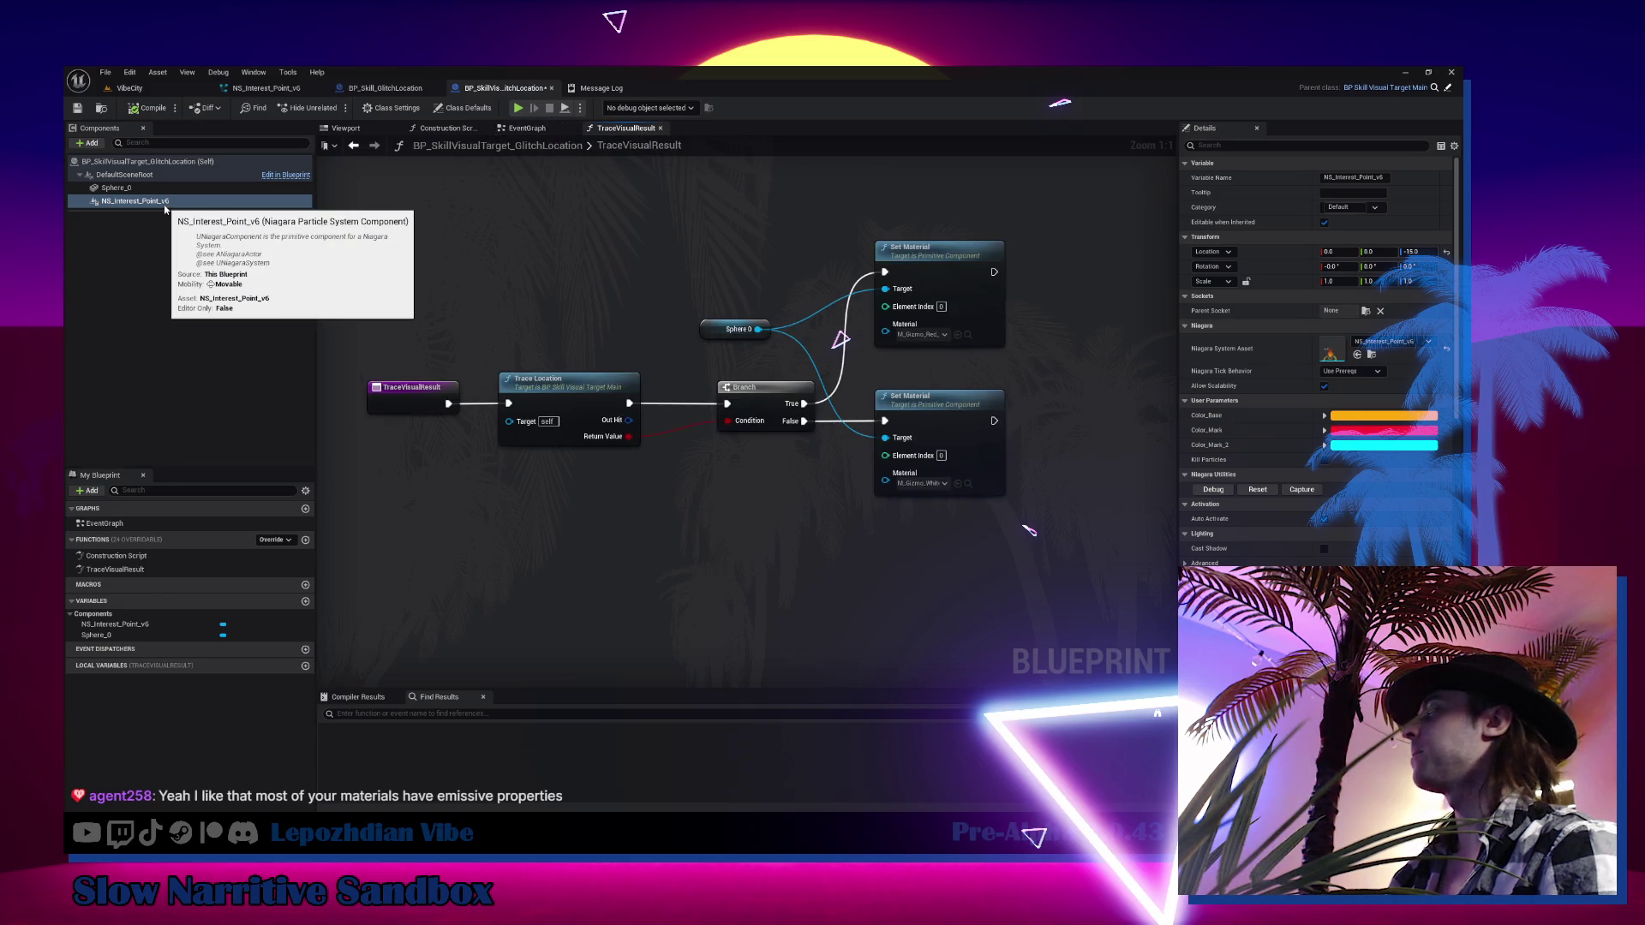
# Place an NS_Interest_Point_v6 reference and attach a Set Niagara Variable (LinearColor) node to it
pyautogui.moveTo(166, 209)
pyautogui.mouseDown()
pyautogui.moveTo(716, 264)
pyautogui.moveTo(690, 253)
pyautogui.mouseUp()
pyautogui.write('sky')
pyautogui.press('BackSpace')
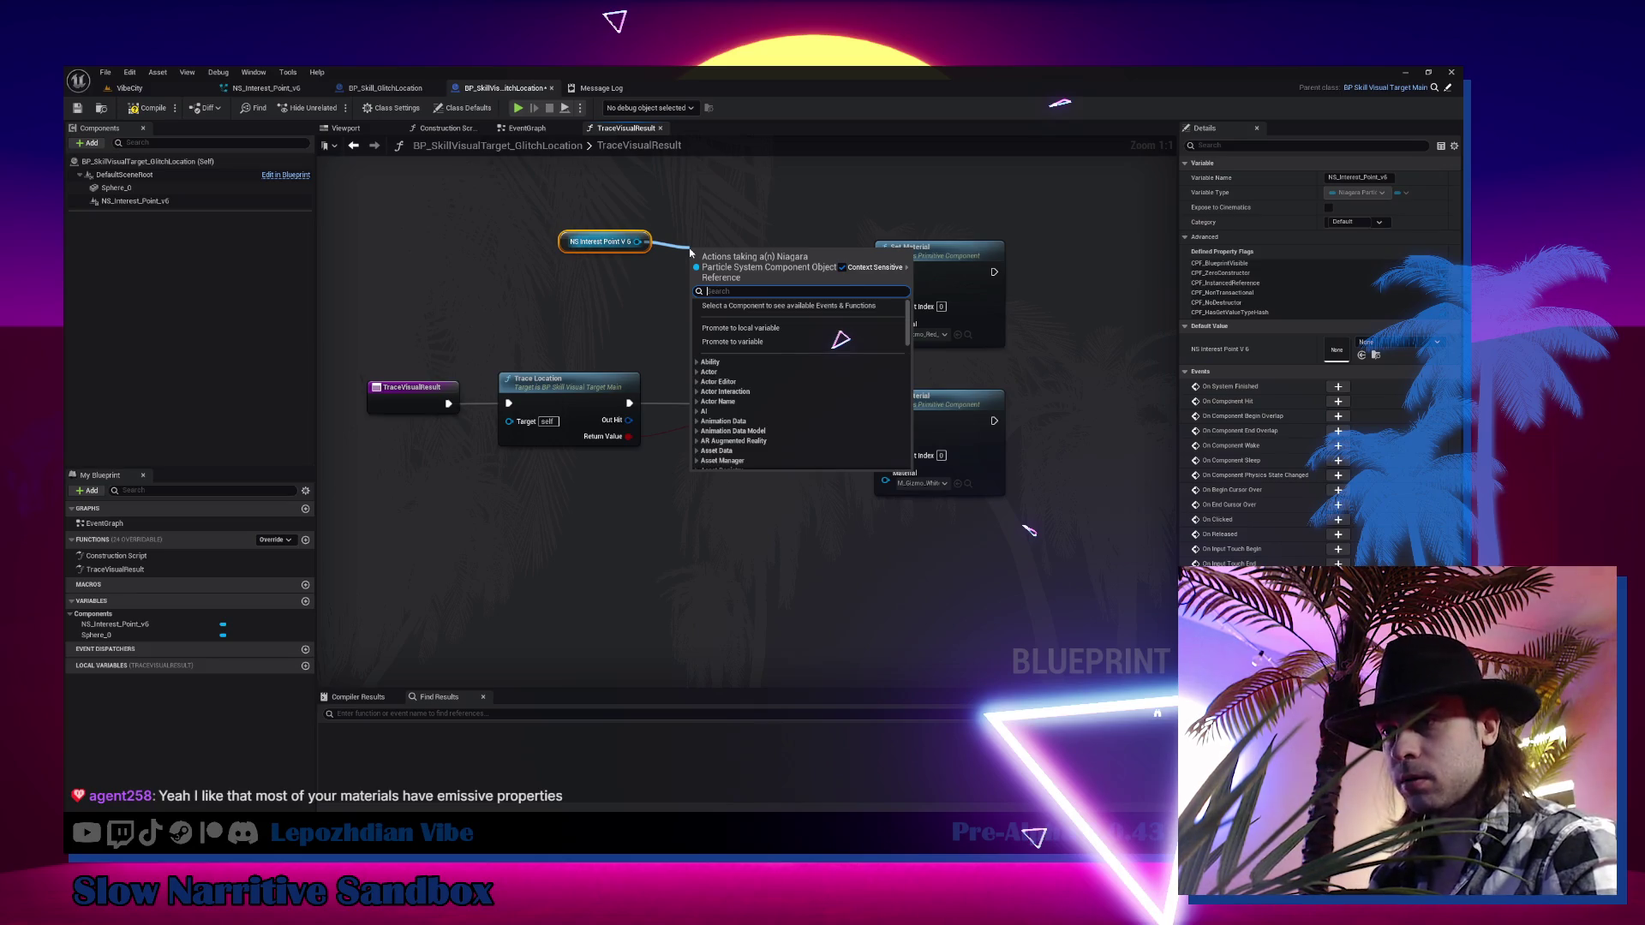
pyautogui.write('set color')
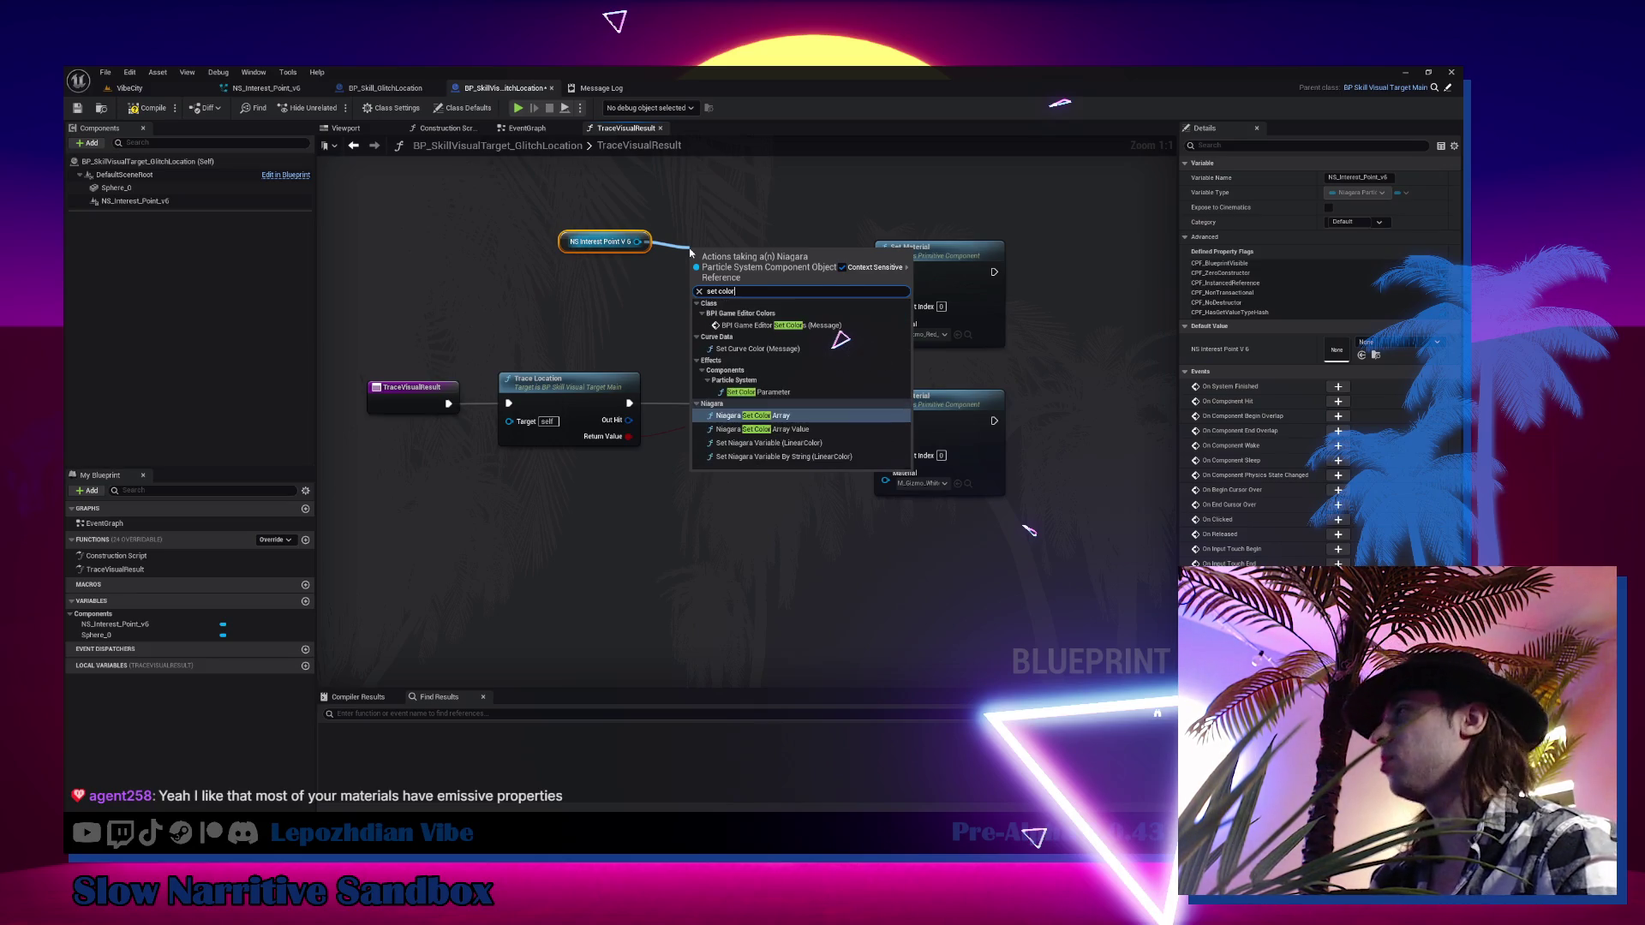
pyautogui.click(852, 444)
pyautogui.moveTo(761, 282)
pyautogui.mouseDown()
pyautogui.moveTo(643, 303)
pyautogui.moveTo(772, 167)
pyautogui.mouseUp()
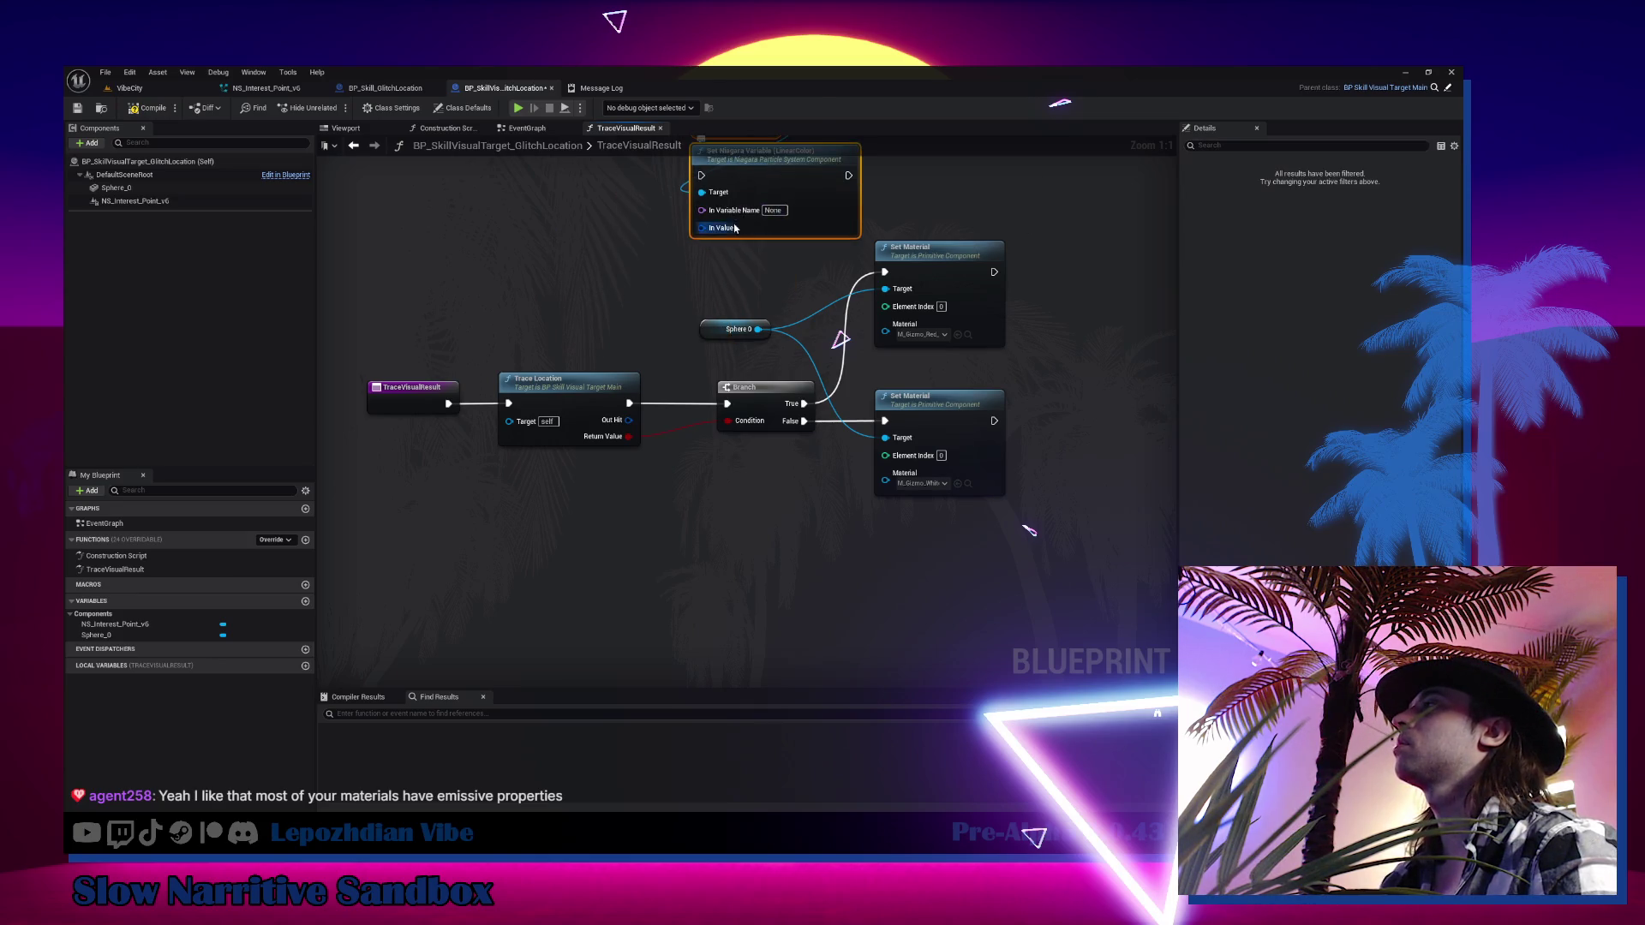
# Name the node's Niagara variable Color_Base
pyautogui.click(137, 201)
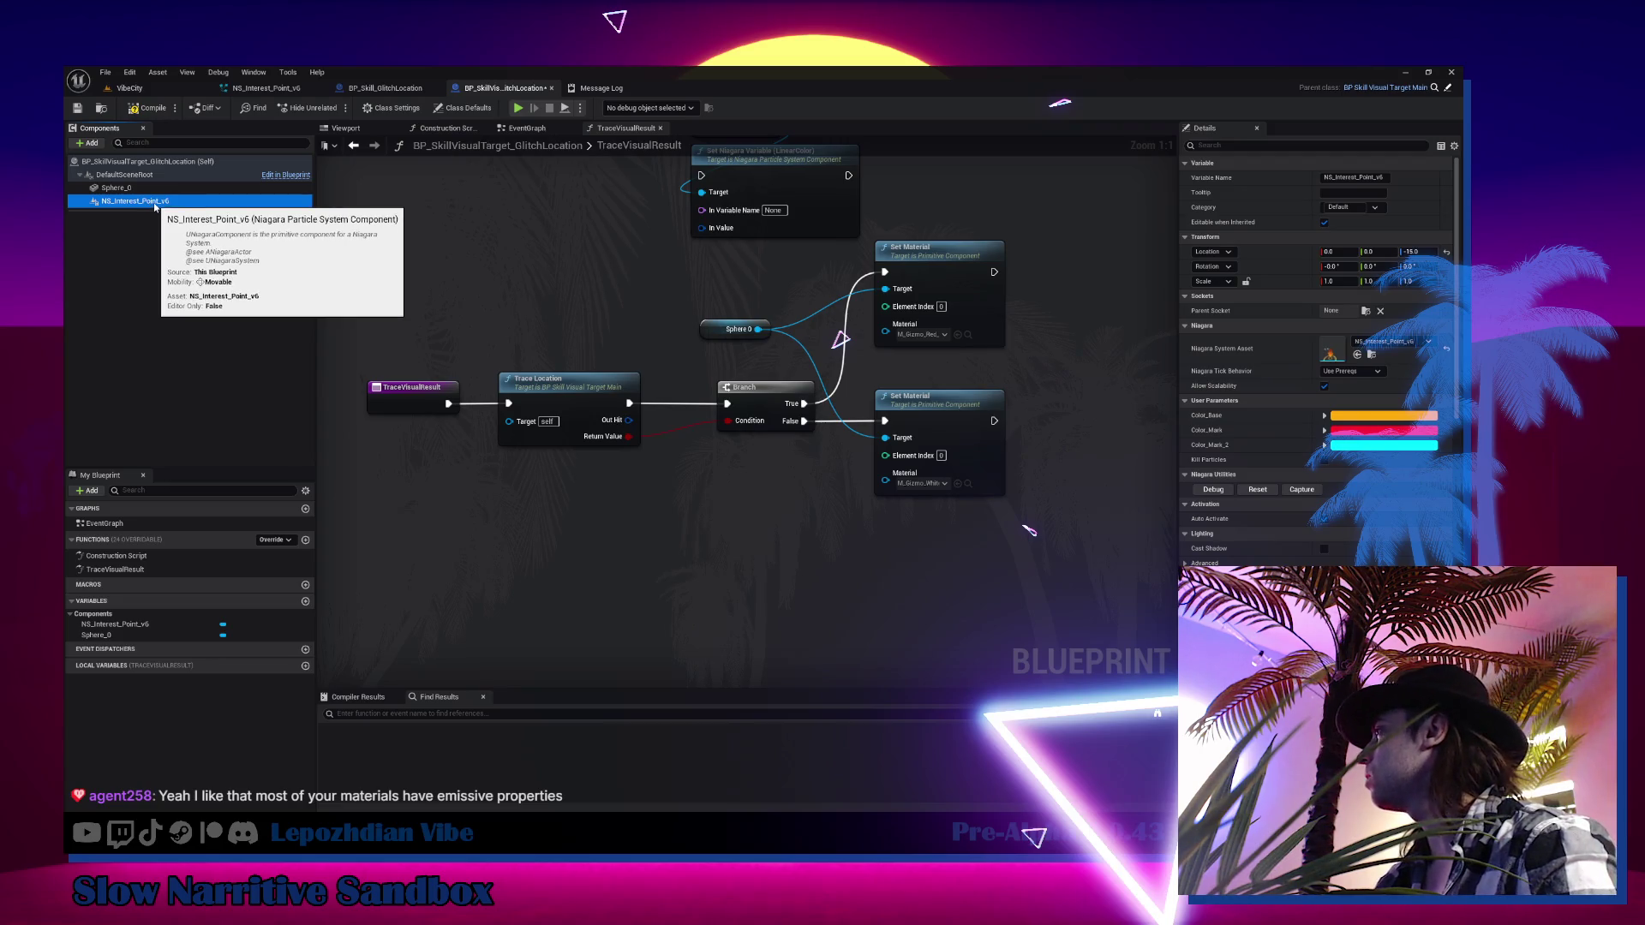
pyautogui.click(777, 211)
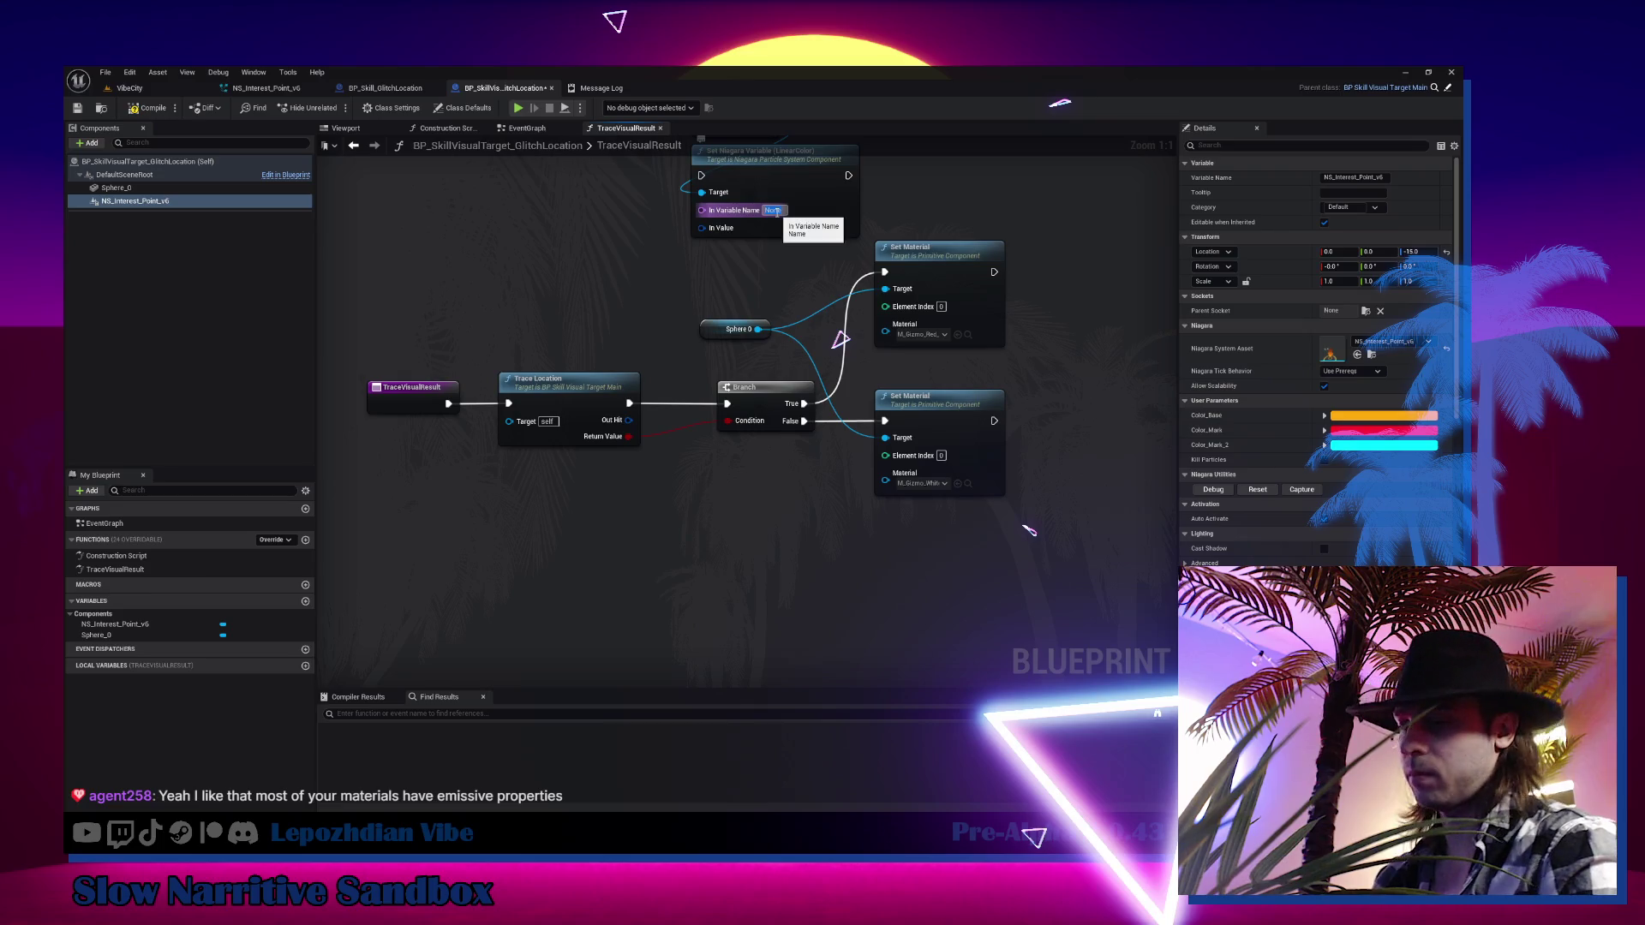
pyautogui.write('r_')
pyautogui.press('Return')
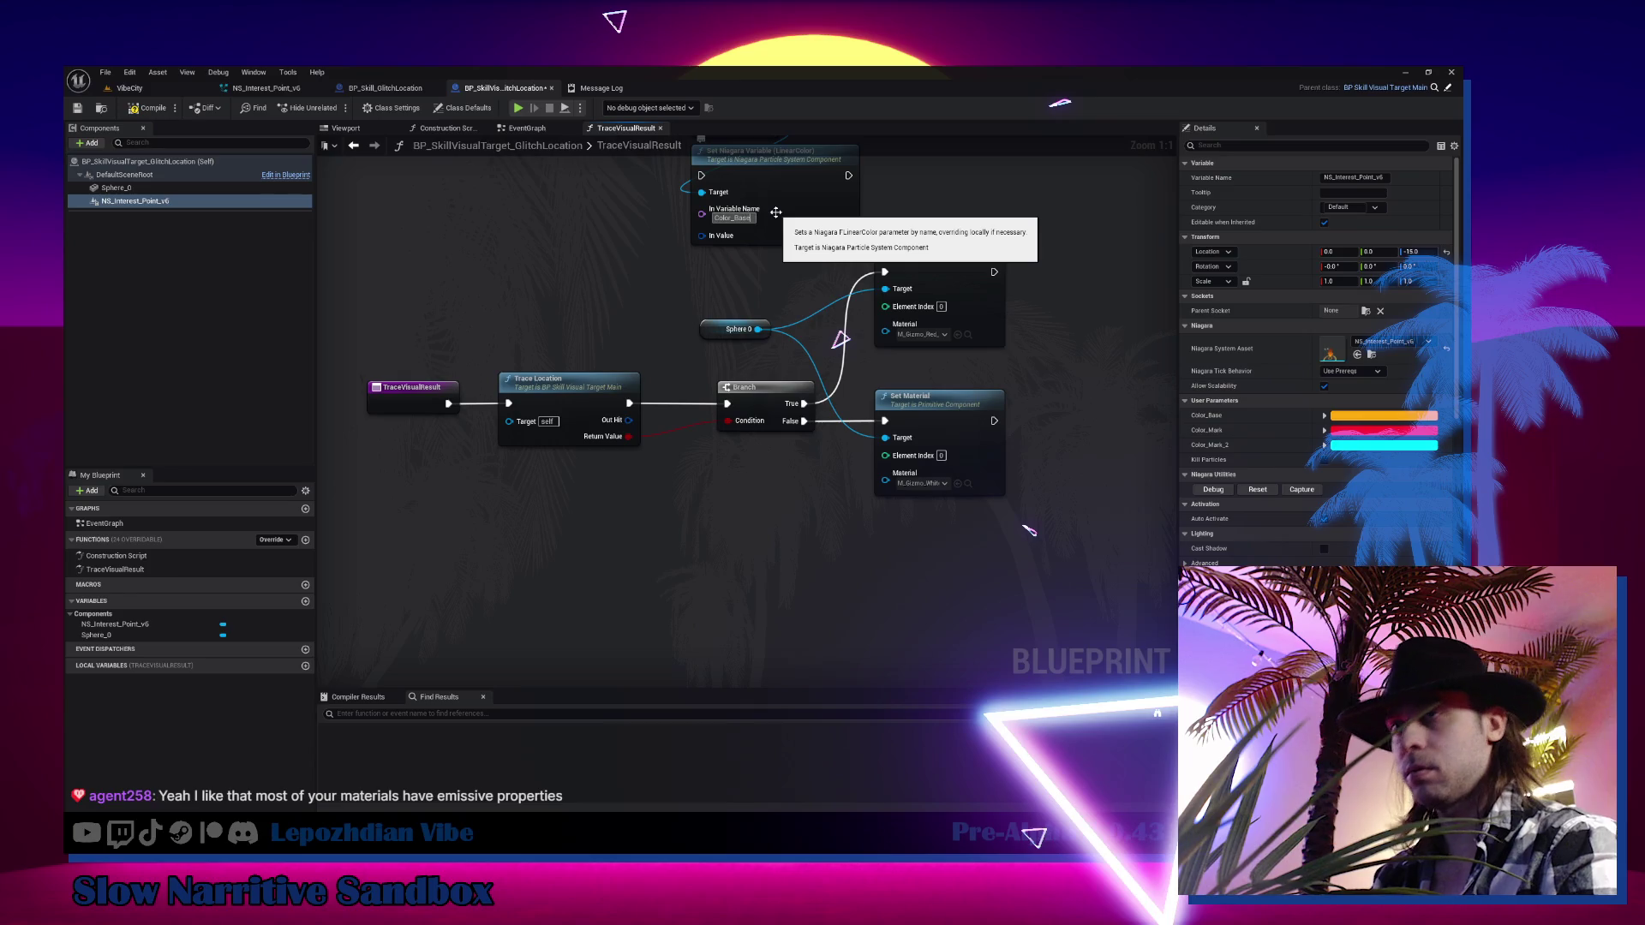
pyautogui.moveTo(688, 316); pyautogui.dragTo(573, 396)
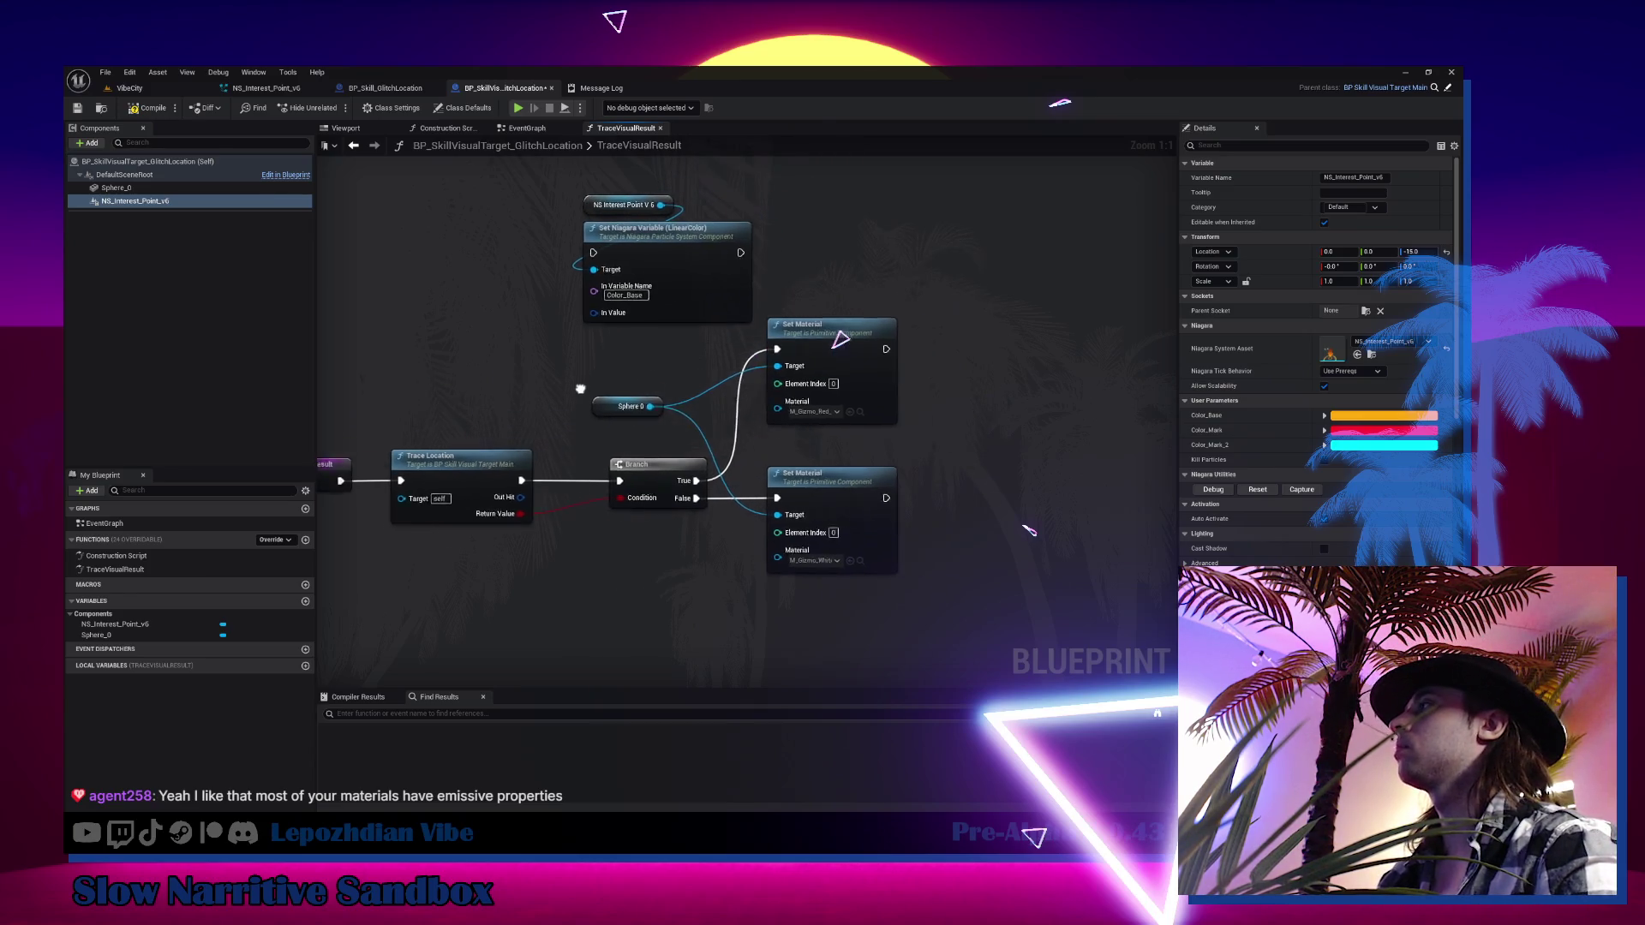
# Copy-paste the NS Interest Point getter and Set Niagara Variable nodes, wiring Branch False into the copy
pyautogui.moveTo(656, 465)
pyautogui.mouseDown()
pyautogui.moveTo(627, 476)
pyautogui.moveTo(630, 330)
pyautogui.moveTo(584, 256)
pyautogui.moveTo(580, 176)
pyautogui.mouseUp()
pyautogui.click(591, 229)
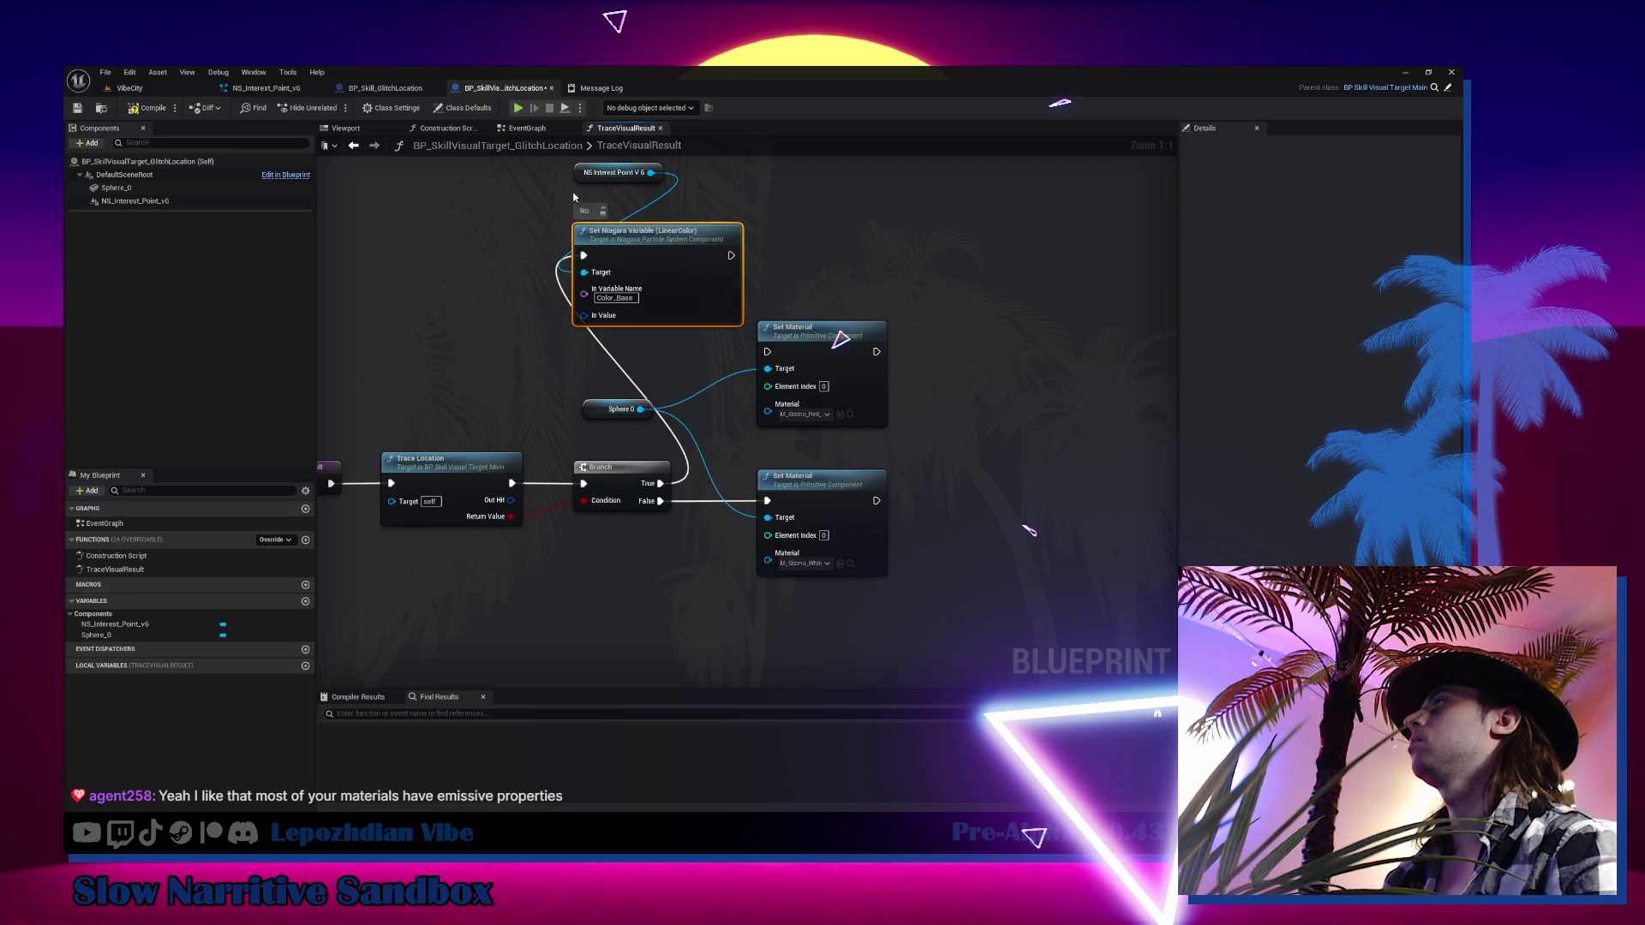
pyautogui.moveTo(589, 185); pyautogui.dragTo(579, 193)
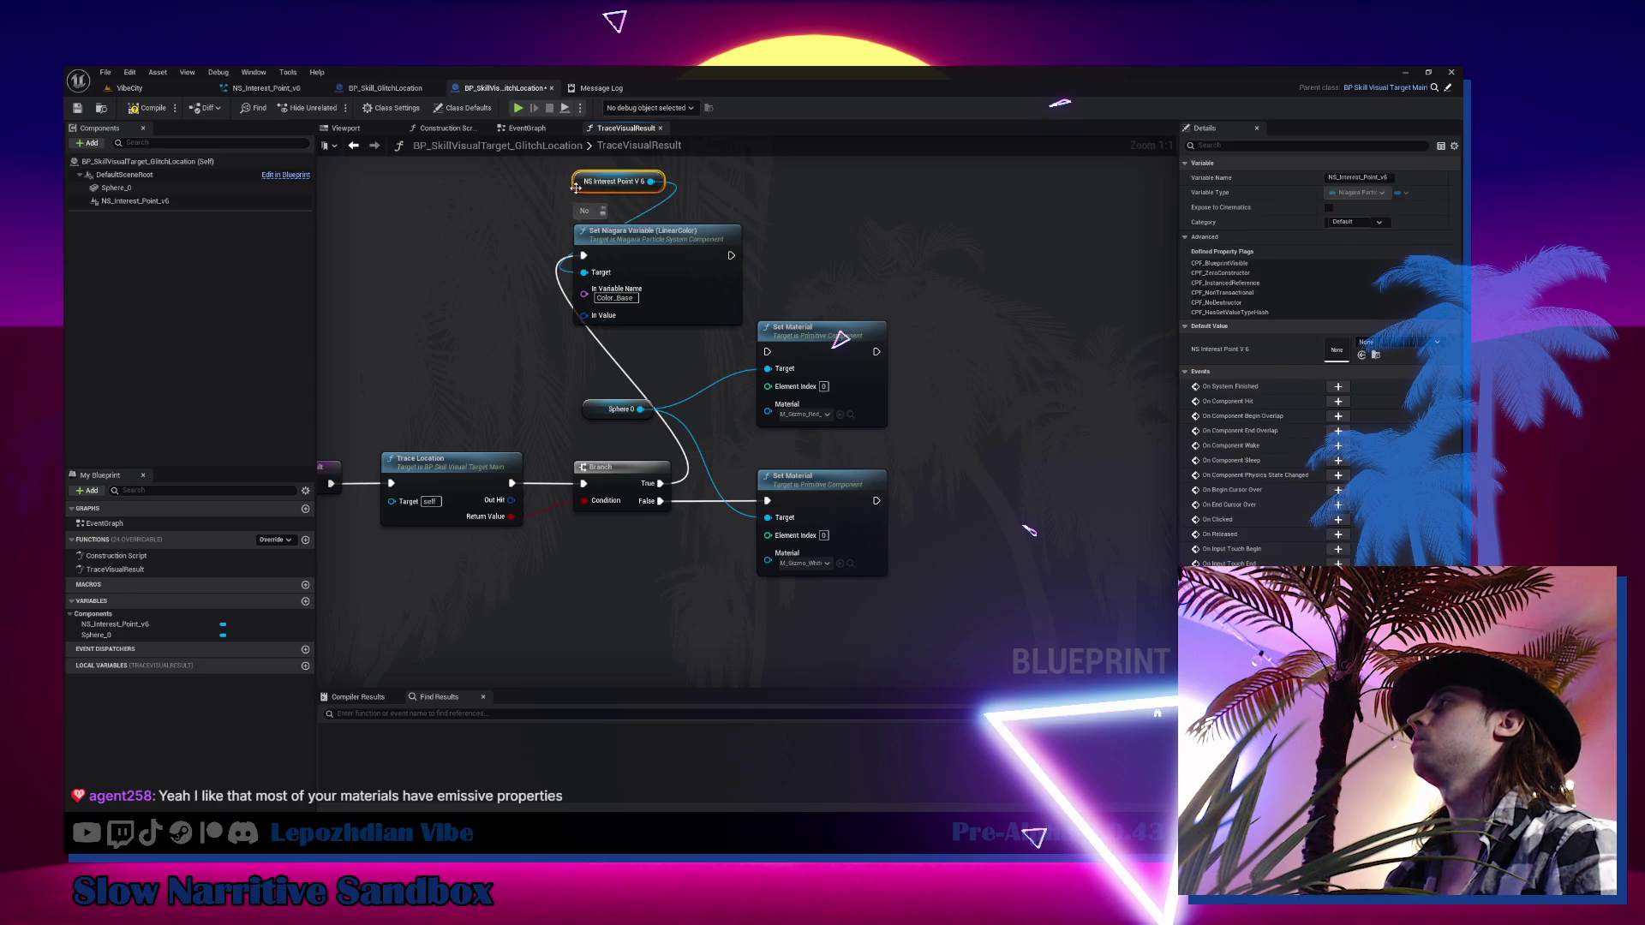
pyautogui.hotkey('ctrl', 'c')
pyautogui.hotkey('ctrl', 'v')
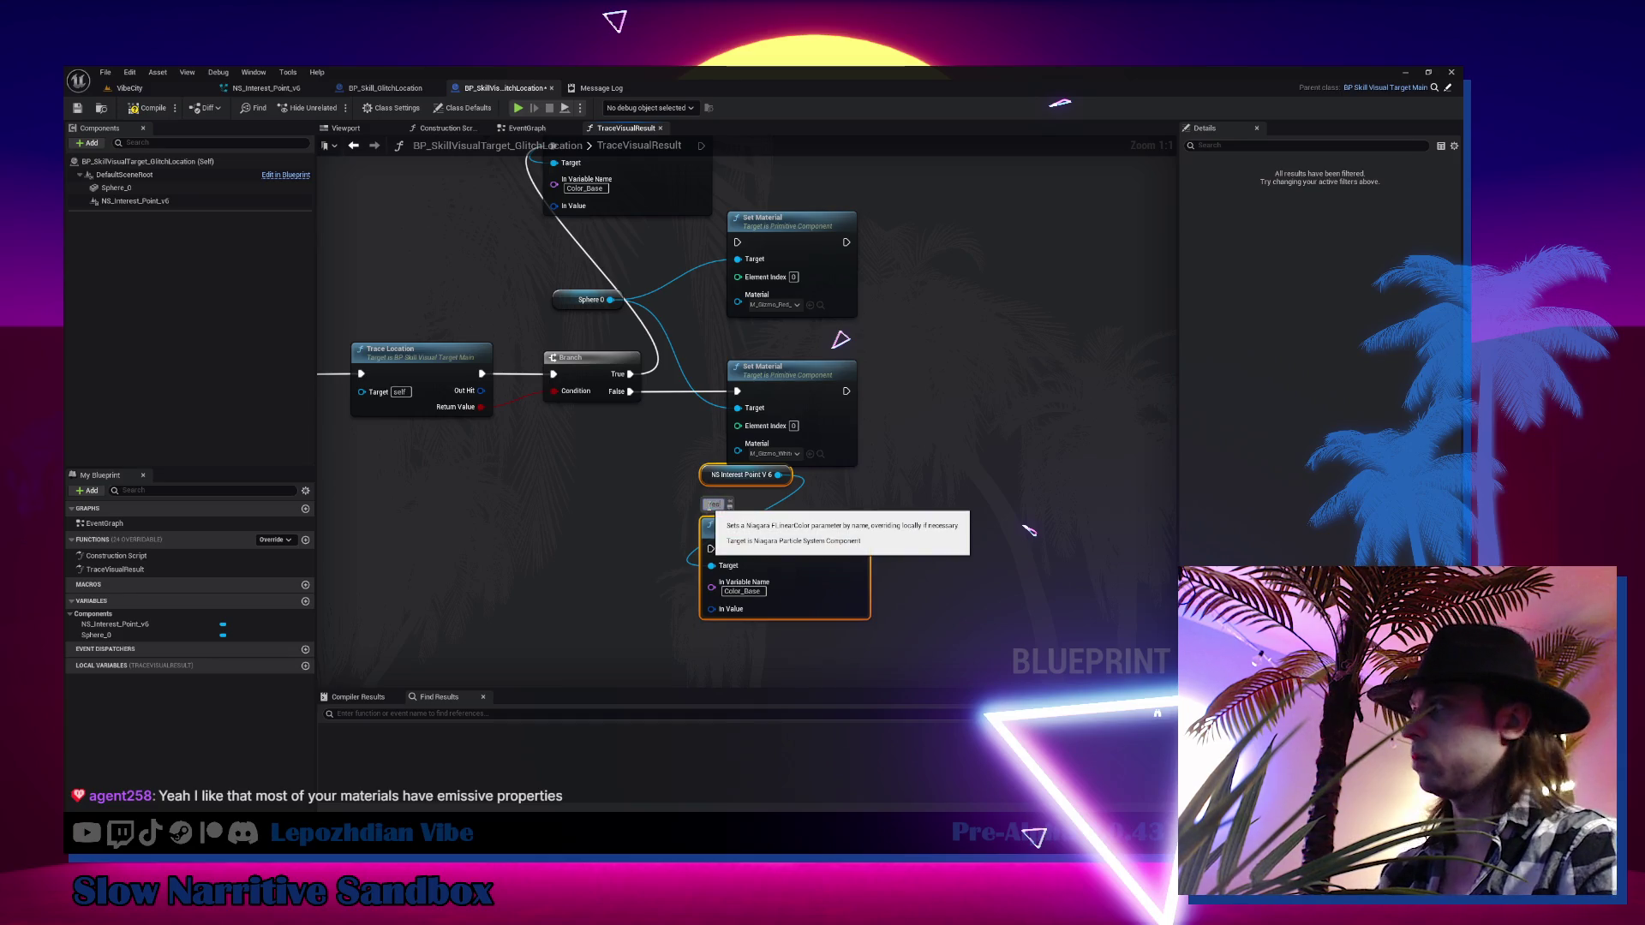
pyautogui.moveTo(631, 397)
pyautogui.mouseDown()
pyautogui.moveTo(697, 471)
pyautogui.moveTo(711, 548)
pyautogui.mouseUp()
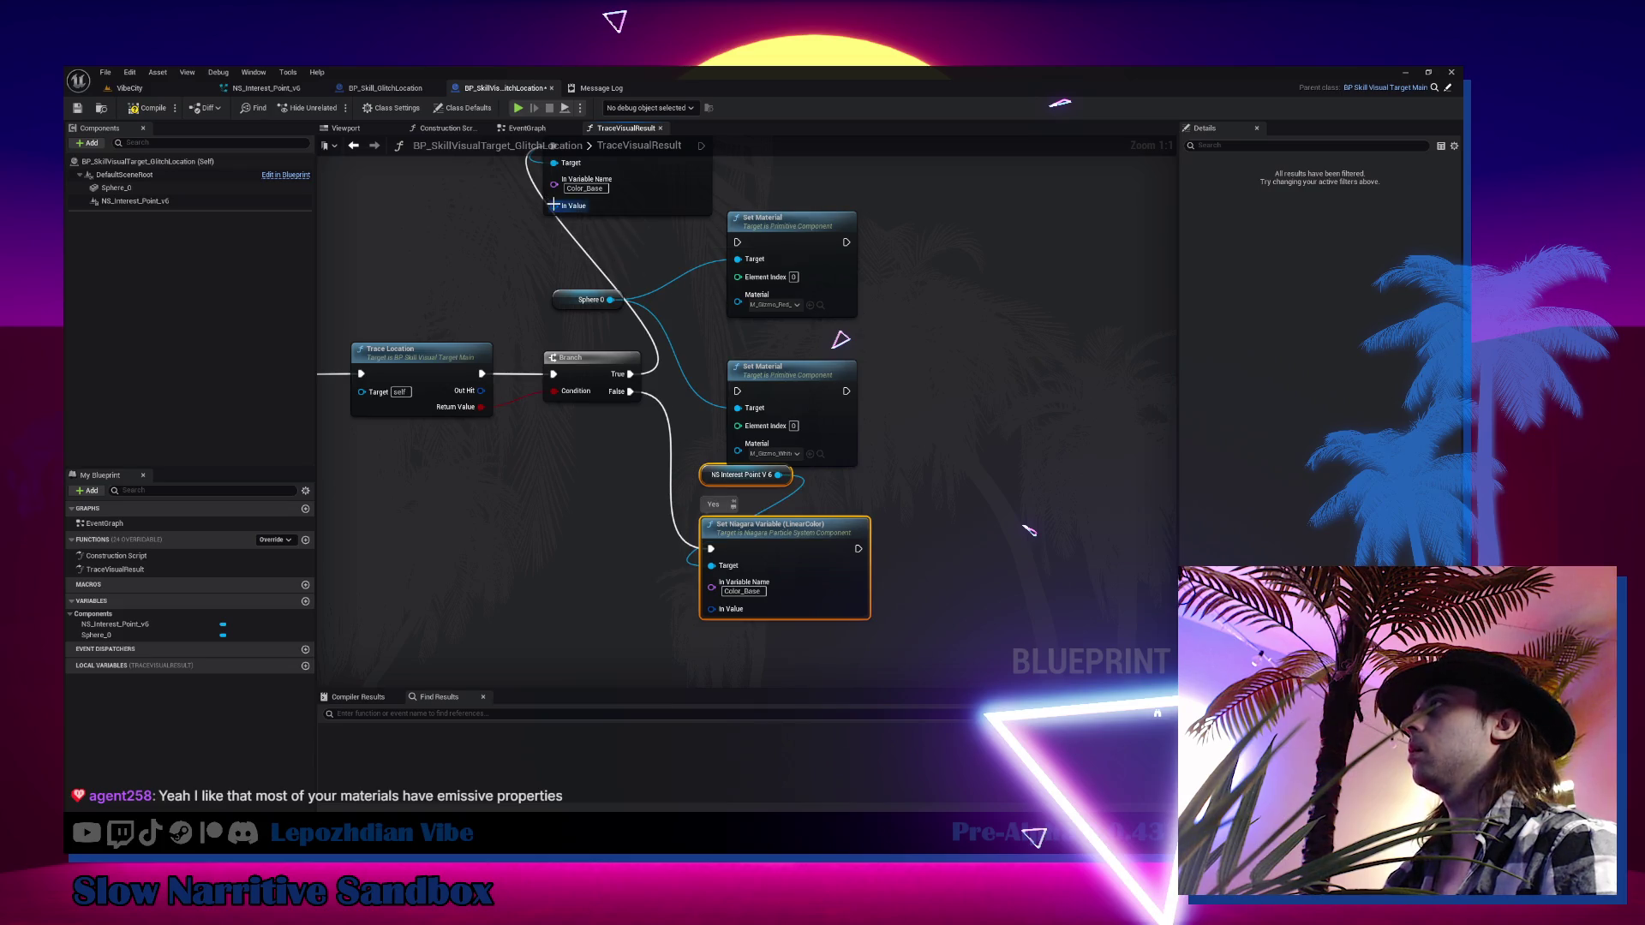
pyautogui.moveTo(553, 205); pyautogui.dragTo(450, 229)
# Add Make Color nodes feeding the In Value pins of both Set Niagara Variable nodes
pyautogui.write('make')
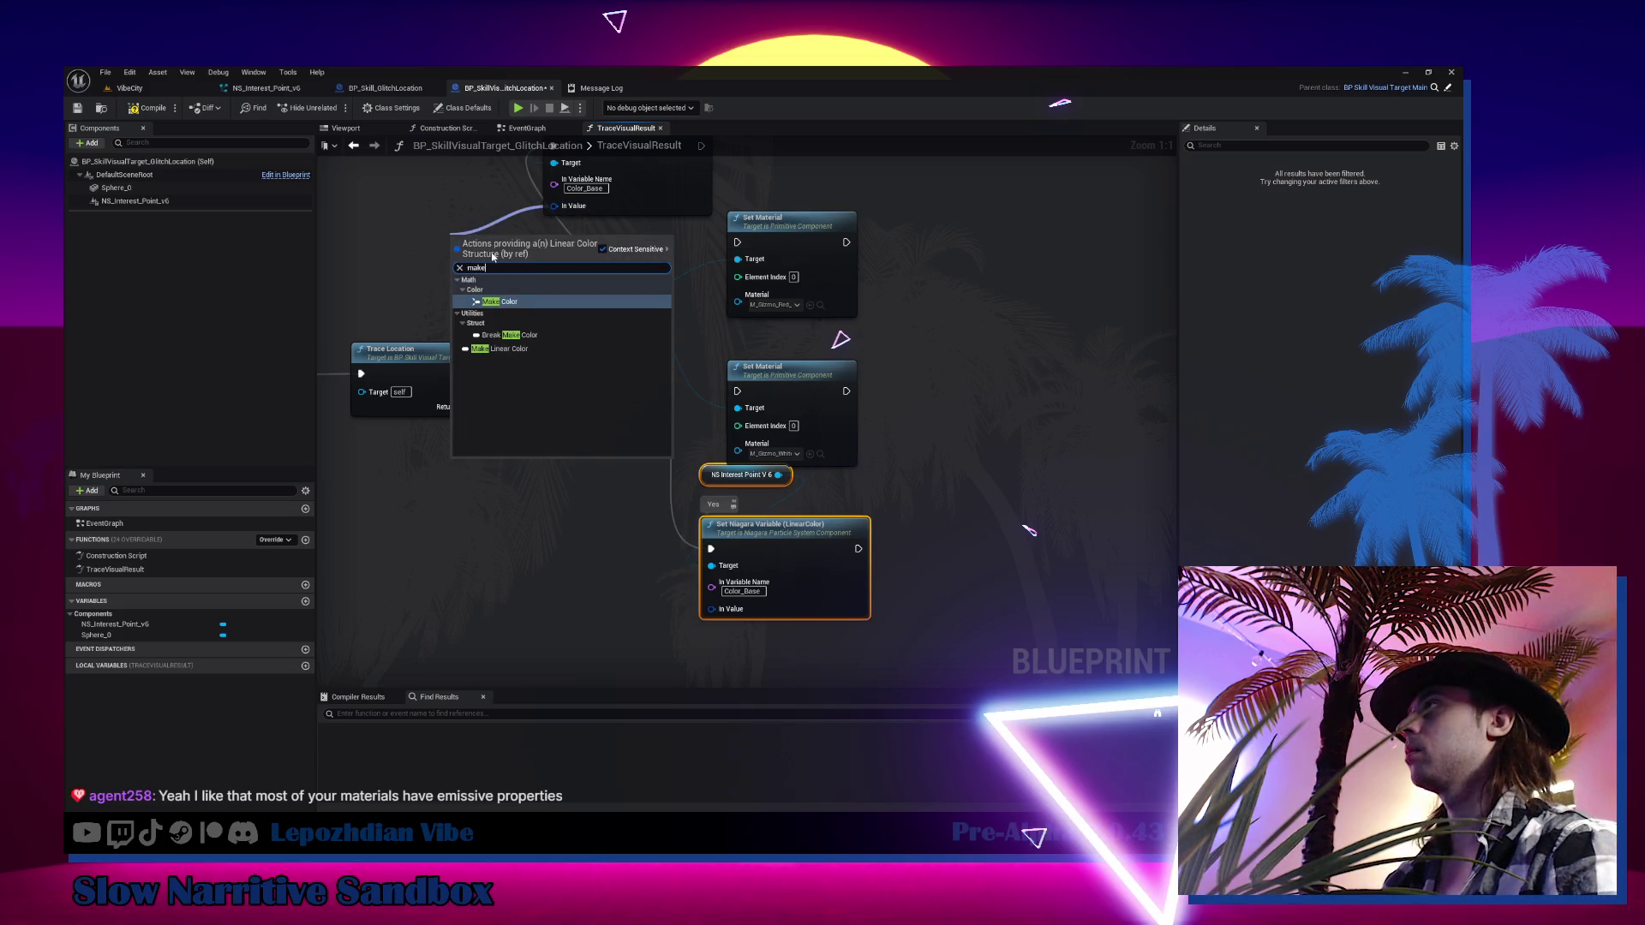
pyautogui.click(501, 302)
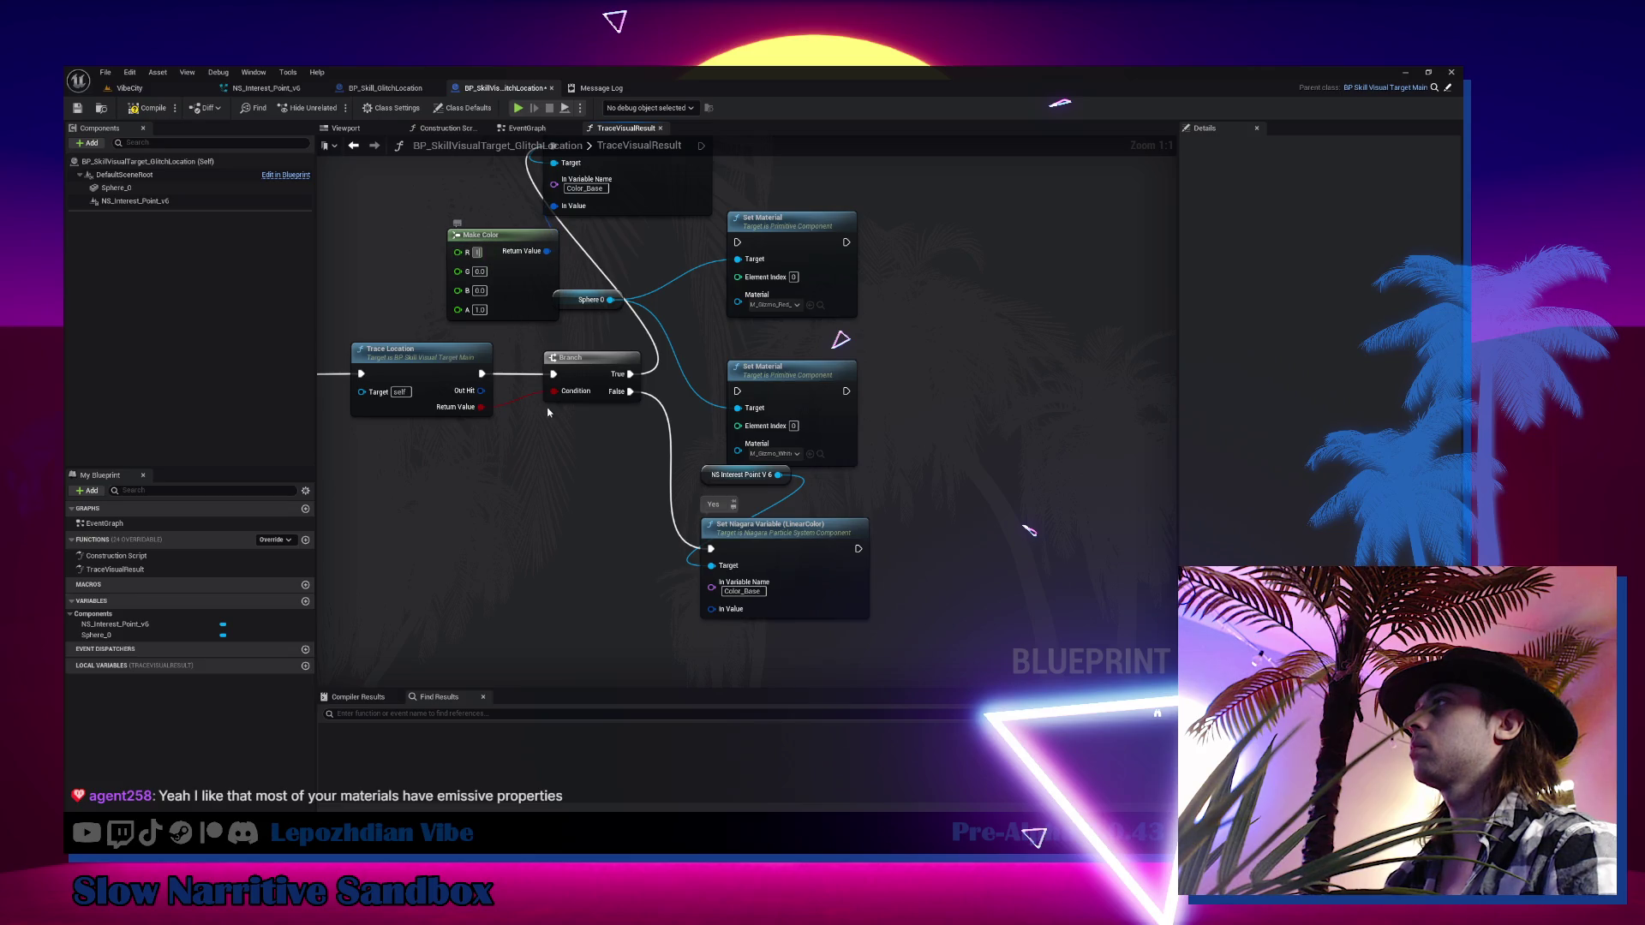
pyautogui.moveTo(734, 605); pyautogui.dragTo(660, 610)
pyautogui.write('mk')
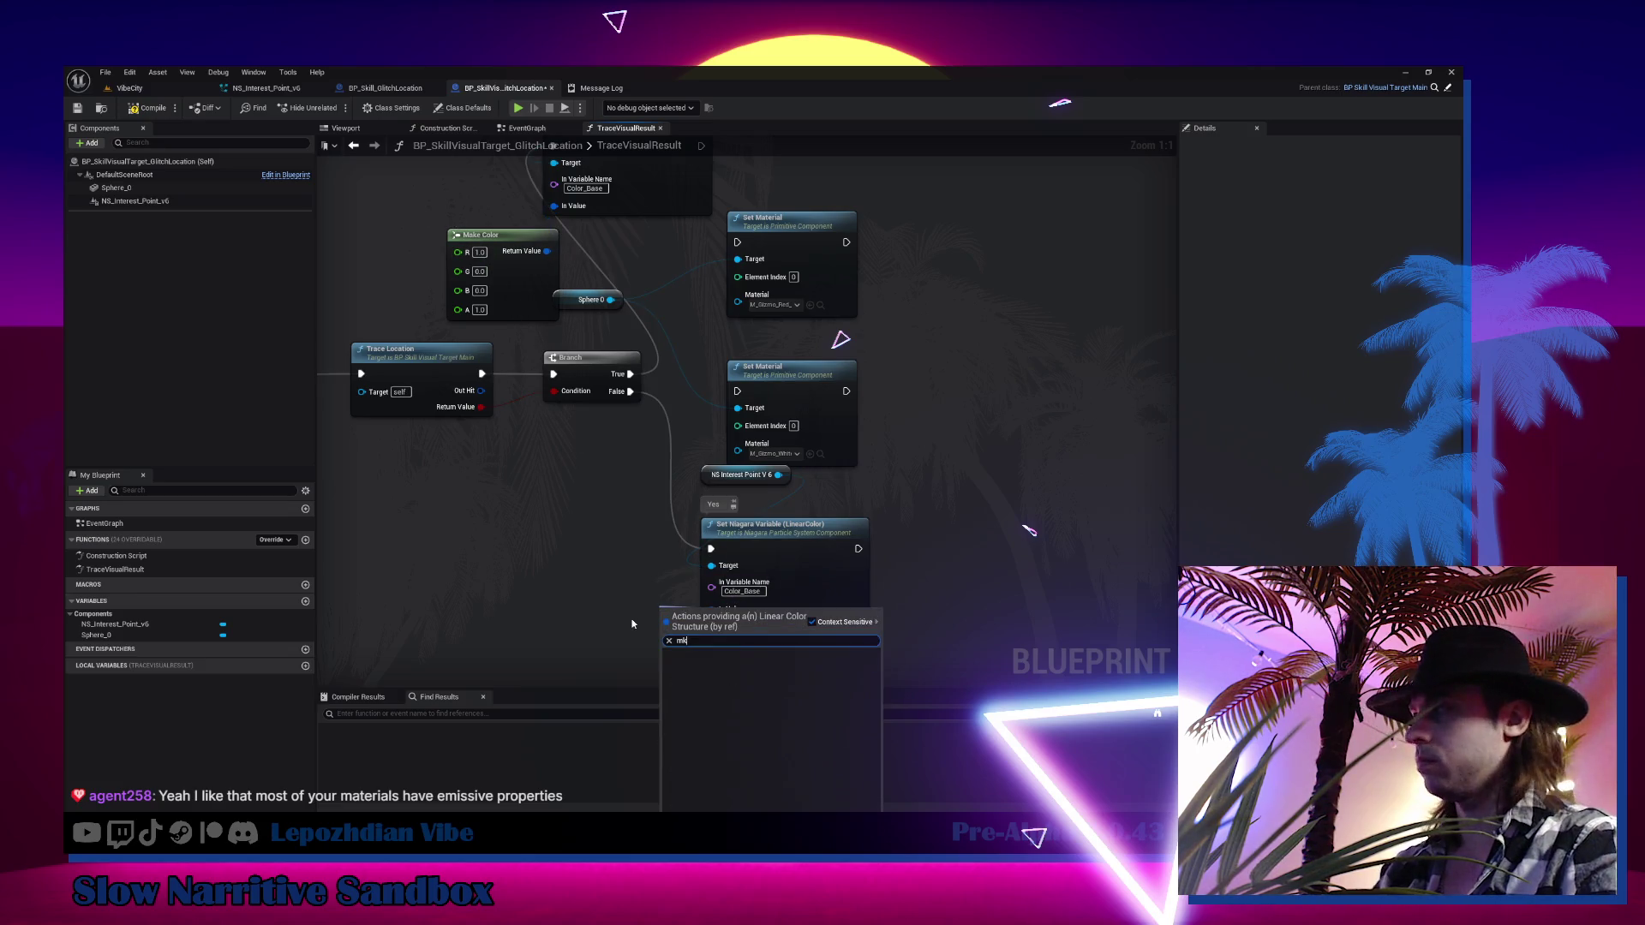
pyautogui.press('BackSpace')
pyautogui.write('a')
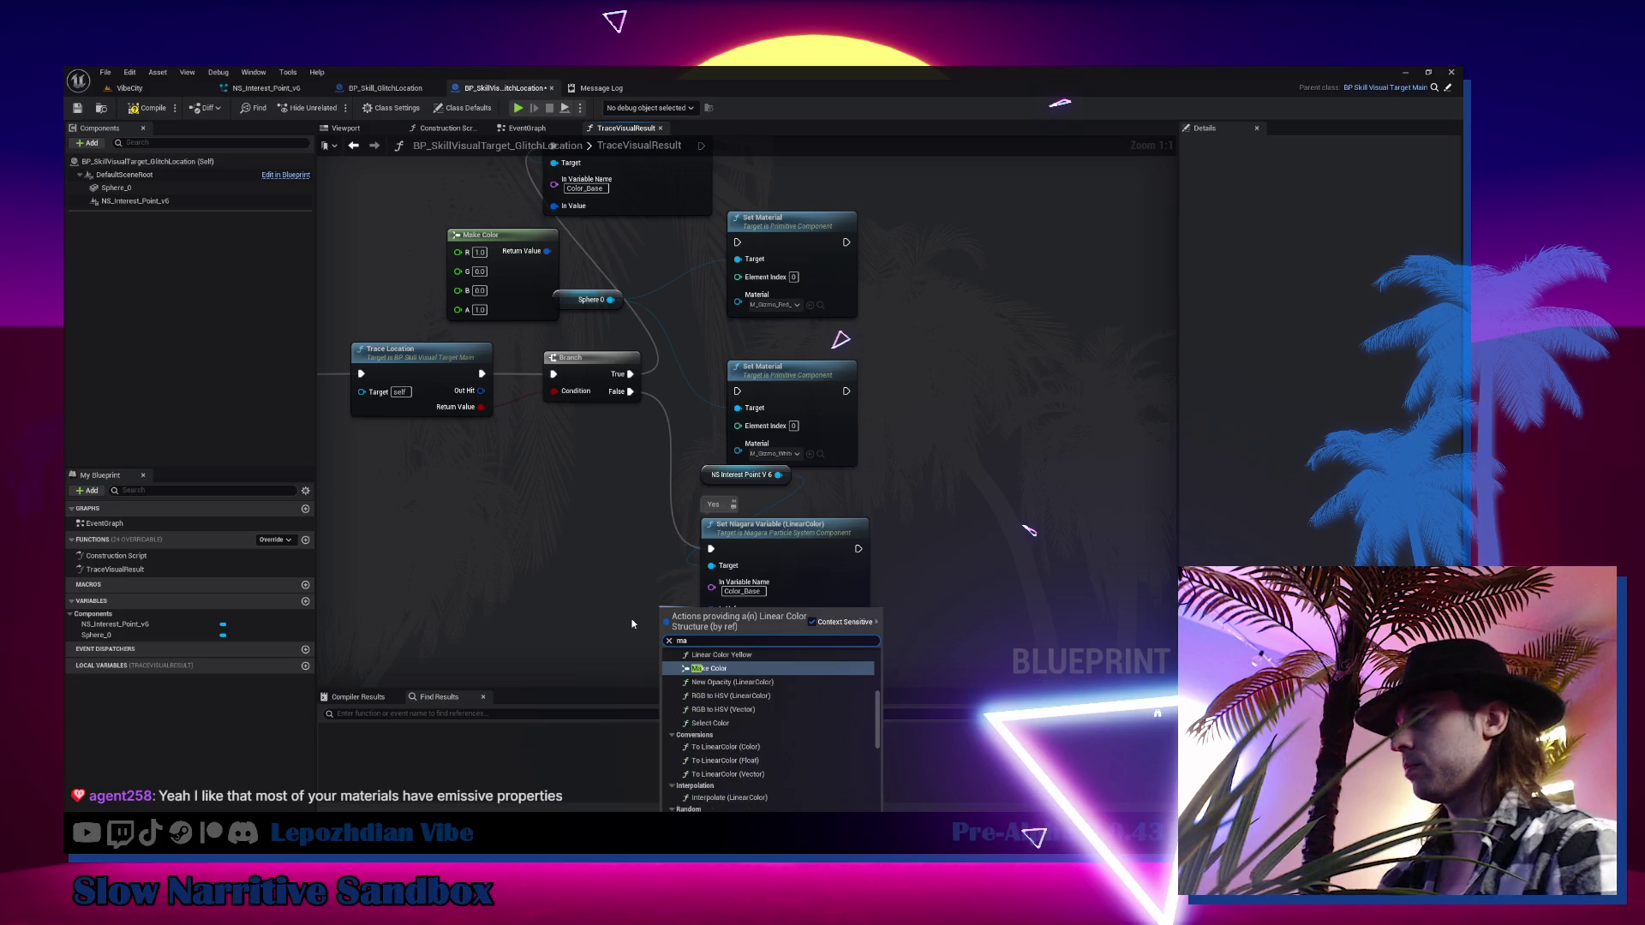
pyautogui.click(698, 669)
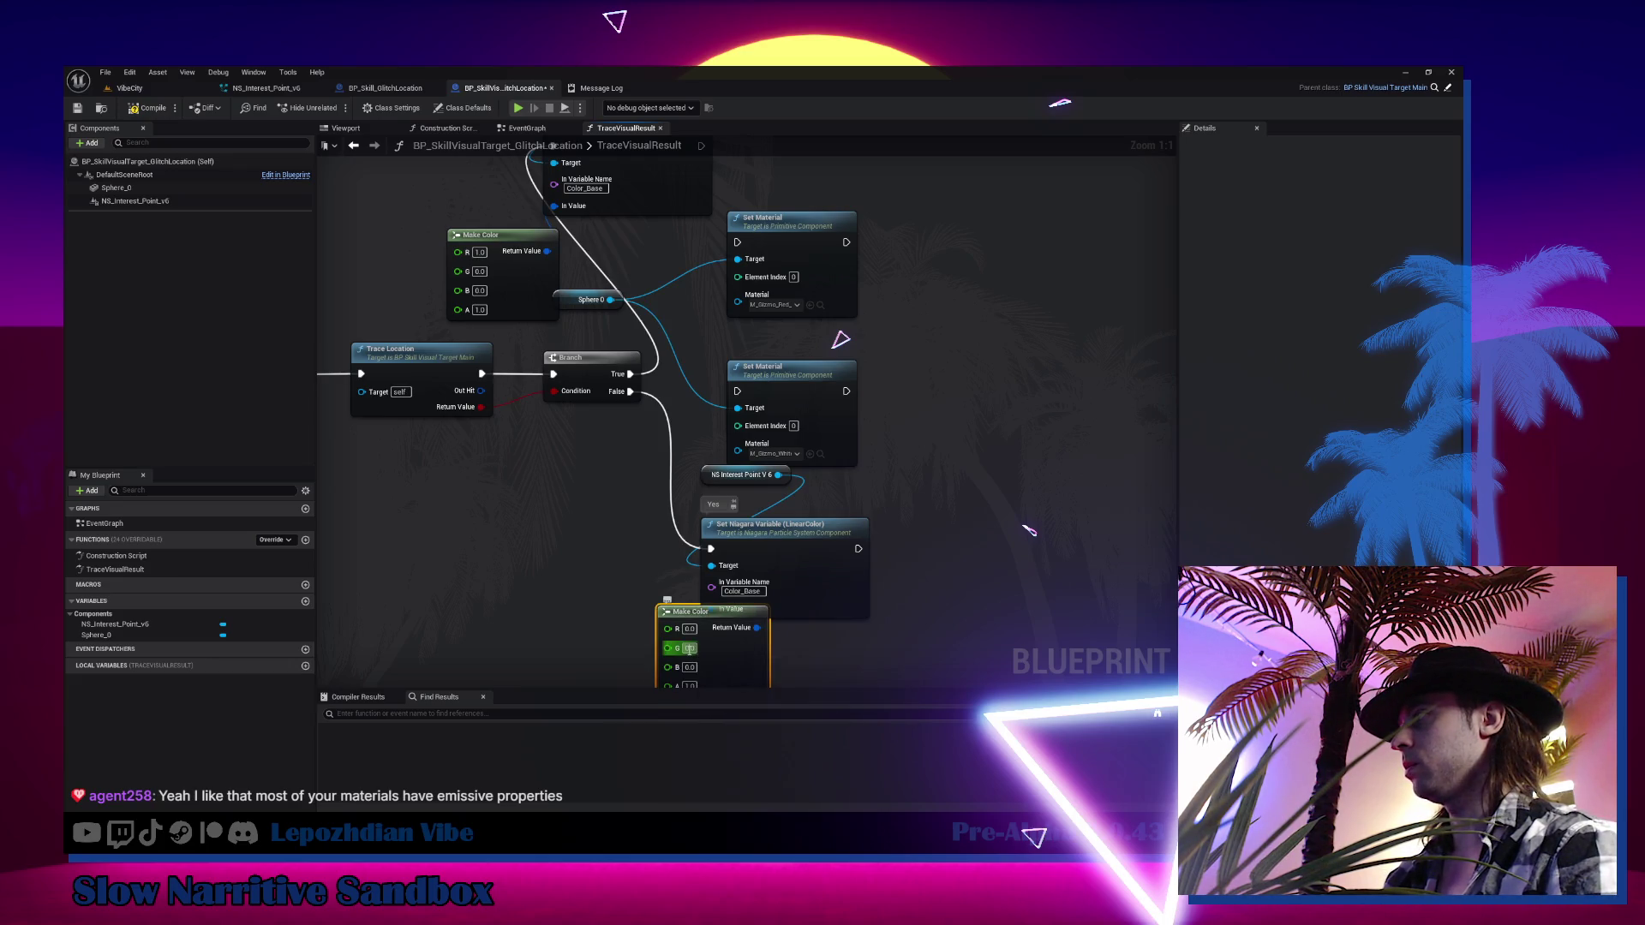
pyautogui.write('1')
pyautogui.moveTo(732, 659); pyautogui.dragTo(645, 631)
pyautogui.moveTo(701, 256); pyautogui.dragTo(814, 400)
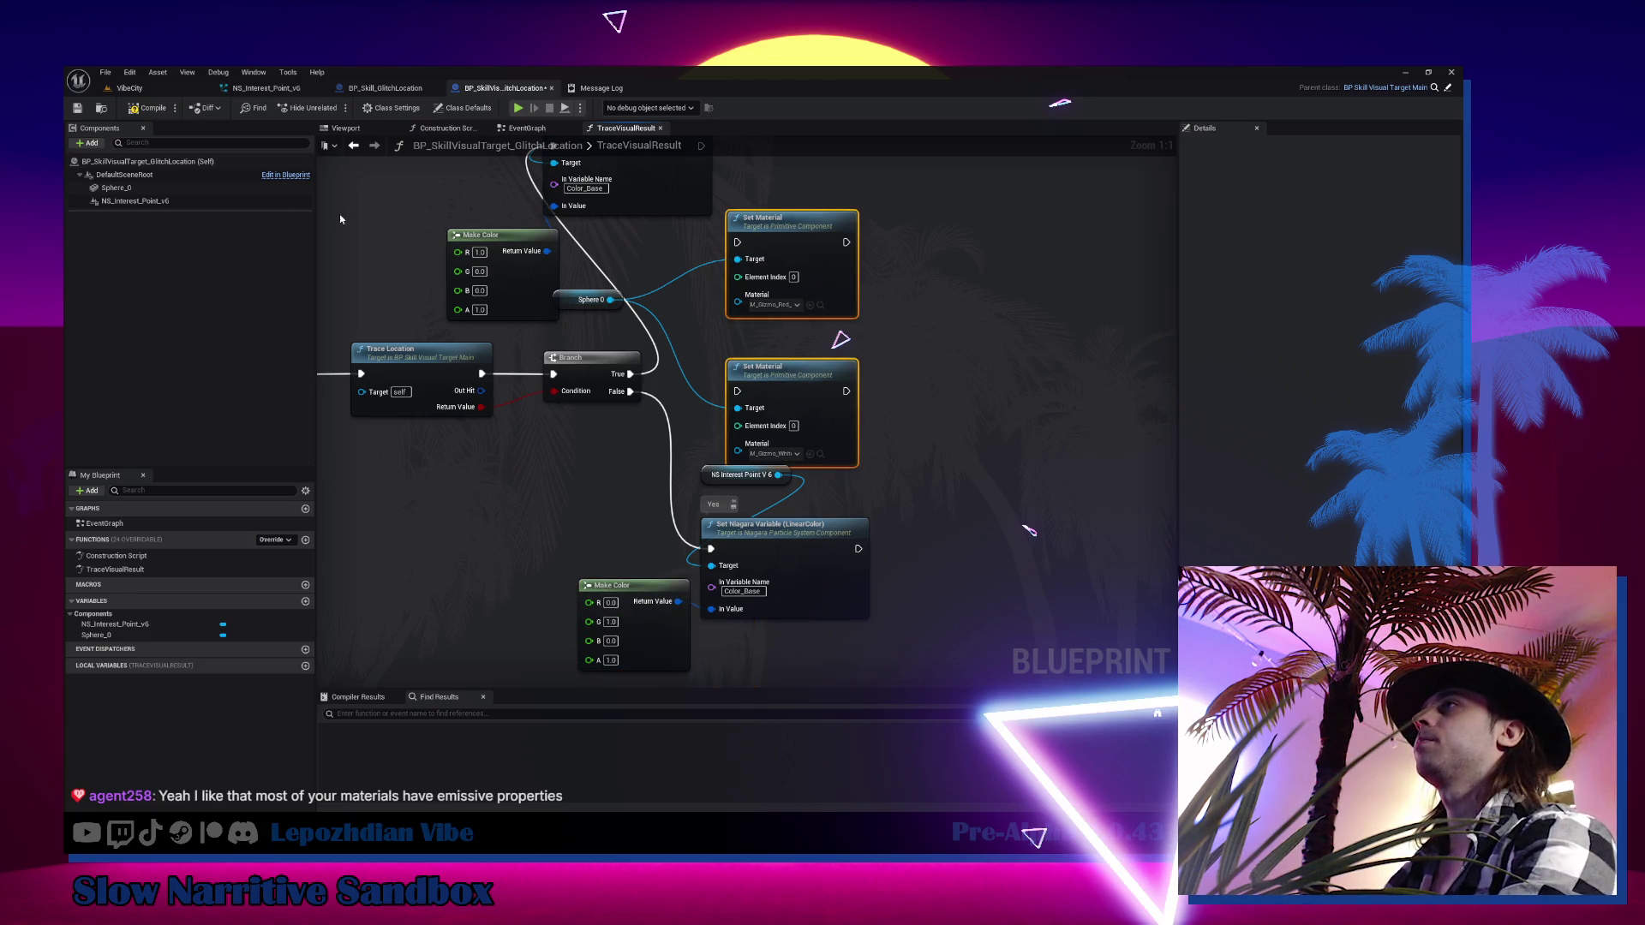
# Find Sphere_0's references and delete the Sphere 0 and Set Material nodes
pyautogui.rightClick(572, 301)
pyautogui.moveTo(644, 409)
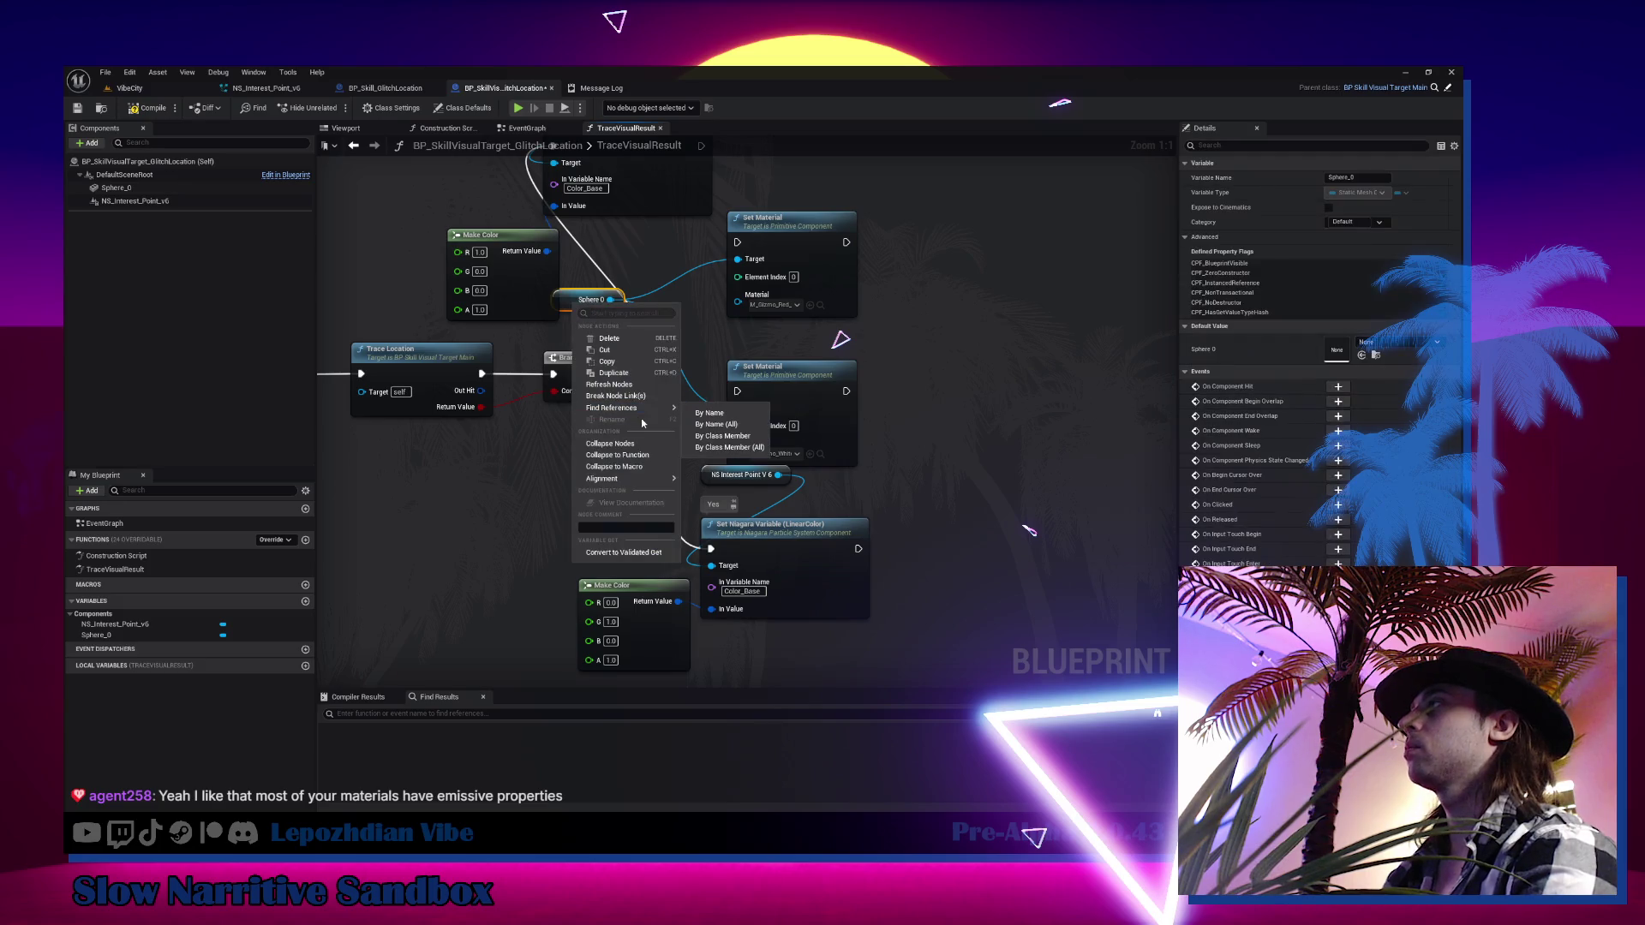
pyautogui.click(709, 413)
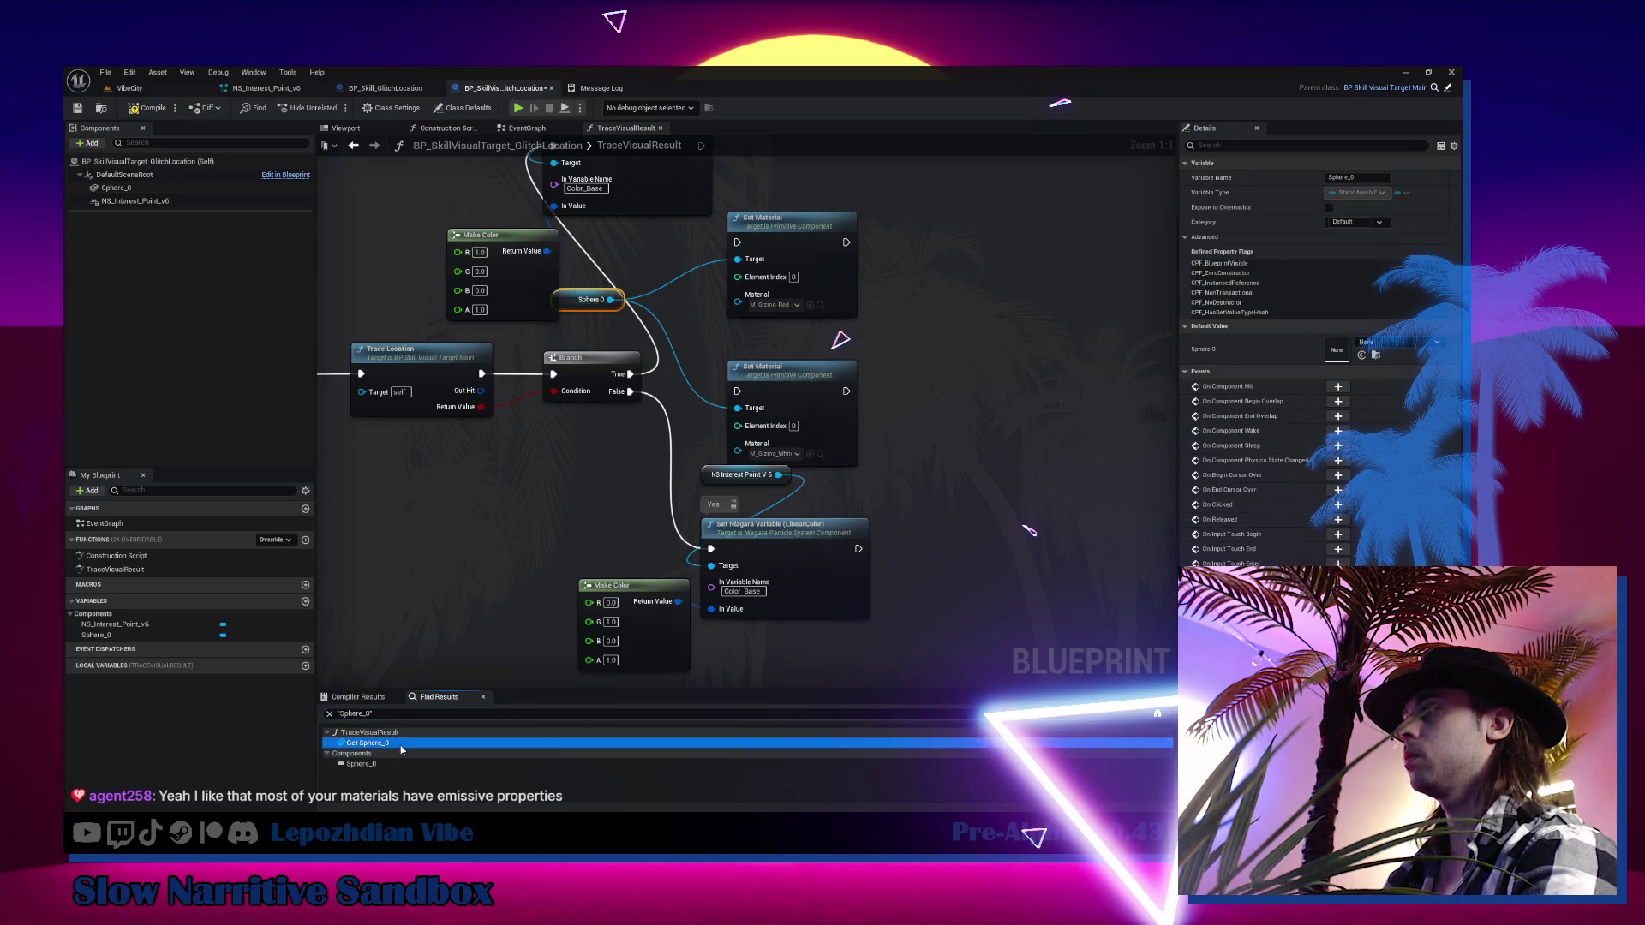
pyautogui.moveTo(805, 426)
pyautogui.mouseDown()
pyautogui.moveTo(856, 377)
pyautogui.moveTo(951, 480)
pyautogui.mouseUp()
pyautogui.press('Delete')
# Delete the Sphere_0 component and return to the VibeCity level
pyautogui.click(179, 187)
pyautogui.press('Delete')
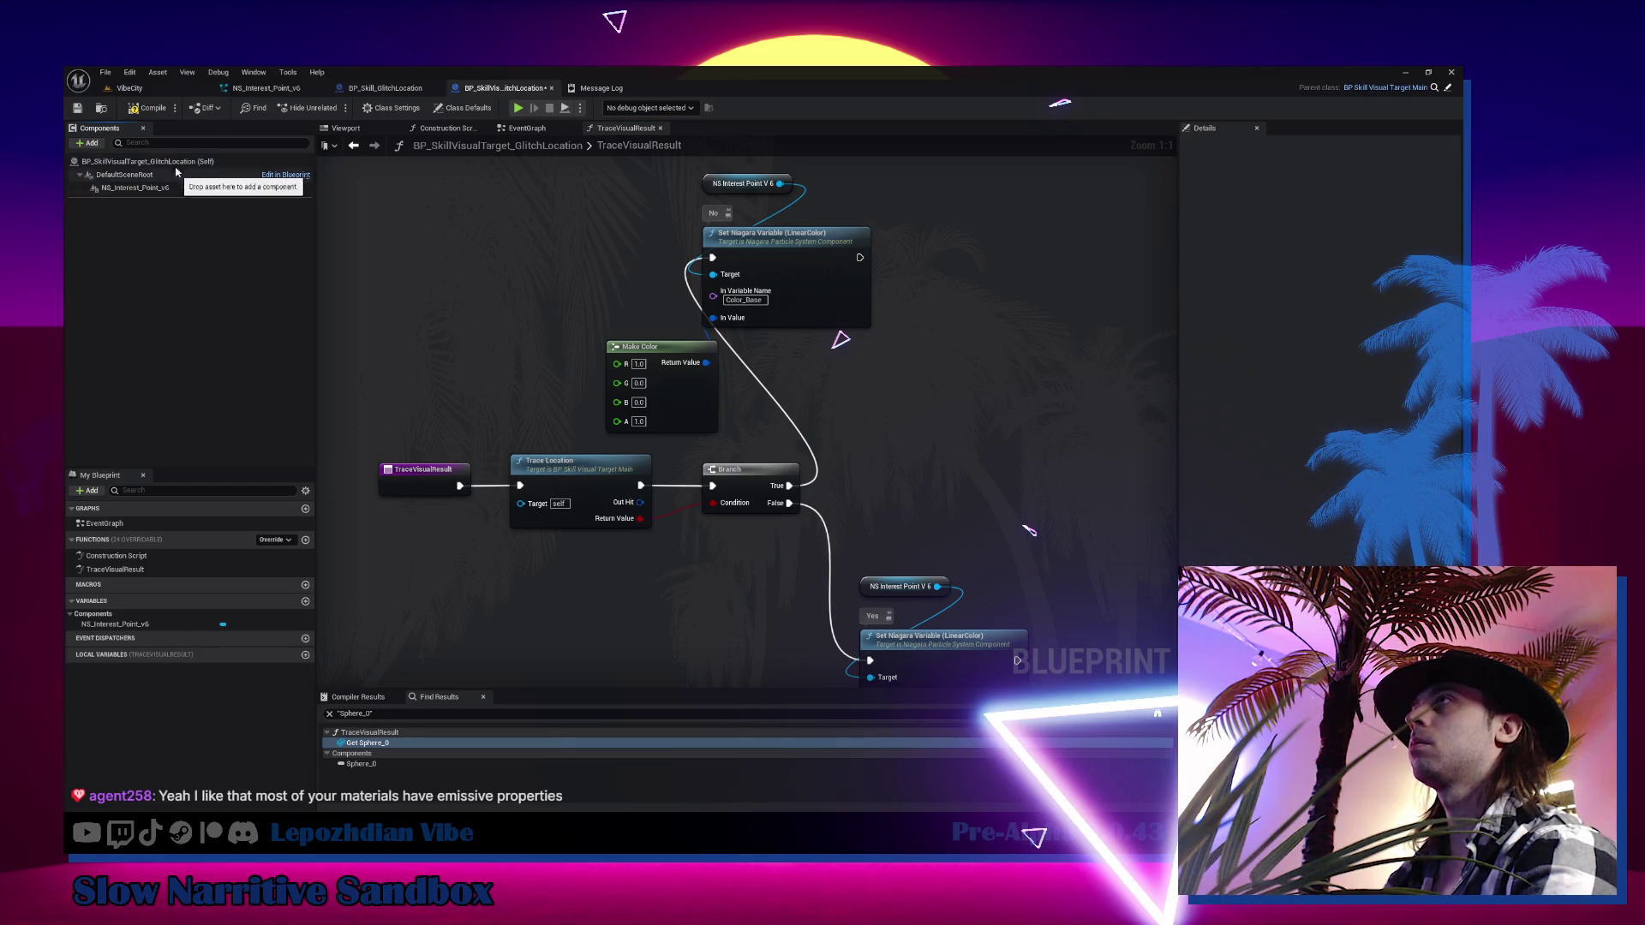
pyautogui.click(147, 90)
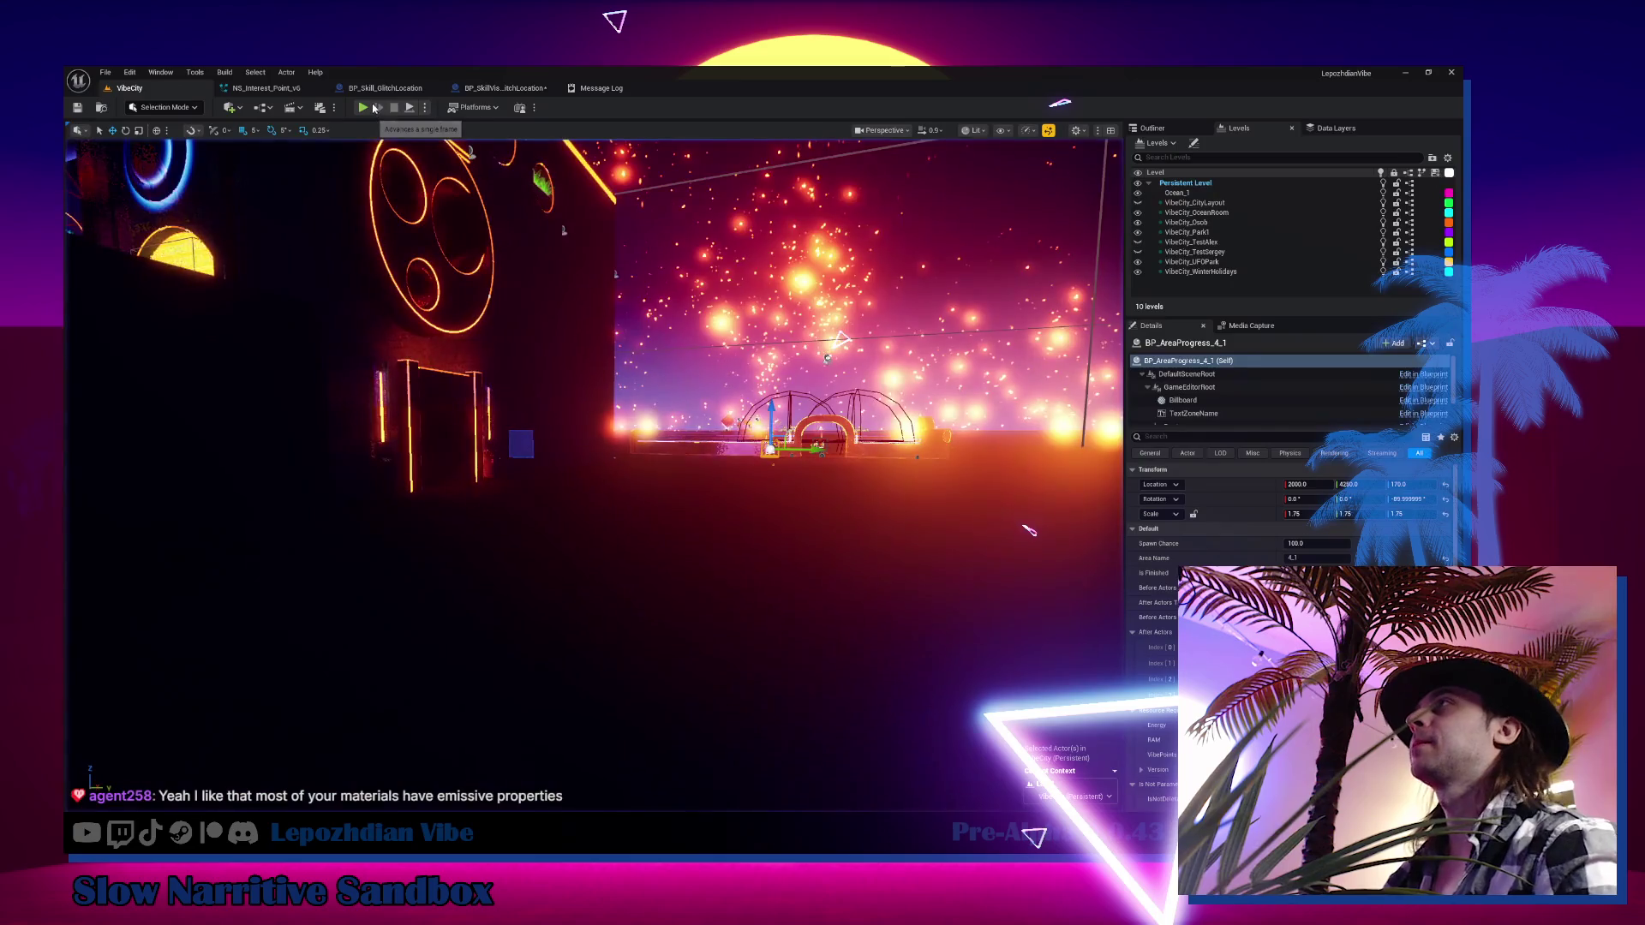
# Play VibeCity in the editor to see the glitch target's green glowing ring
pyautogui.click(362, 108)
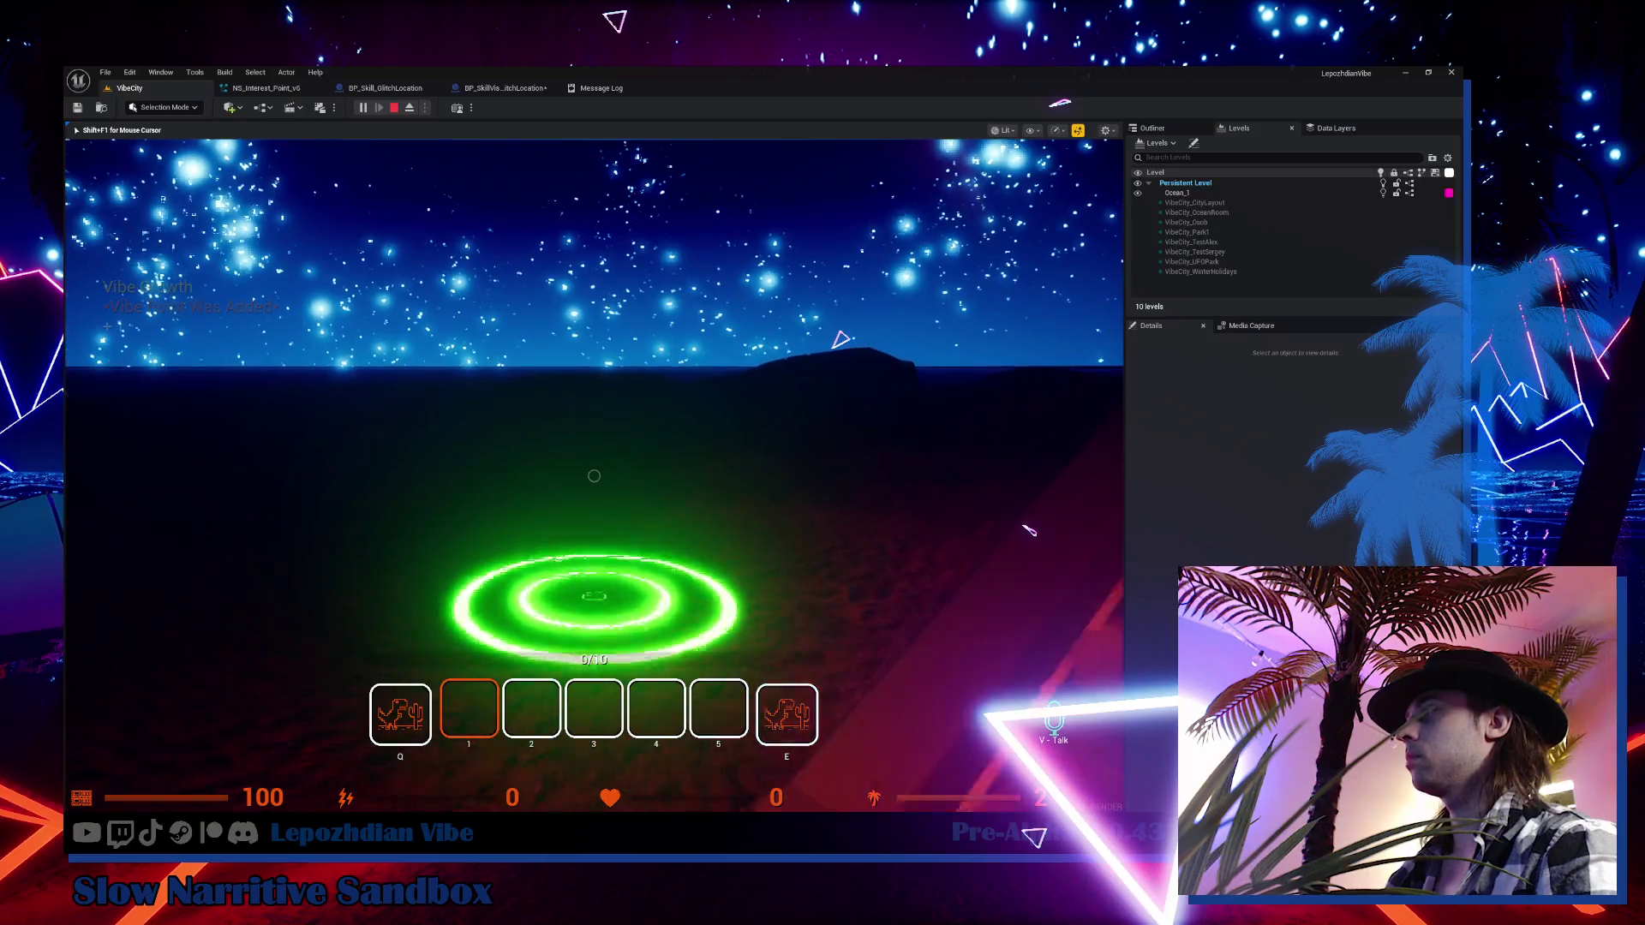
# Stop play and open M_Icon_Ring_Inst, the Ring emitter's sprite material, closing the T_MaskT_20 preview
pyautogui.press('Escape')
pyautogui.click(265, 89)
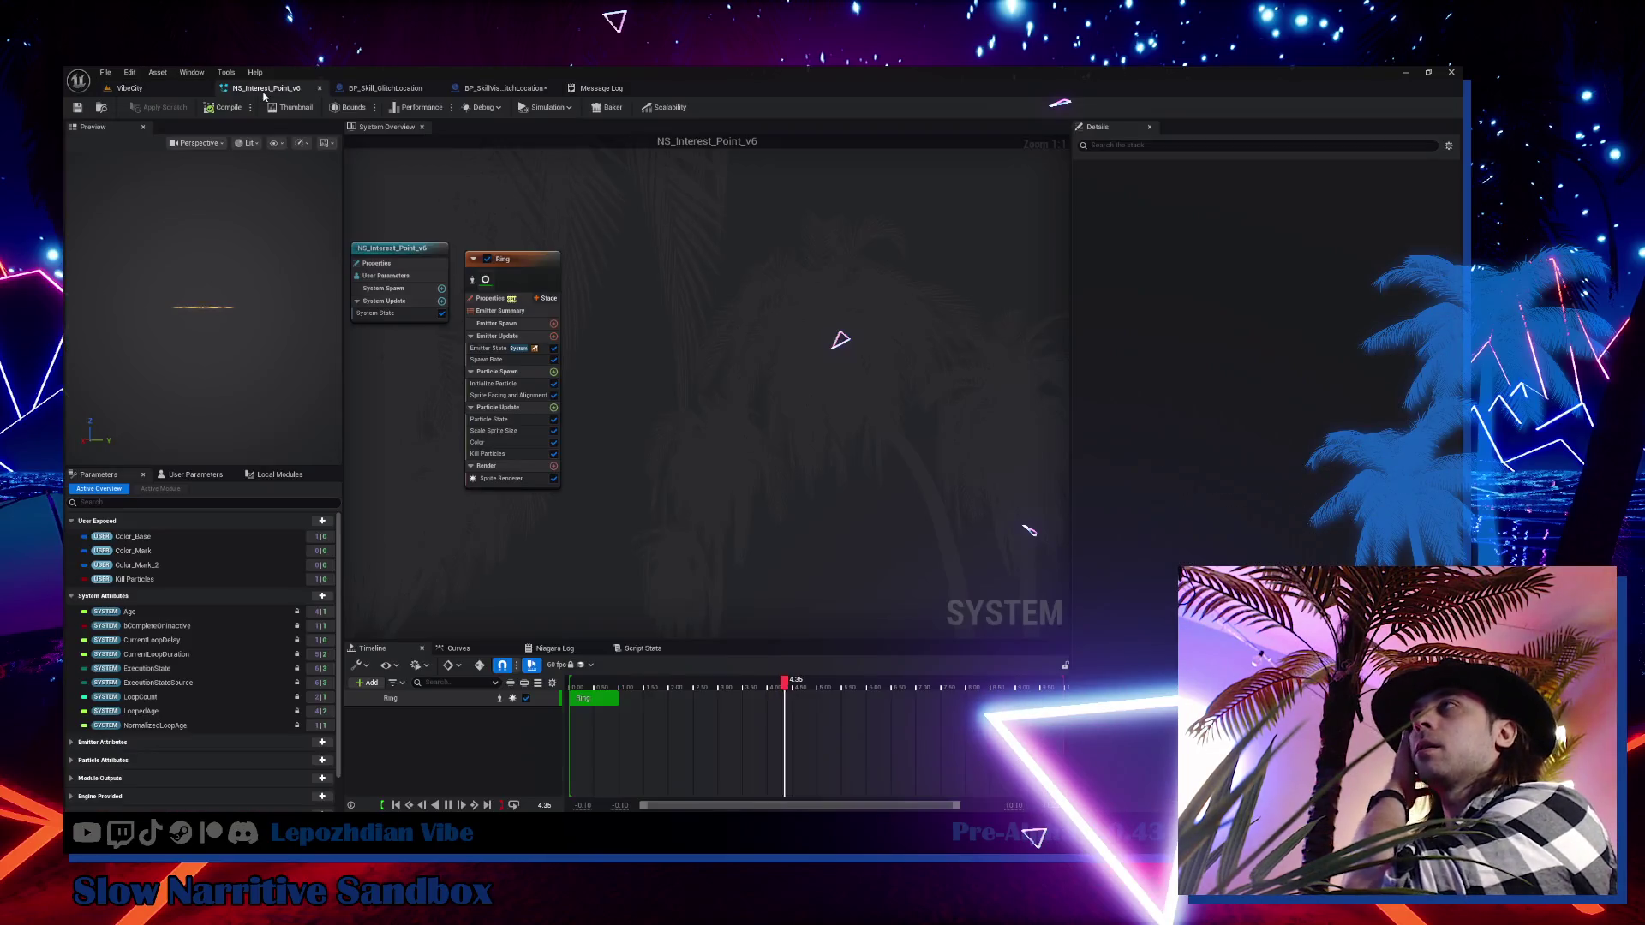
pyautogui.click(486, 281)
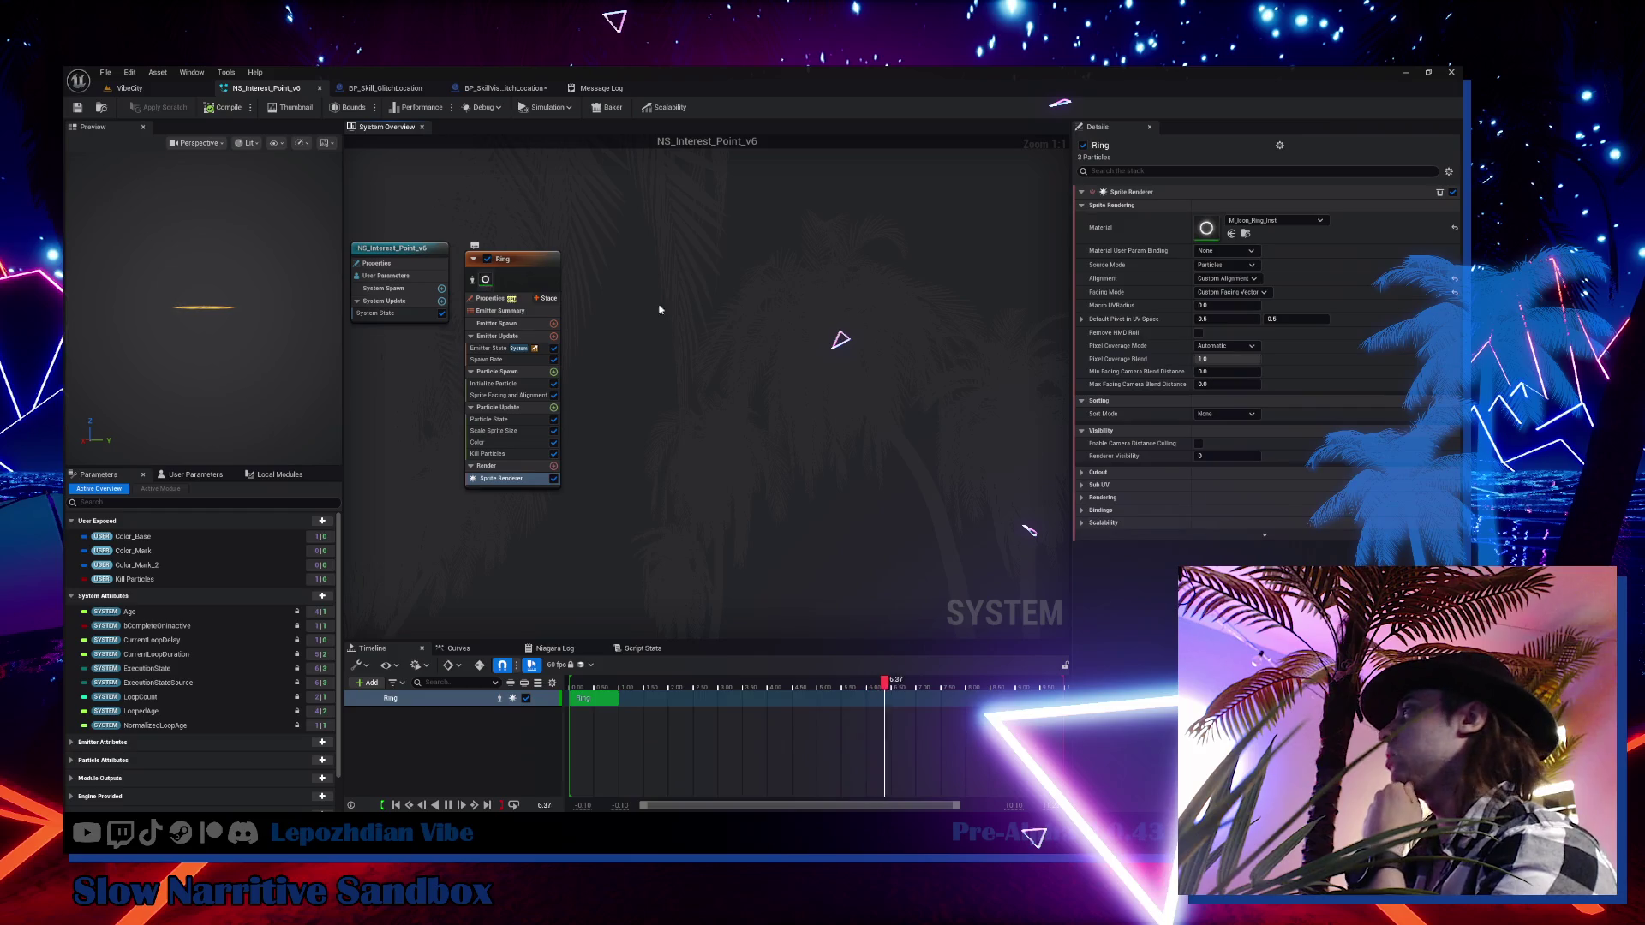
pyautogui.click(1247, 233)
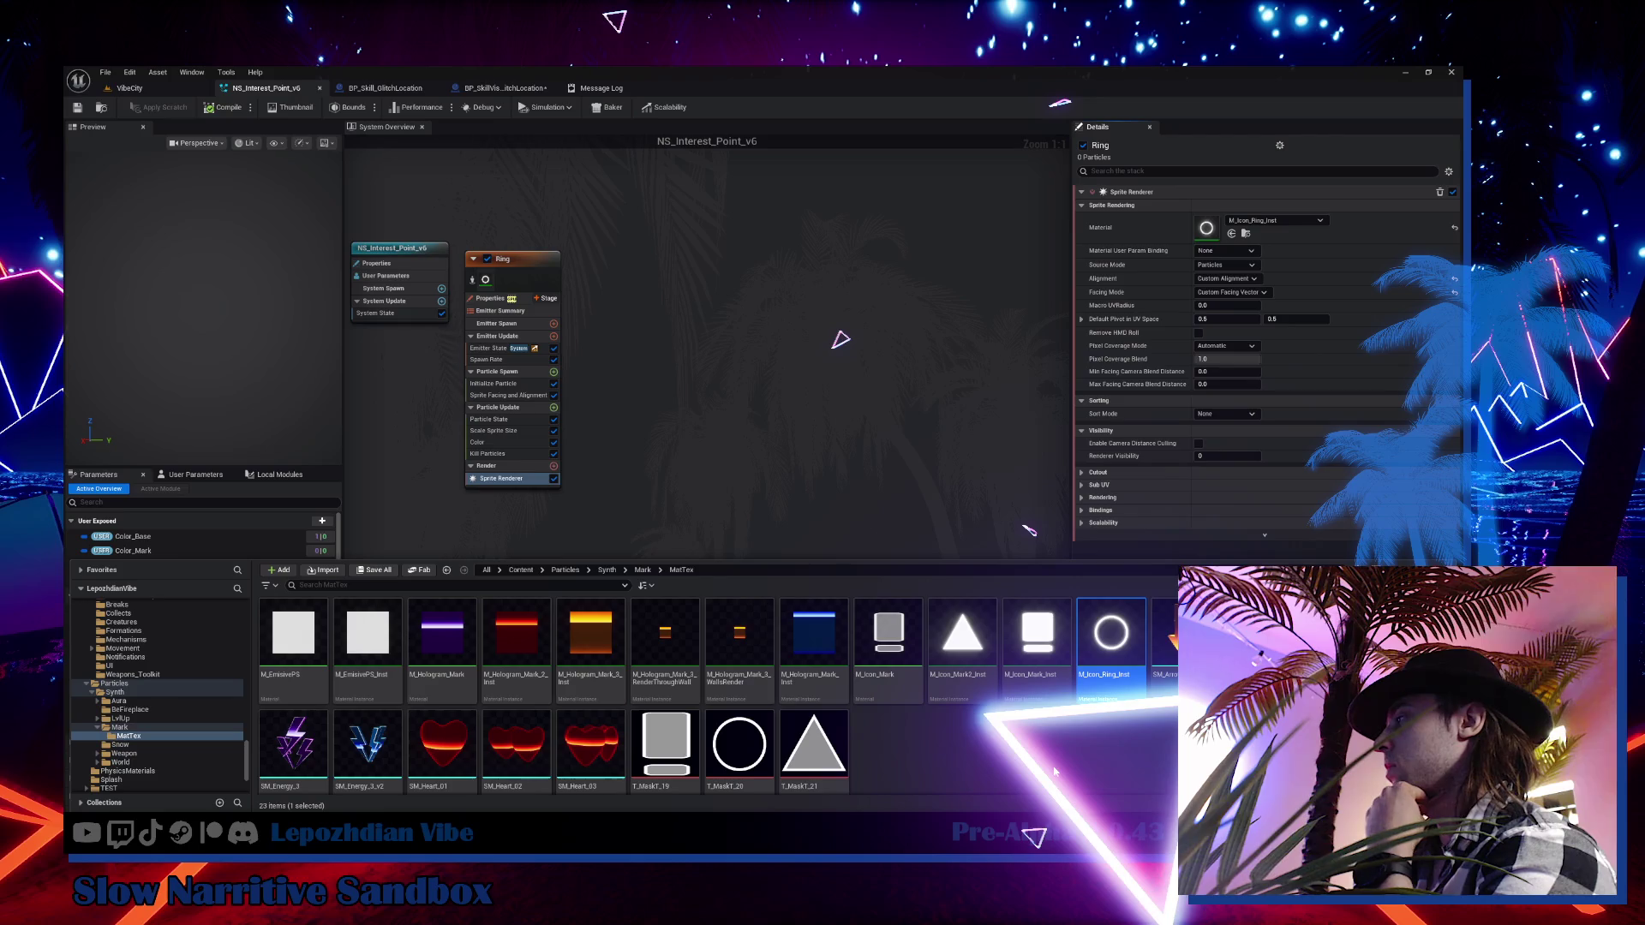
pyautogui.doubleClick(1117, 643)
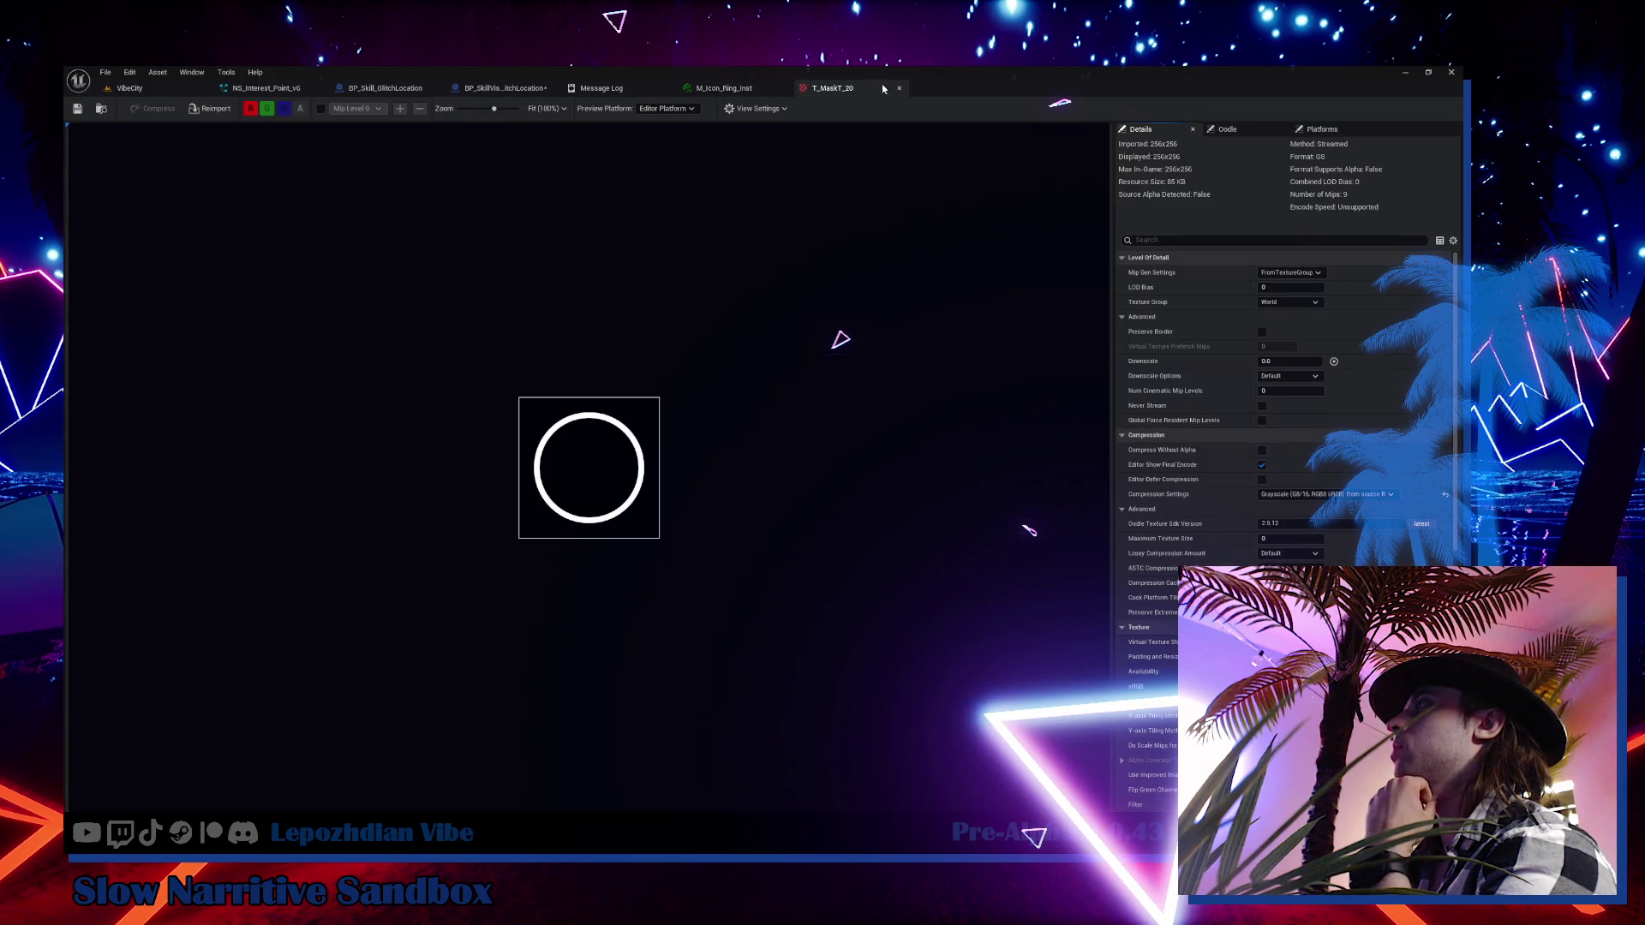
pyautogui.click(899, 88)
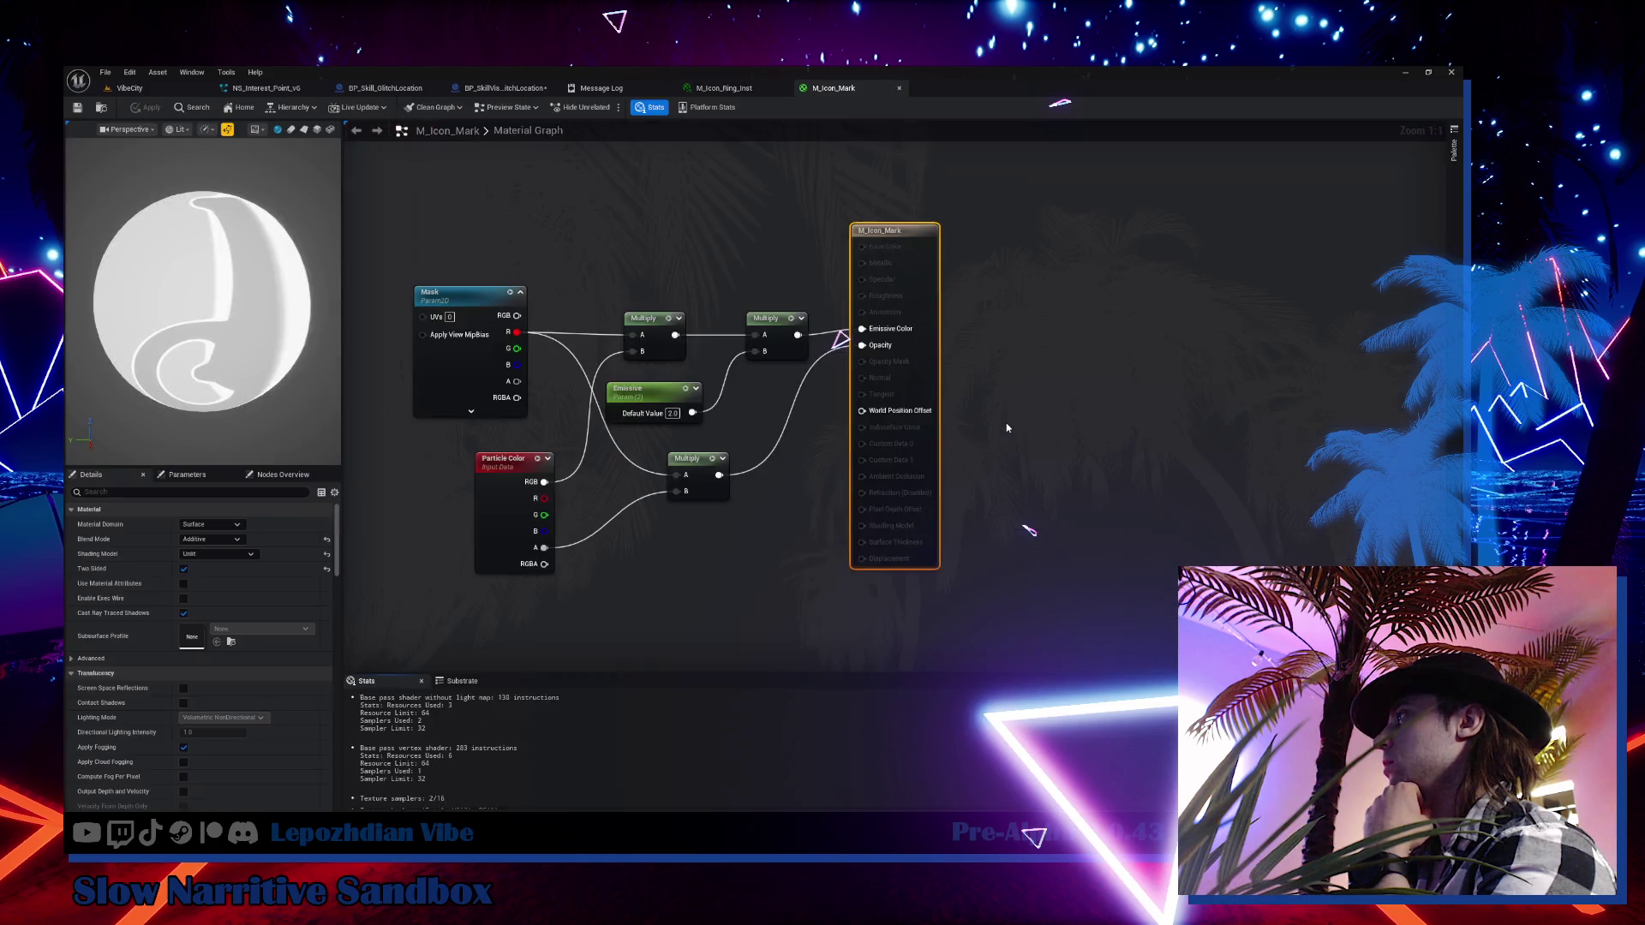
# Insert a Multiply node before M_Icon_Mark's Emissive Color, then go back to VibeCity's Content Drawer
pyautogui.moveTo(747, 367); pyautogui.dragTo(1040, 367)
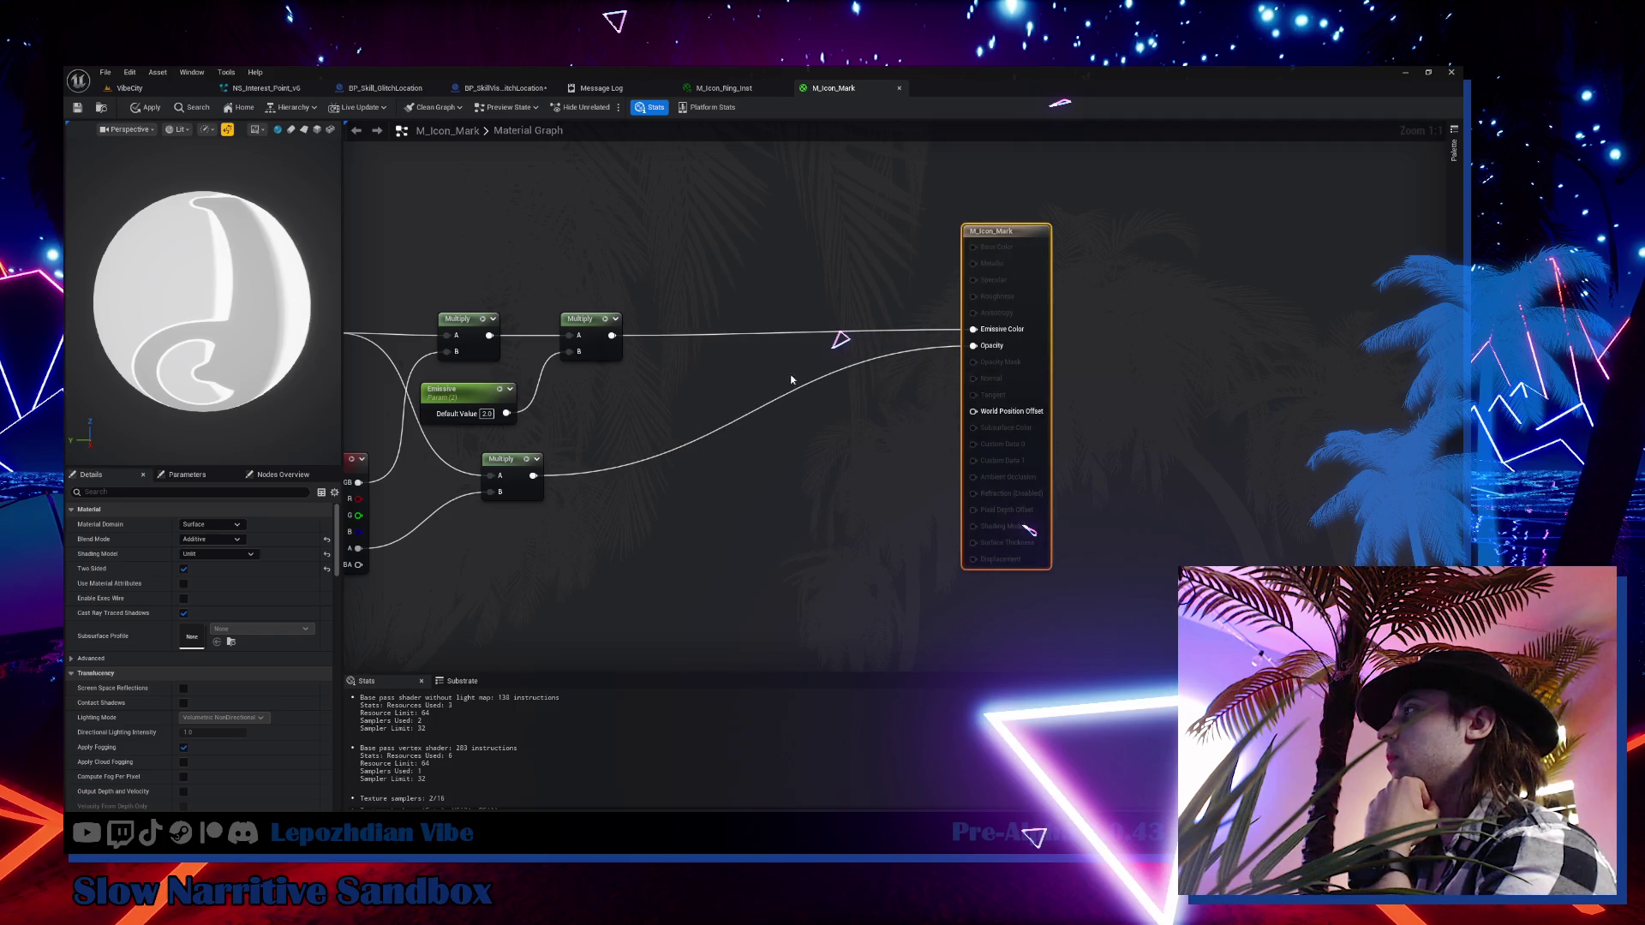
pyautogui.click(707, 325)
pyautogui.moveTo(552, 333); pyautogui.dragTo(720, 342)
pyautogui.moveTo(758, 341)
pyautogui.mouseDown()
pyautogui.moveTo(921, 330)
pyautogui.moveTo(753, 316)
pyautogui.mouseUp()
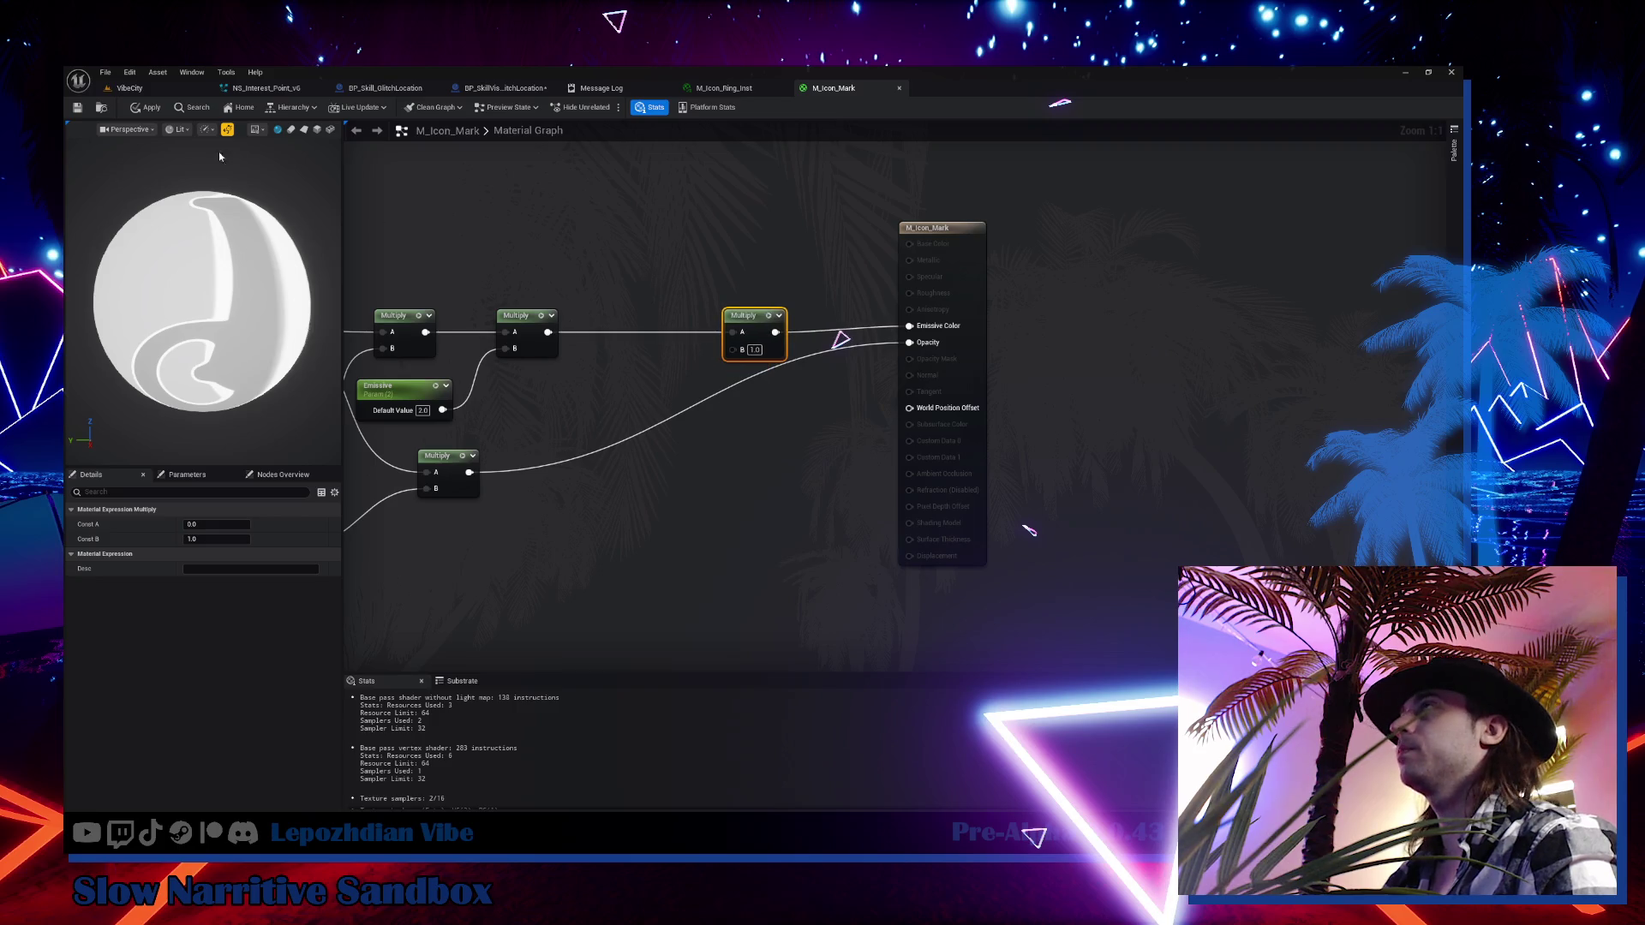
pyautogui.click(129, 88)
pyautogui.hotkey('ctrl', 'space')
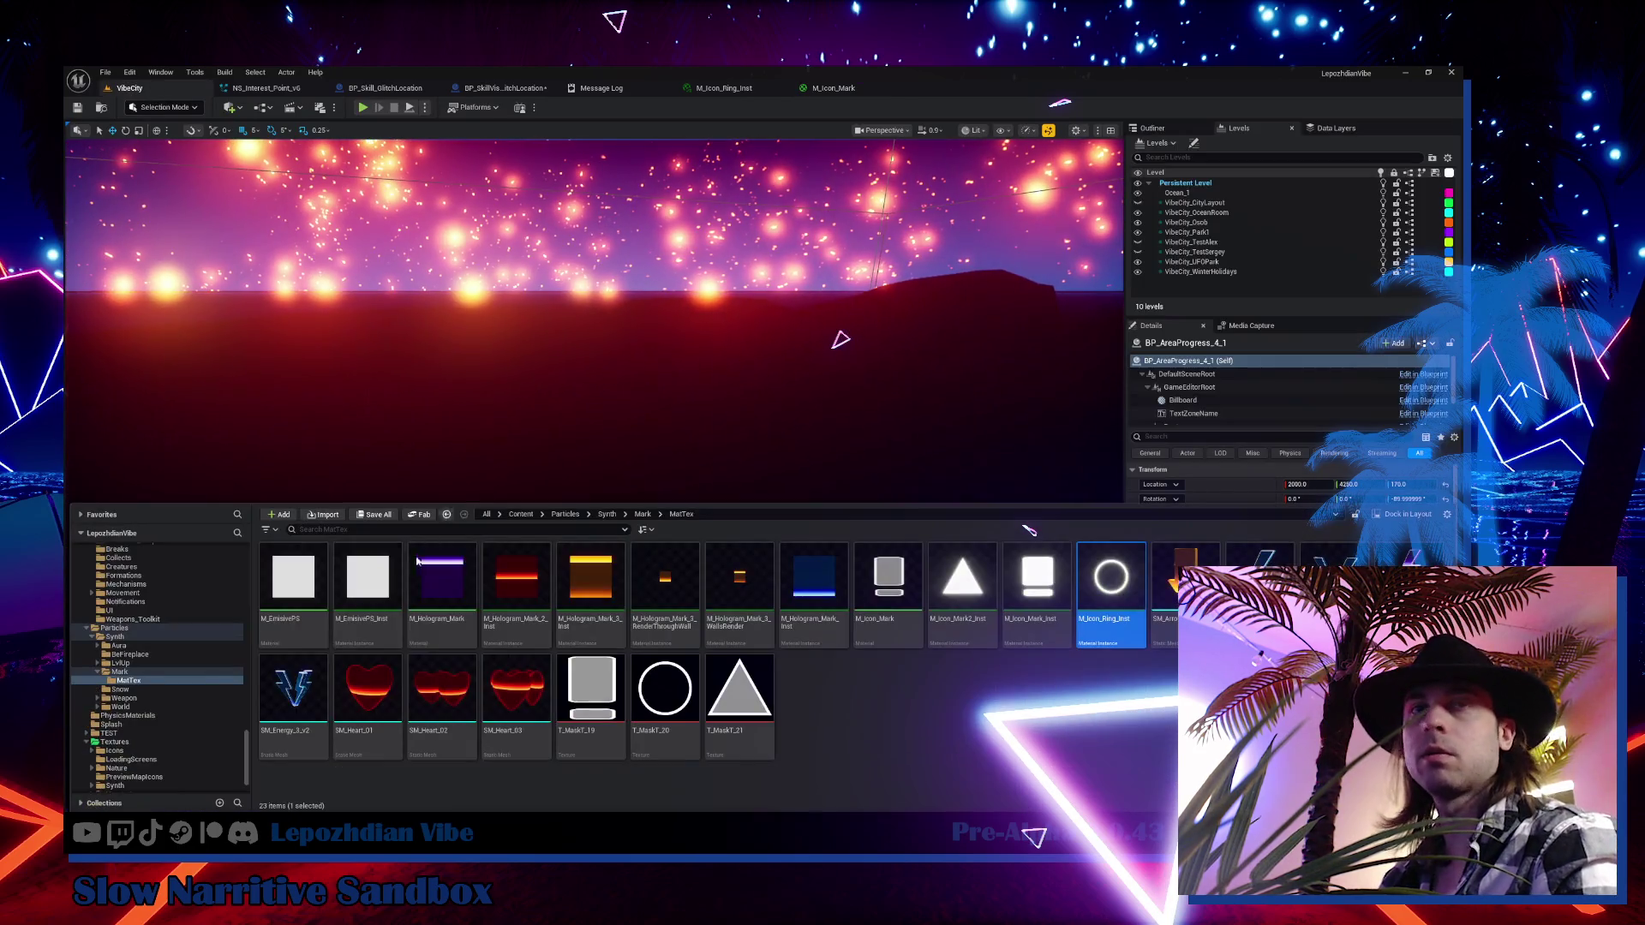
# Search the Content folder for 'missive' and drag MPC_EmissivePower into the M_Icon_Mark graph
pyautogui.scroll(10, 174, 590)
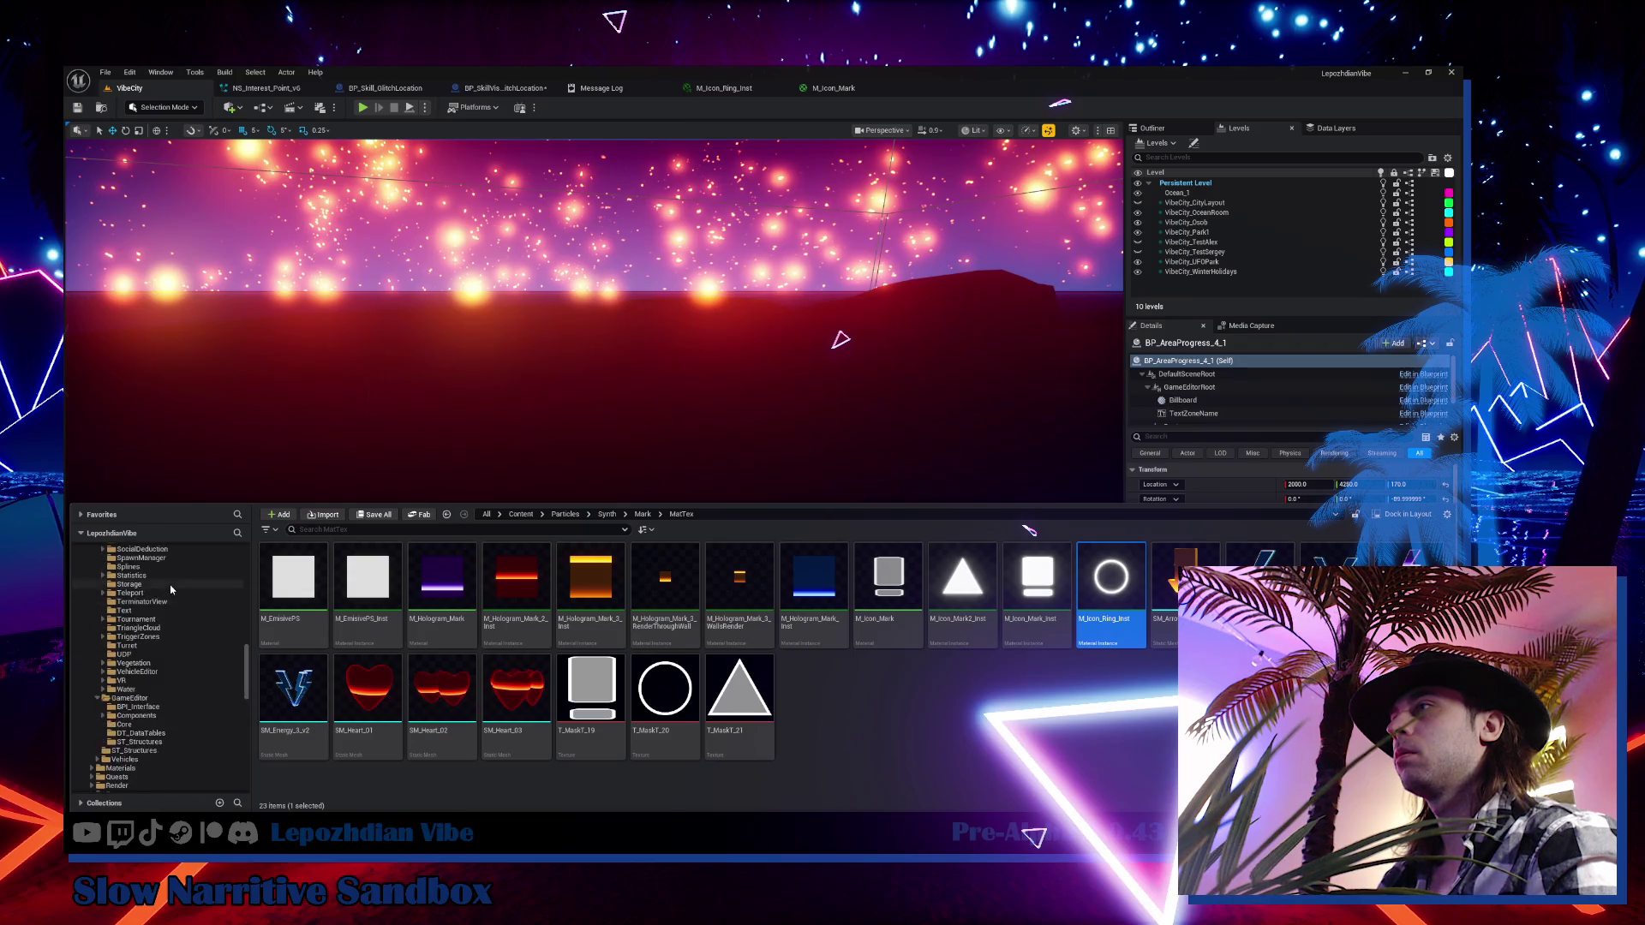
pyautogui.scroll(15, 170, 585)
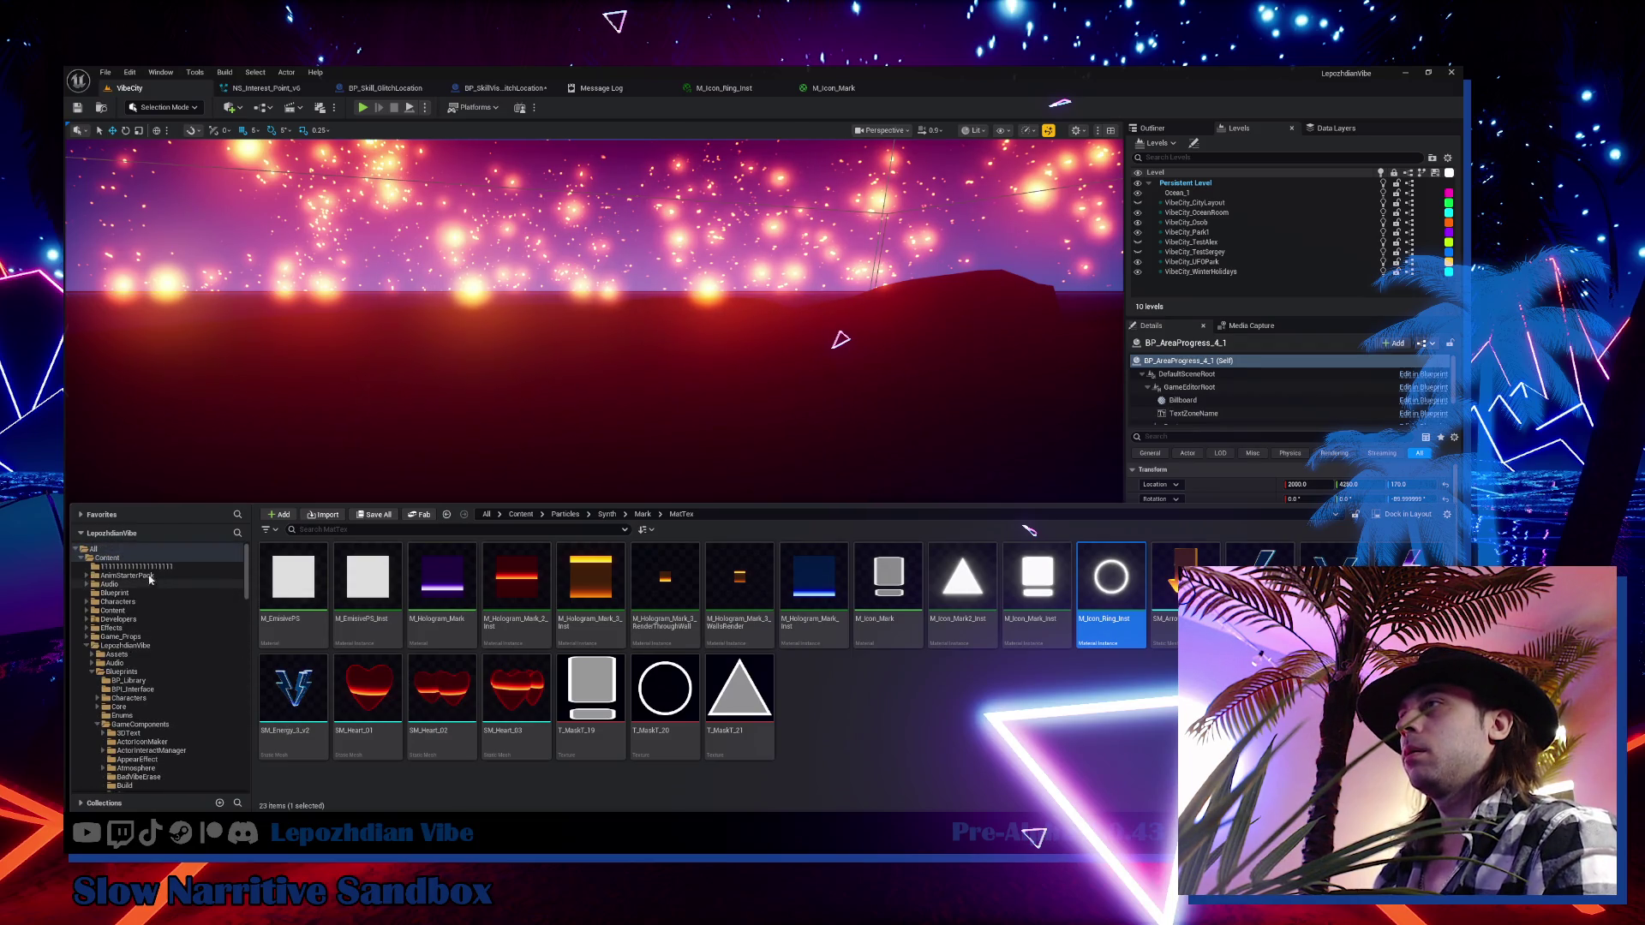
pyautogui.click(400, 530)
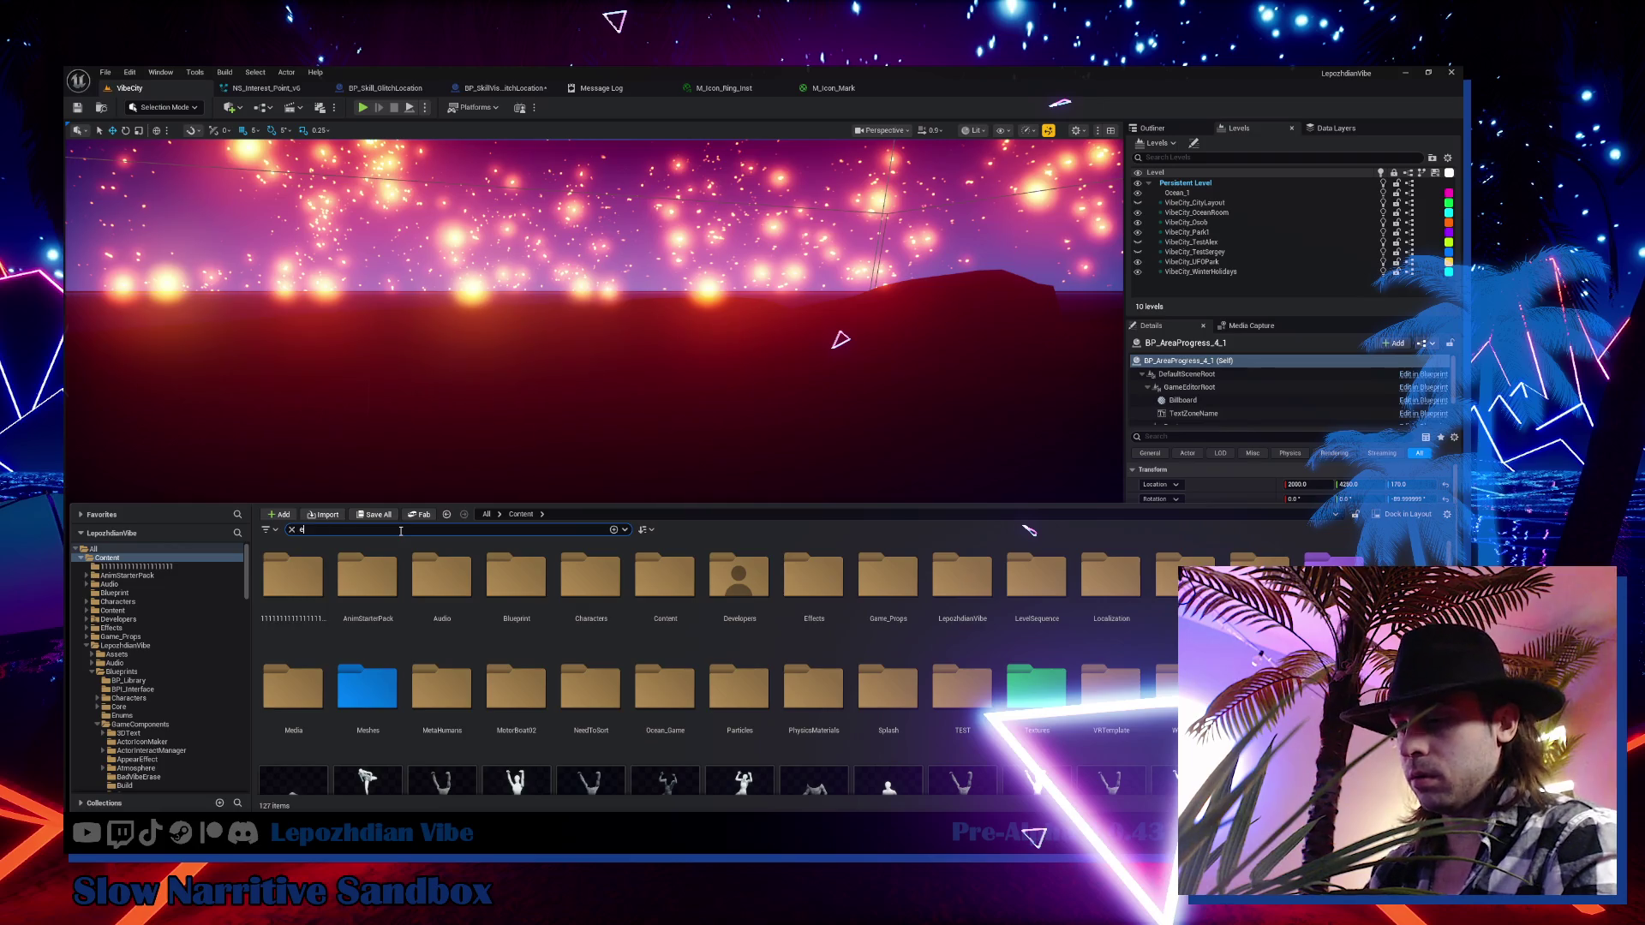
pyautogui.write('missive')
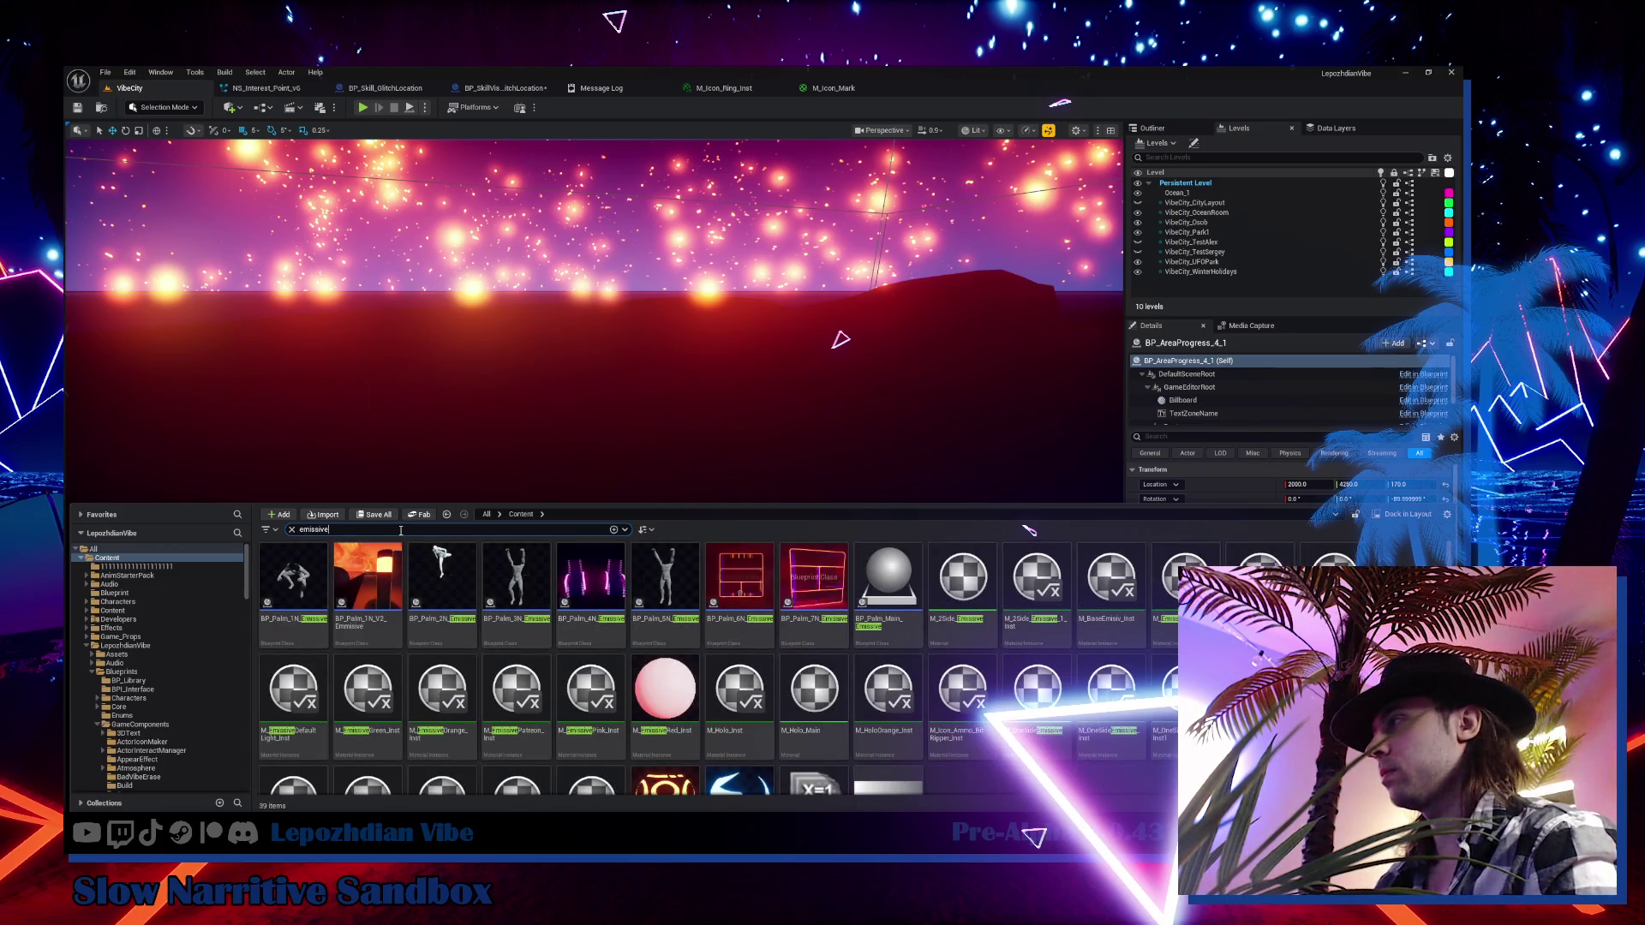
pyautogui.scroll(-2, 934, 727)
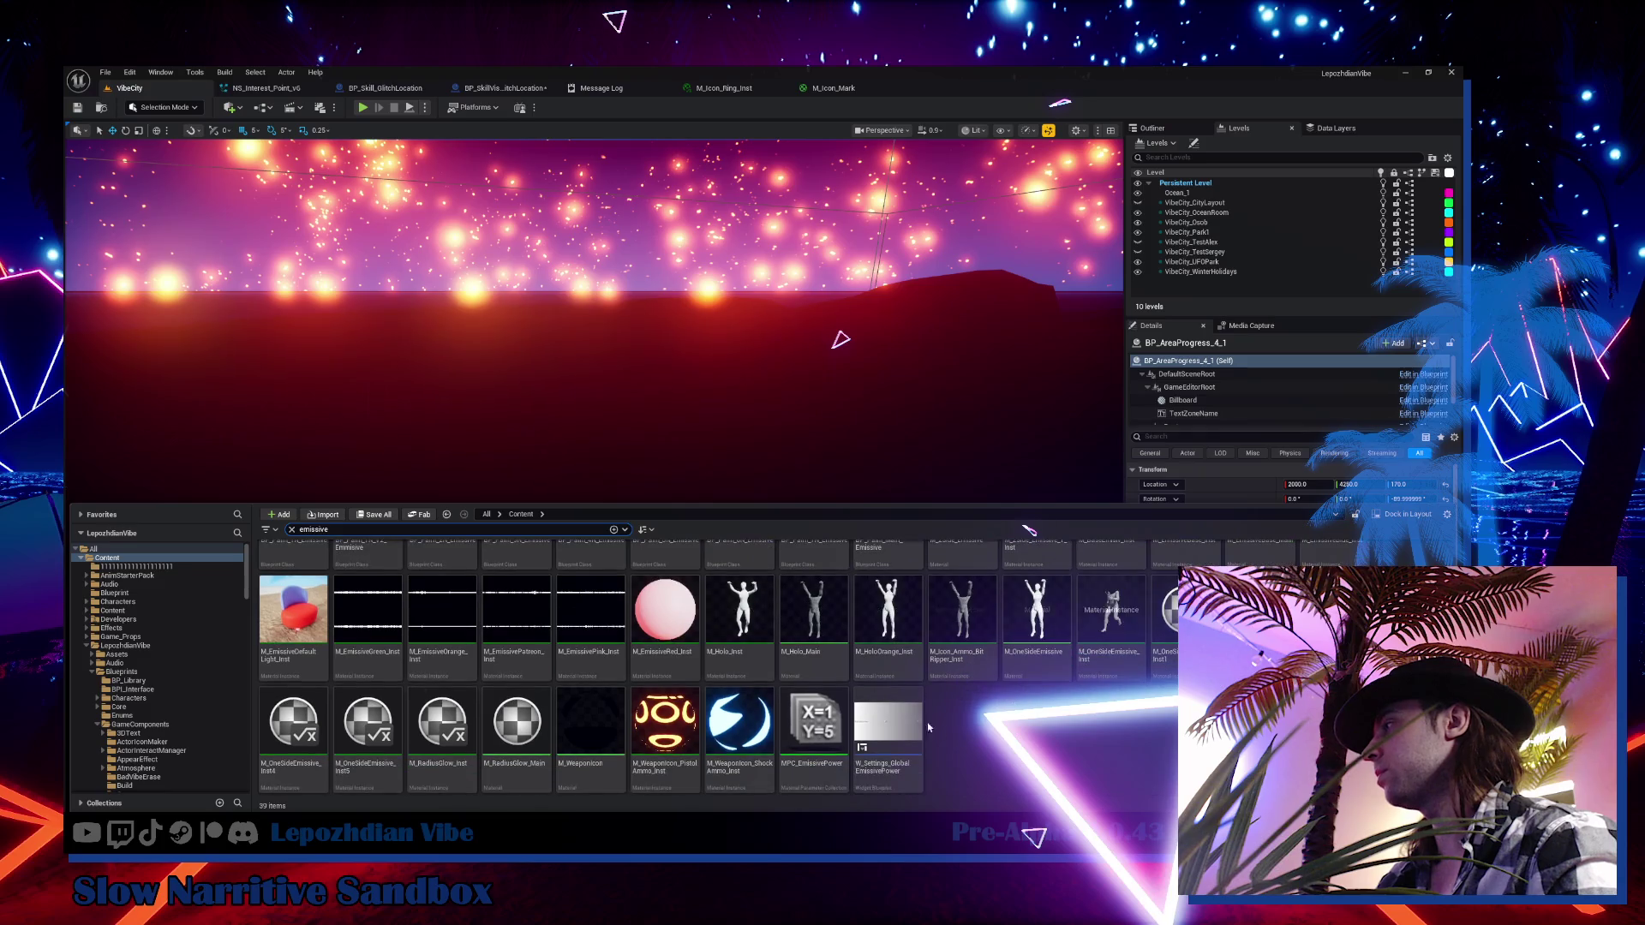
pyautogui.moveTo(814, 724)
pyautogui.mouseDown()
pyautogui.moveTo(910, 565)
pyautogui.moveTo(833, 86)
pyautogui.moveTo(622, 470)
pyautogui.mouseUp()
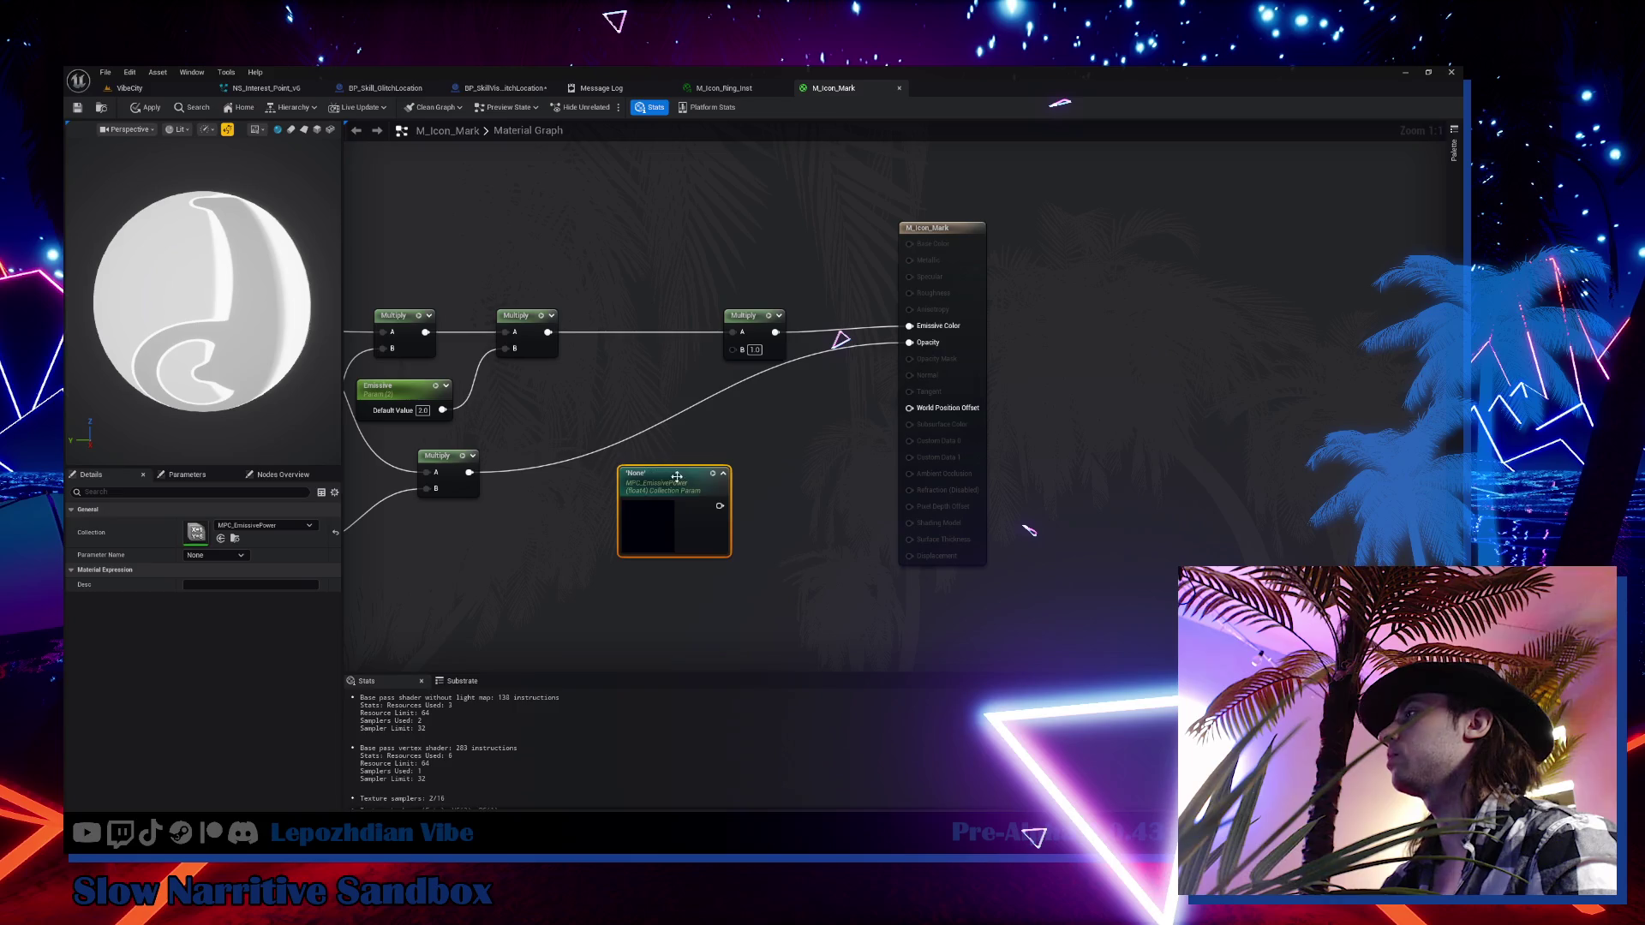
# Wire the collection parameter into Multiply B with Parameter Name GlobalEmissivePower
pyautogui.moveTo(718, 509)
pyautogui.mouseDown()
pyautogui.moveTo(758, 360)
pyautogui.moveTo(732, 348)
pyautogui.mouseUp()
pyautogui.click(268, 526)
pyautogui.click(231, 556)
pyautogui.click(232, 557)
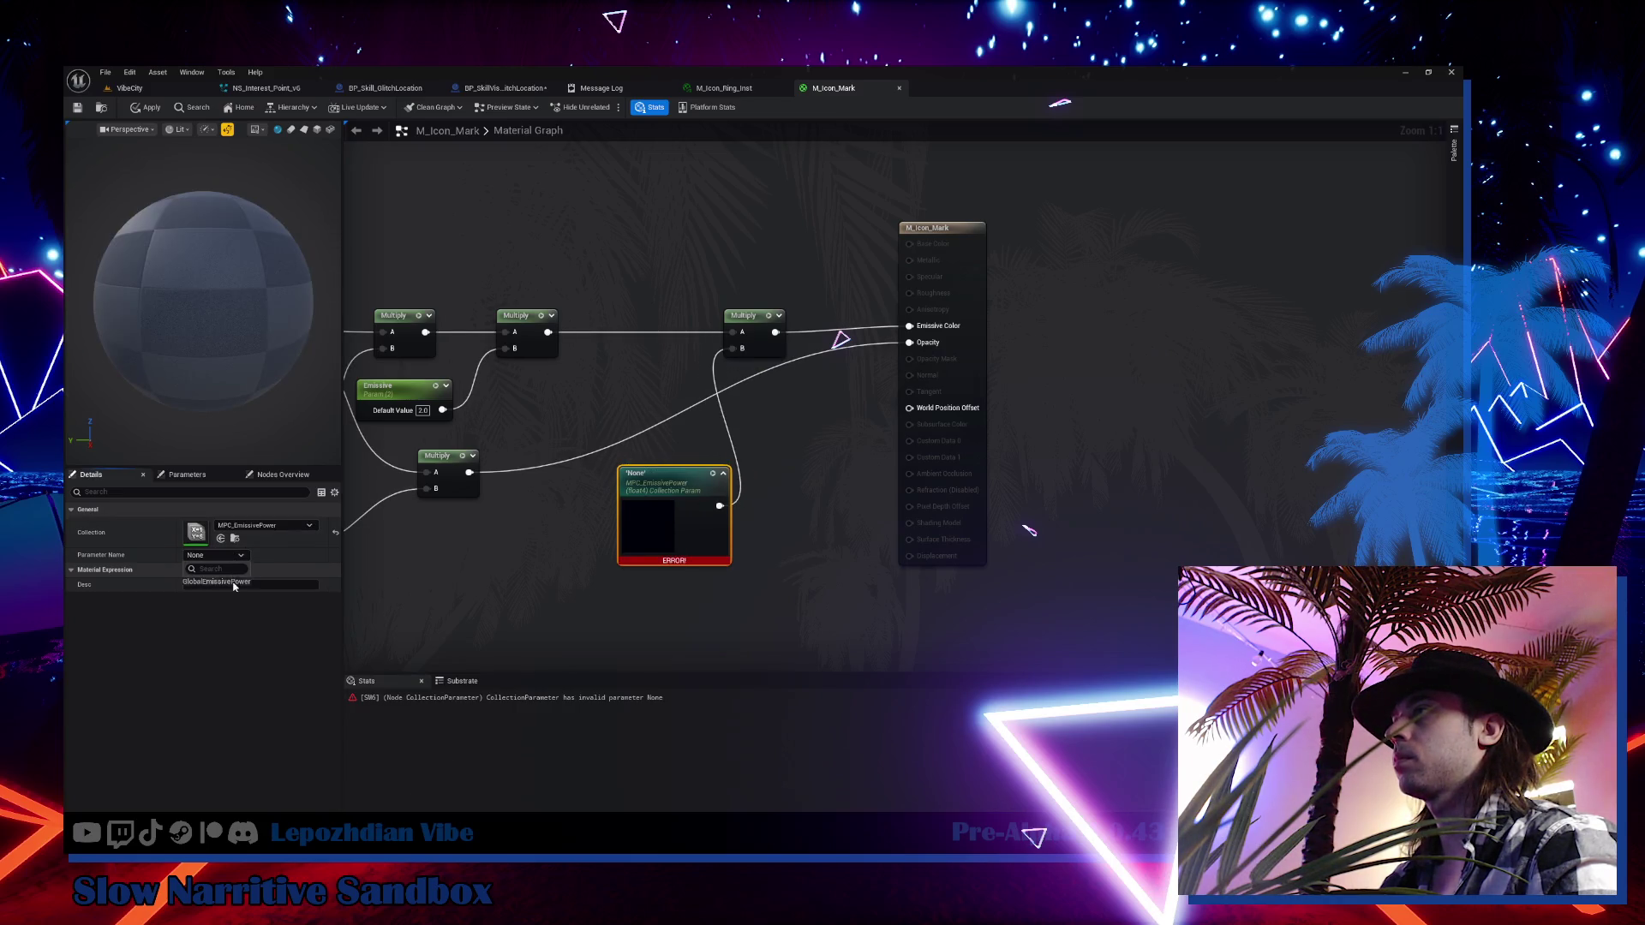
pyautogui.click(233, 582)
pyautogui.moveTo(671, 528); pyautogui.dragTo(637, 422)
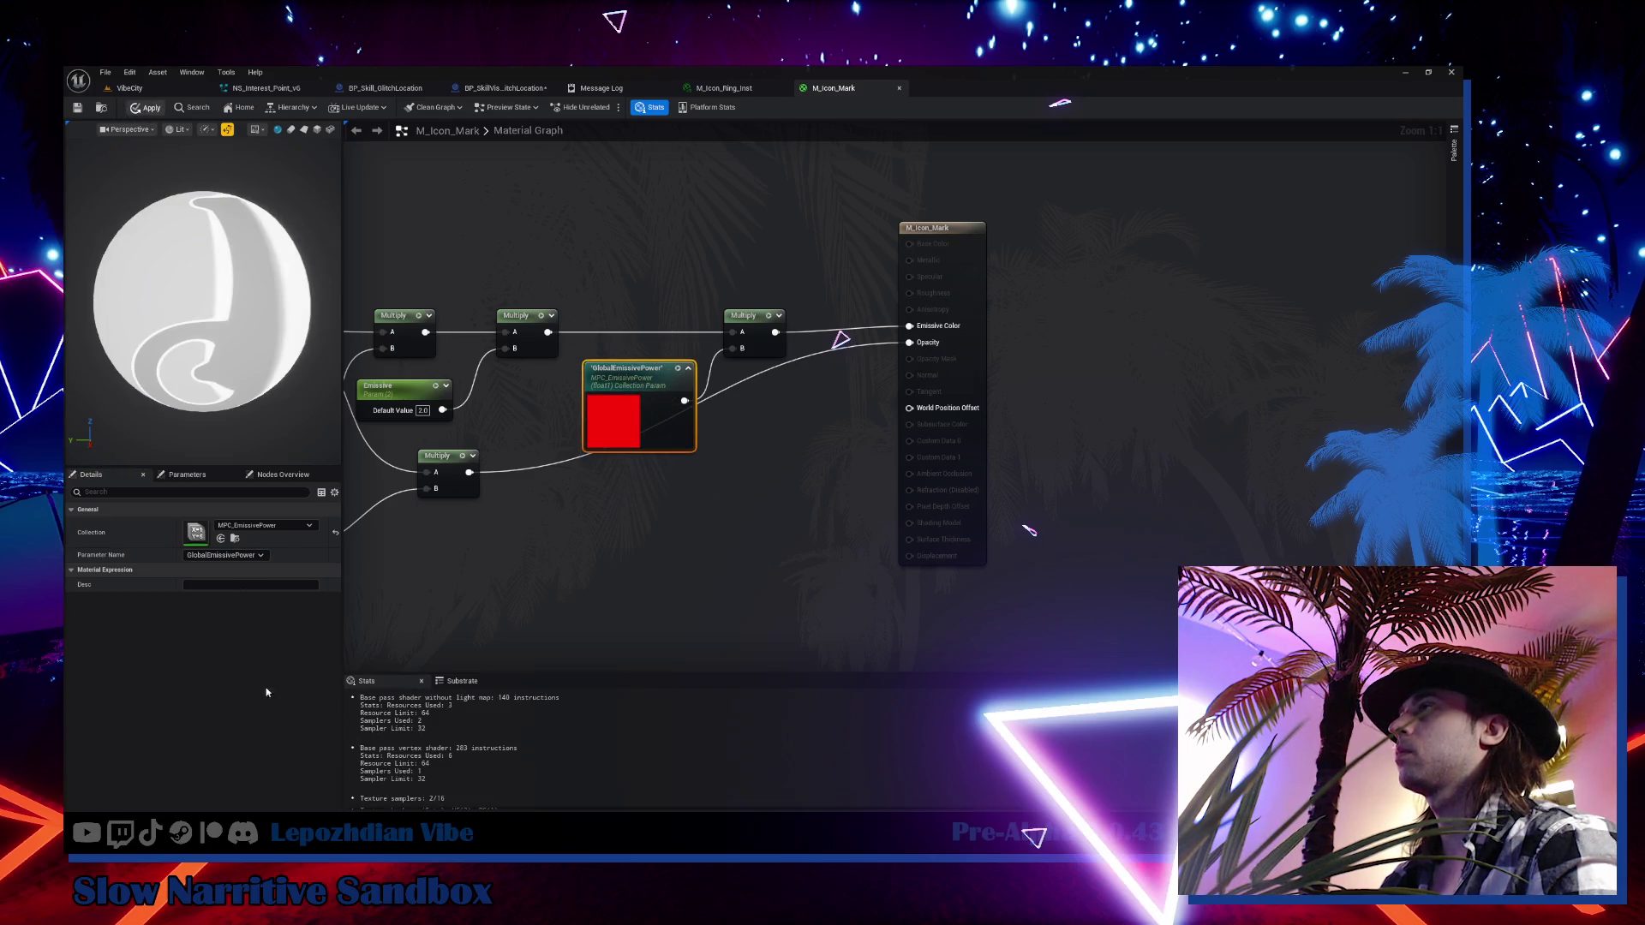
pyautogui.hotkey('alt', 'Tab')
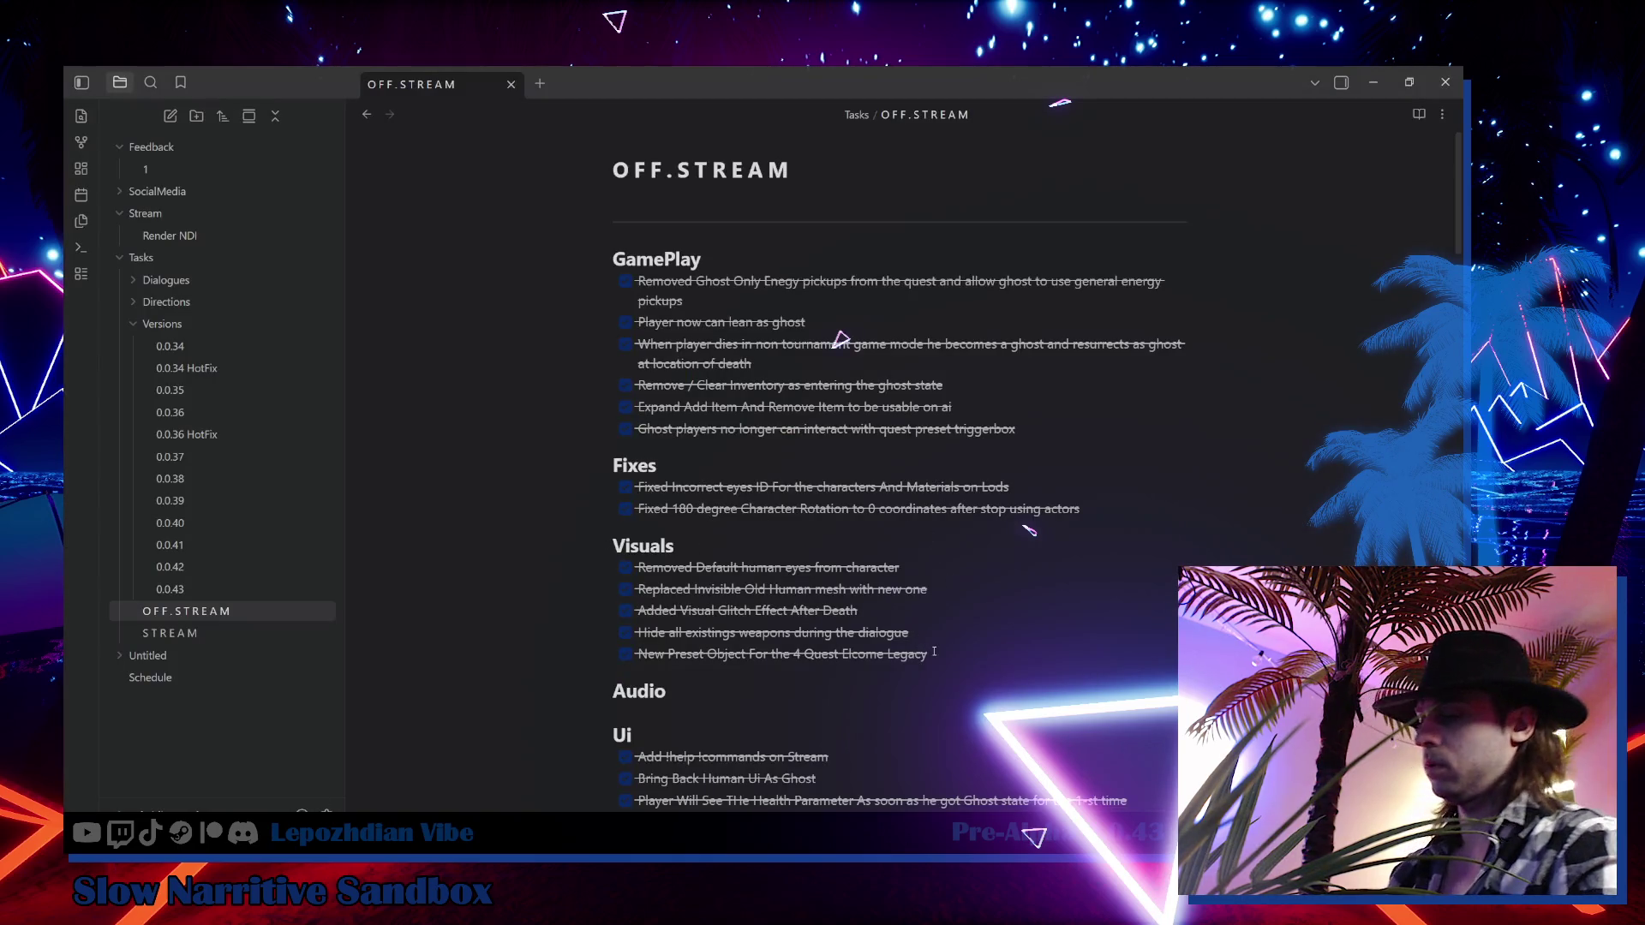
# Write and tick off 'Add Location Point Particle to be affected by global emissive parameter Brightness'
pyautogui.press('Return')
pyautogui.write('Add')
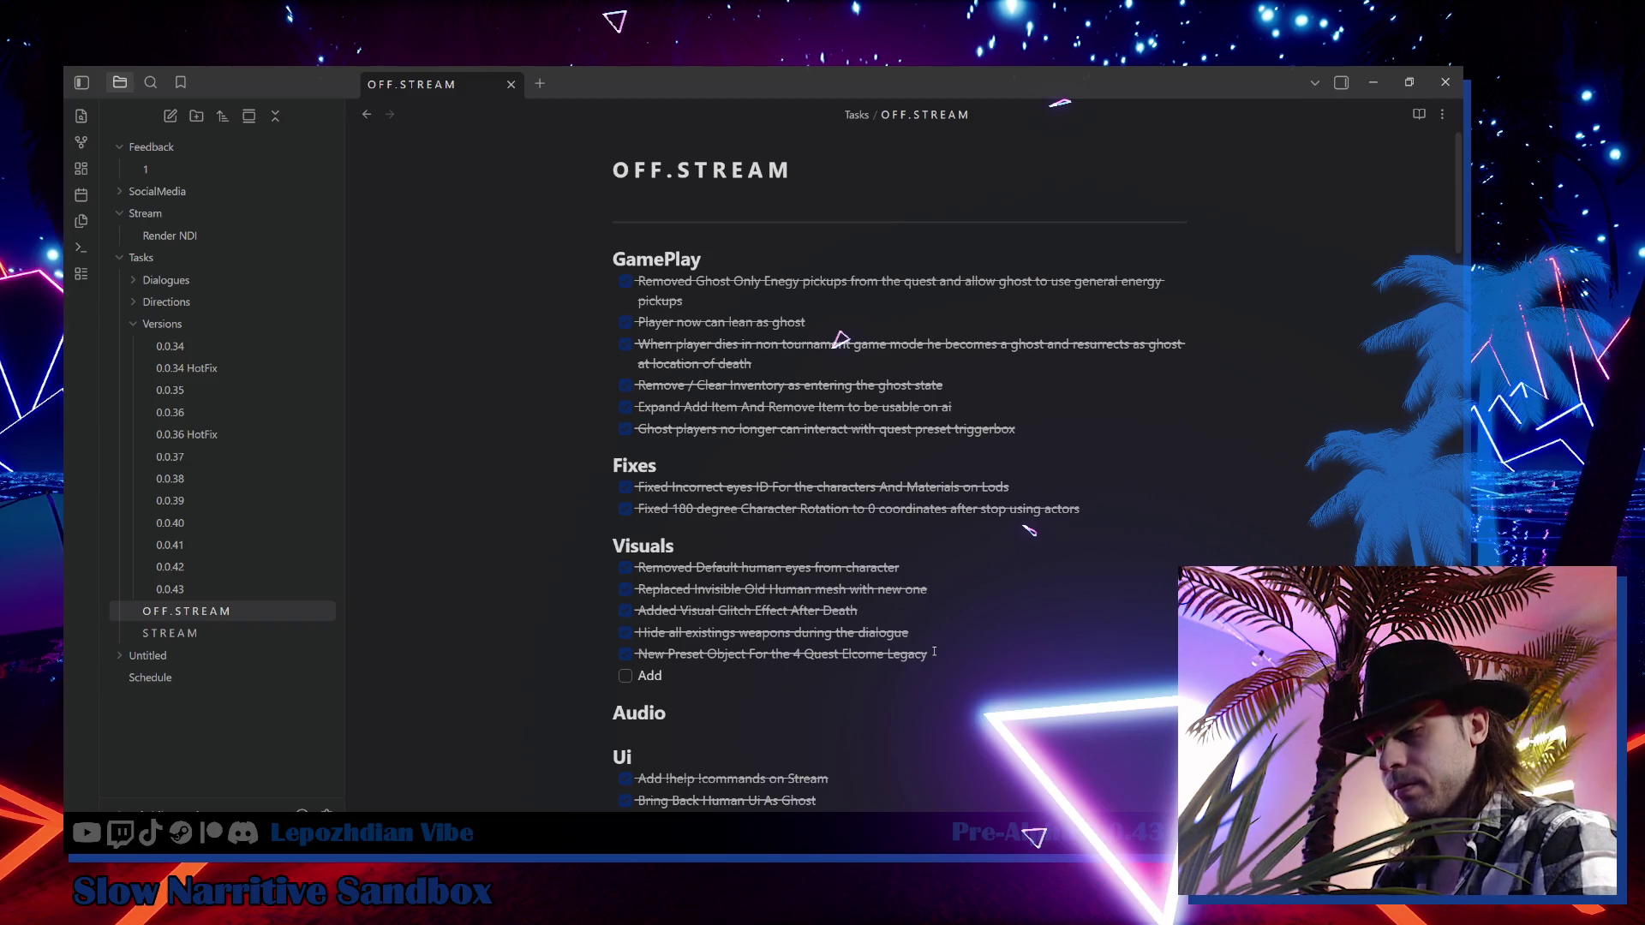
pyautogui.write(' Location')
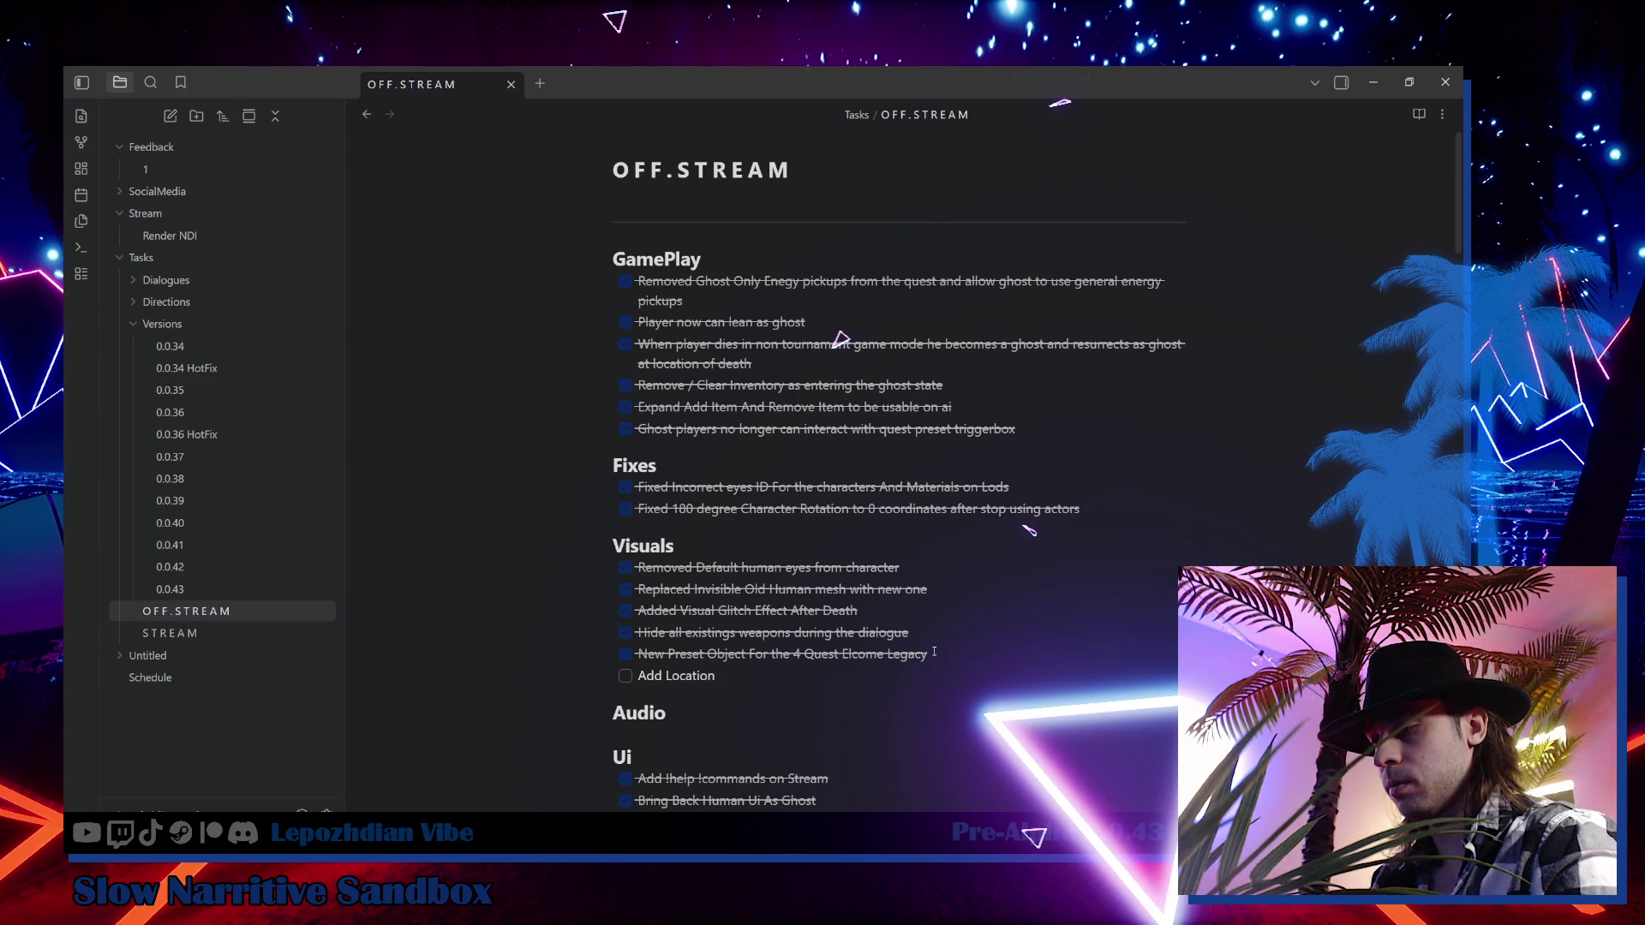
pyautogui.write(' Point Particle to hav')
pyautogui.press('BackSpace')
pyautogui.press('BackSpace')
pyautogui.press('BackSpace')
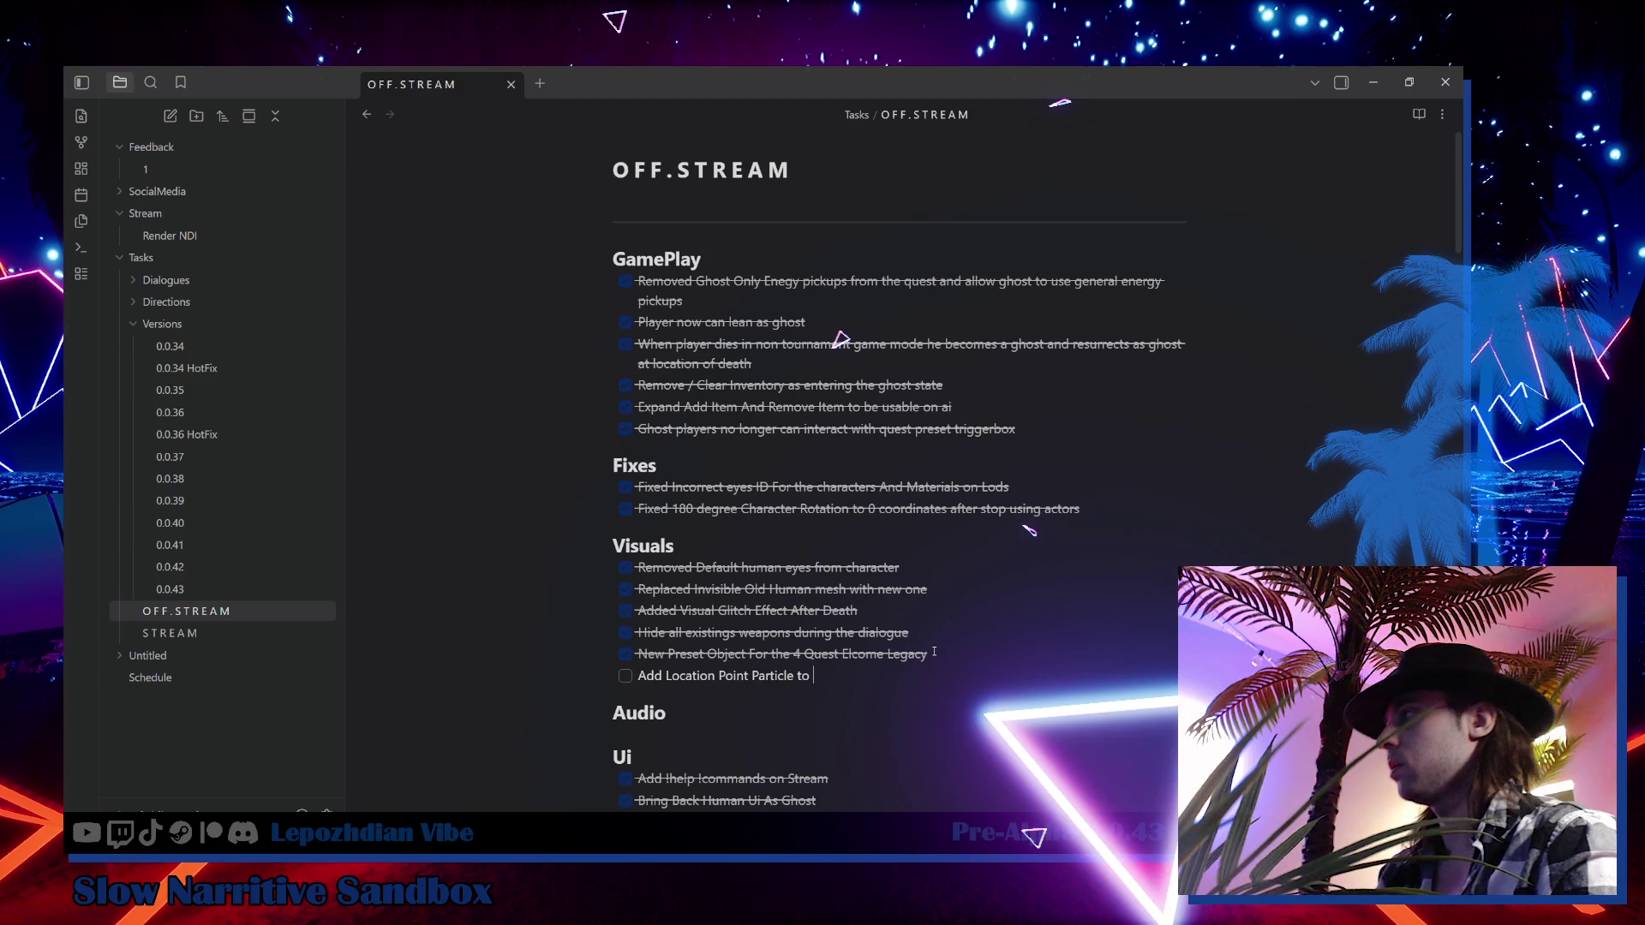
pyautogui.write('be')
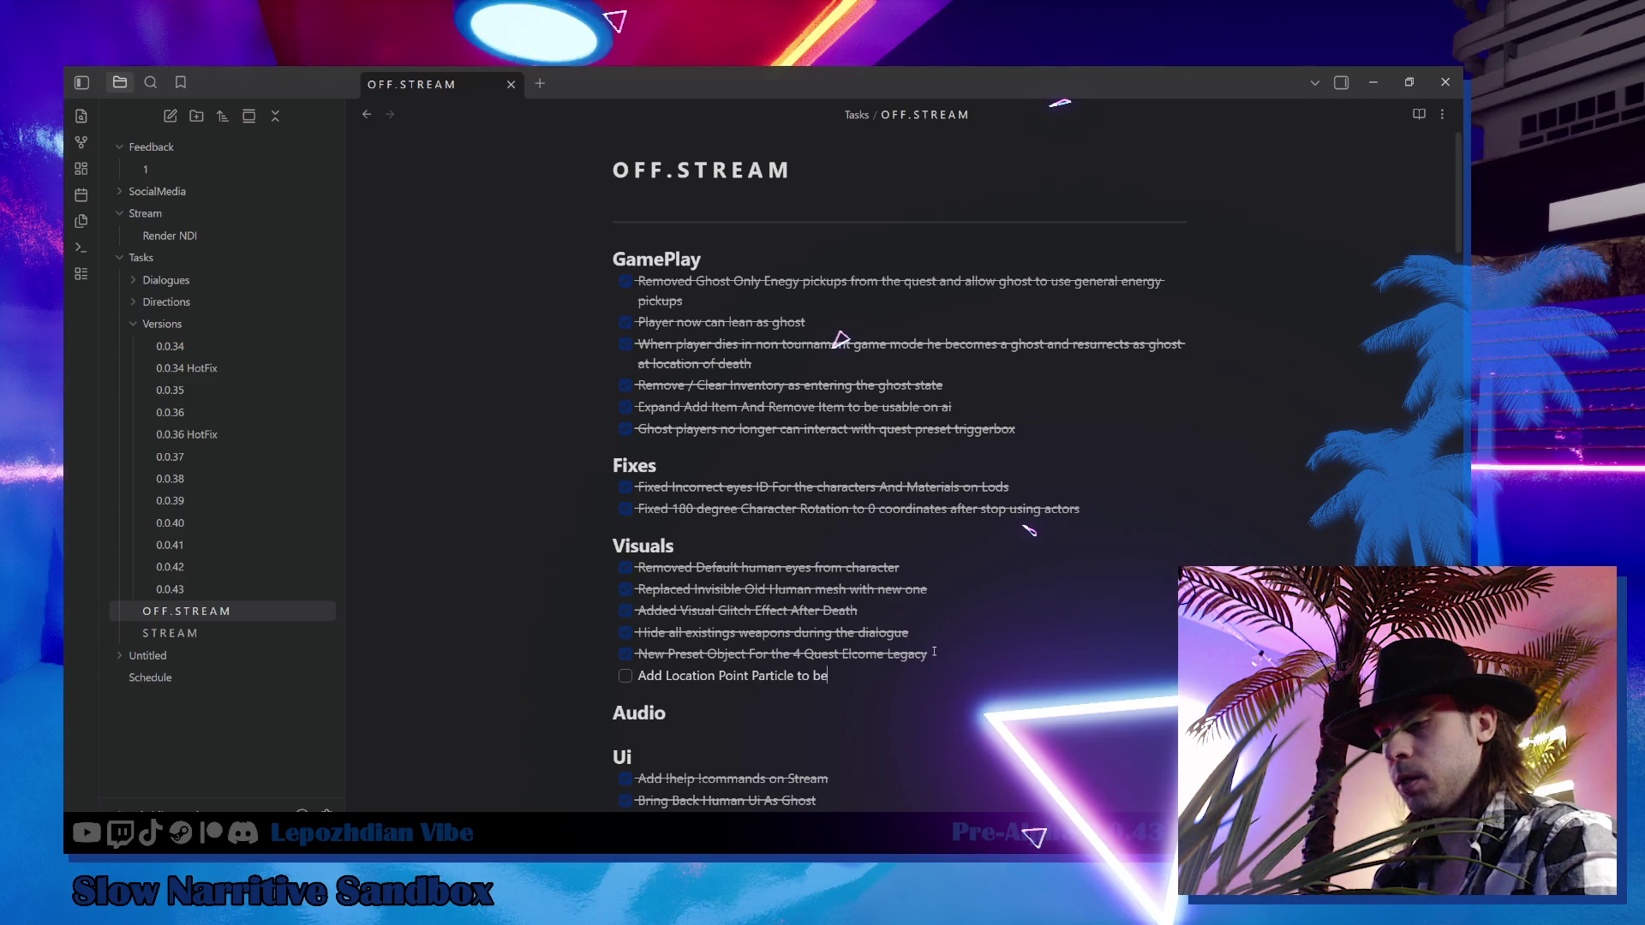
pyautogui.write(' affected by global emissive para')
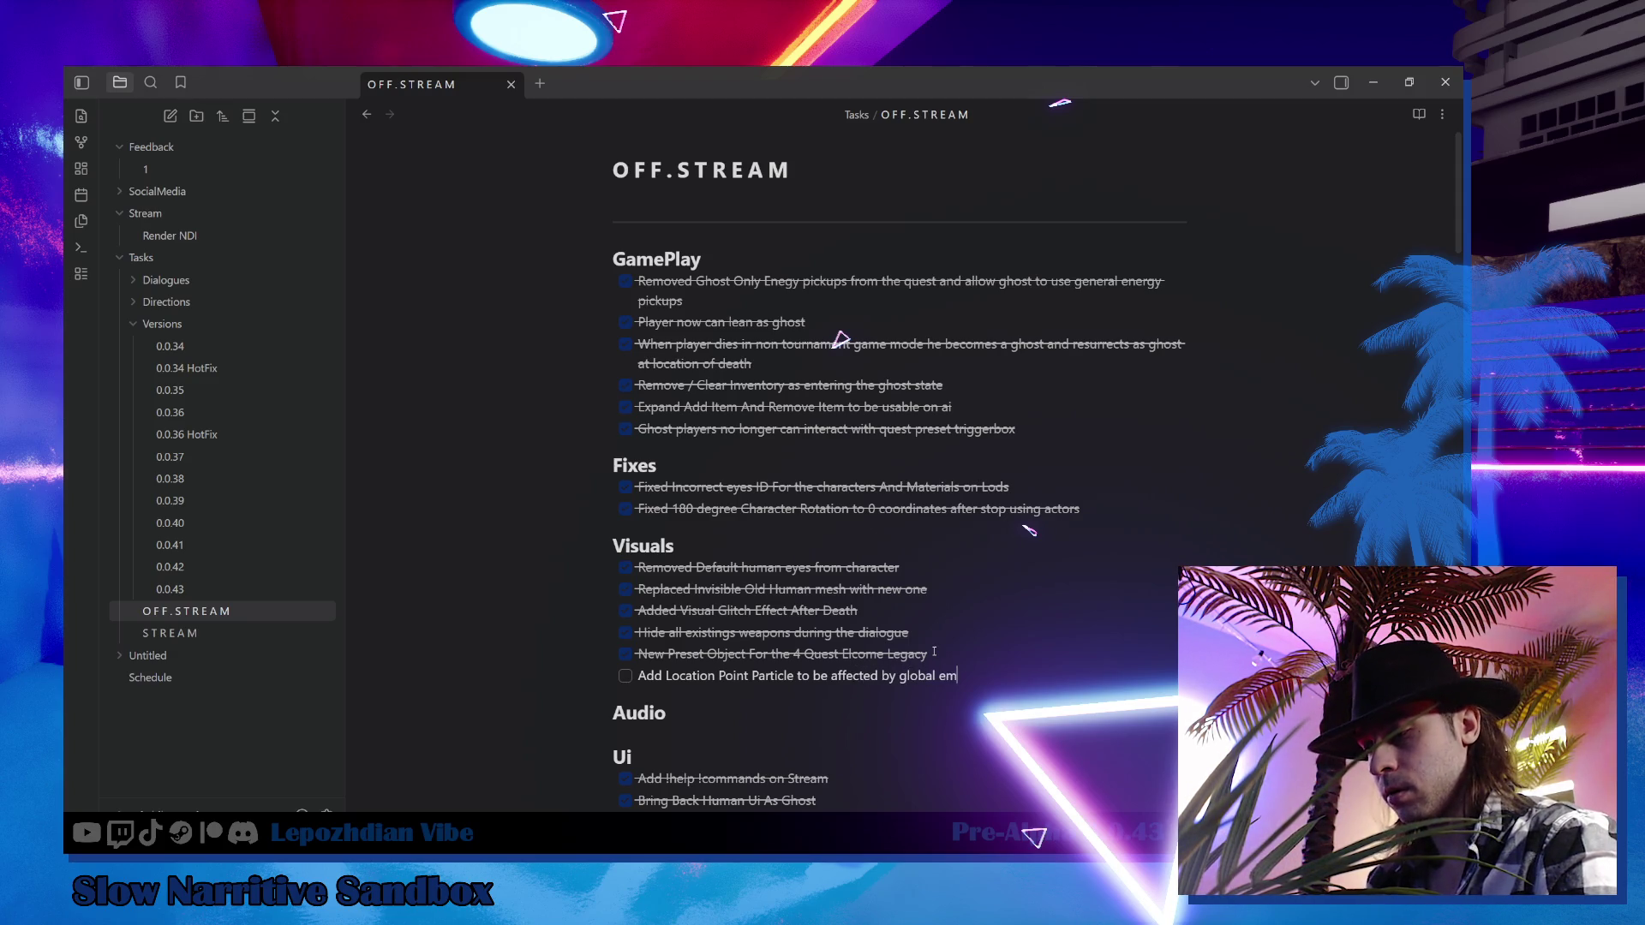
pyautogui.write('meter')
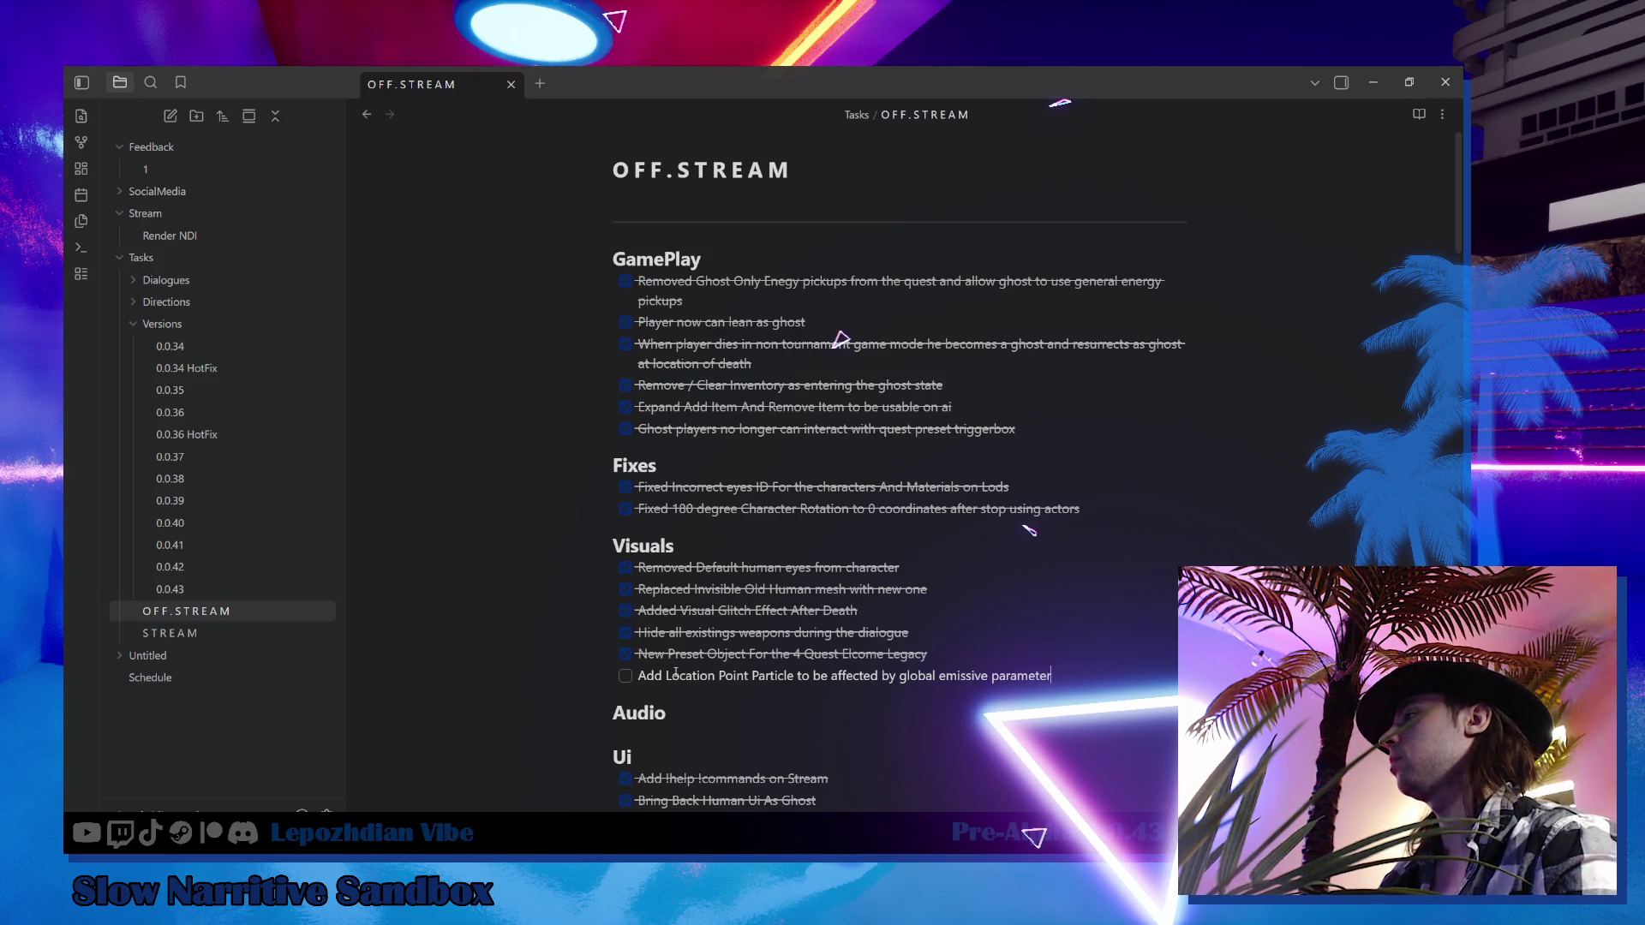
pyautogui.write(' Brightness')
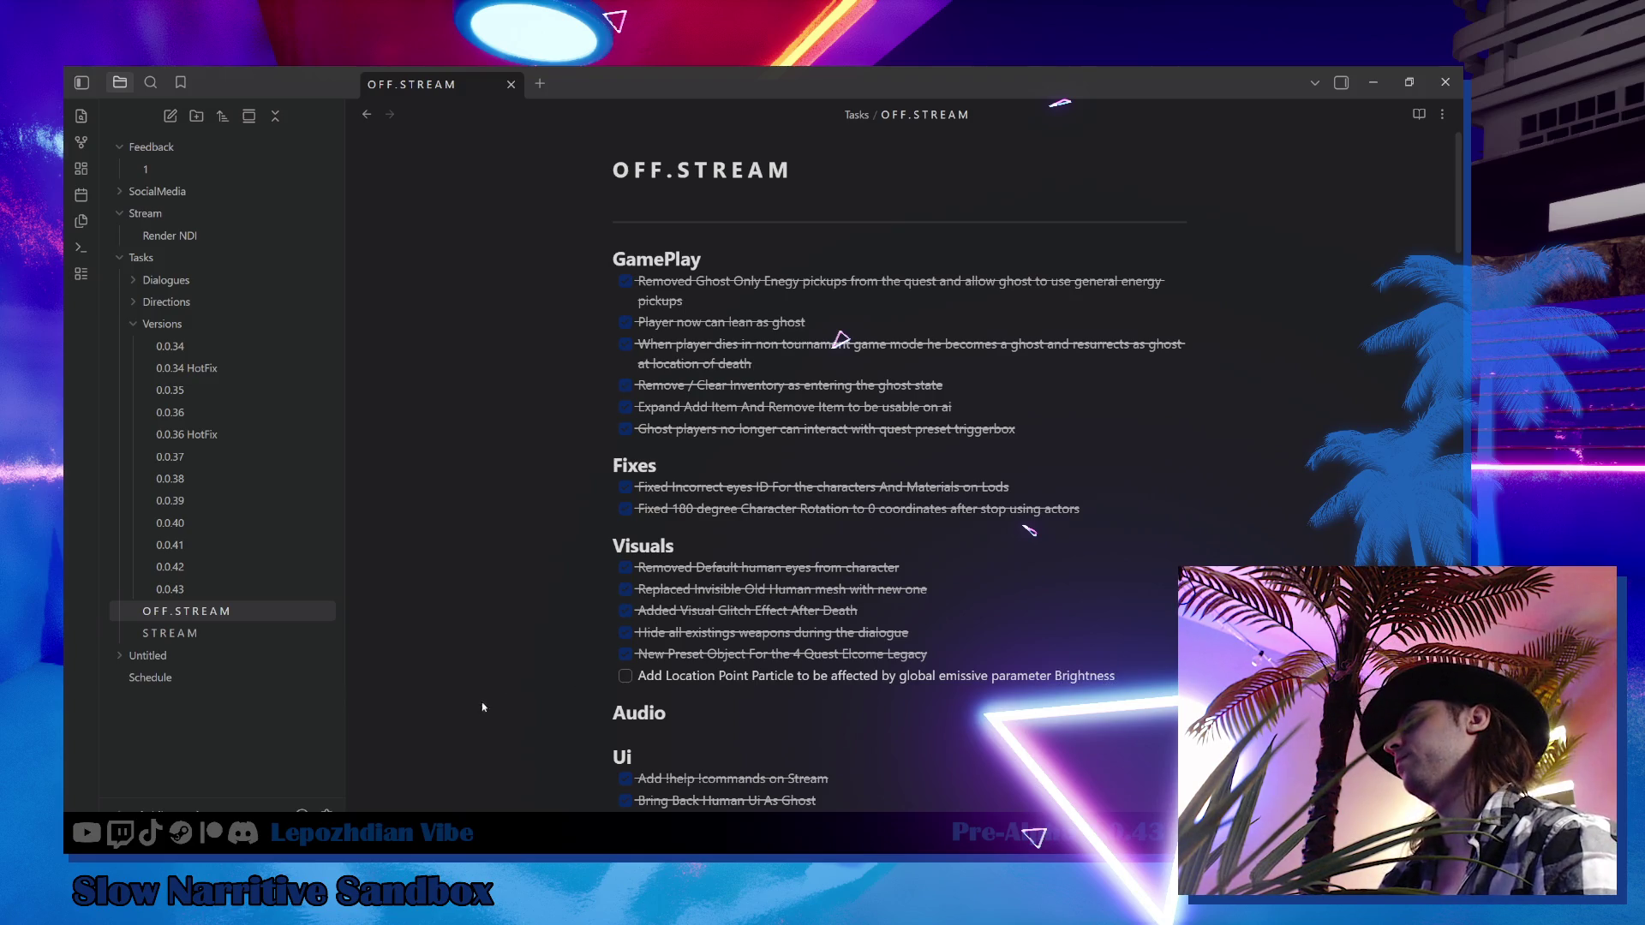
pyautogui.hotkey('ctrl', 'Return')
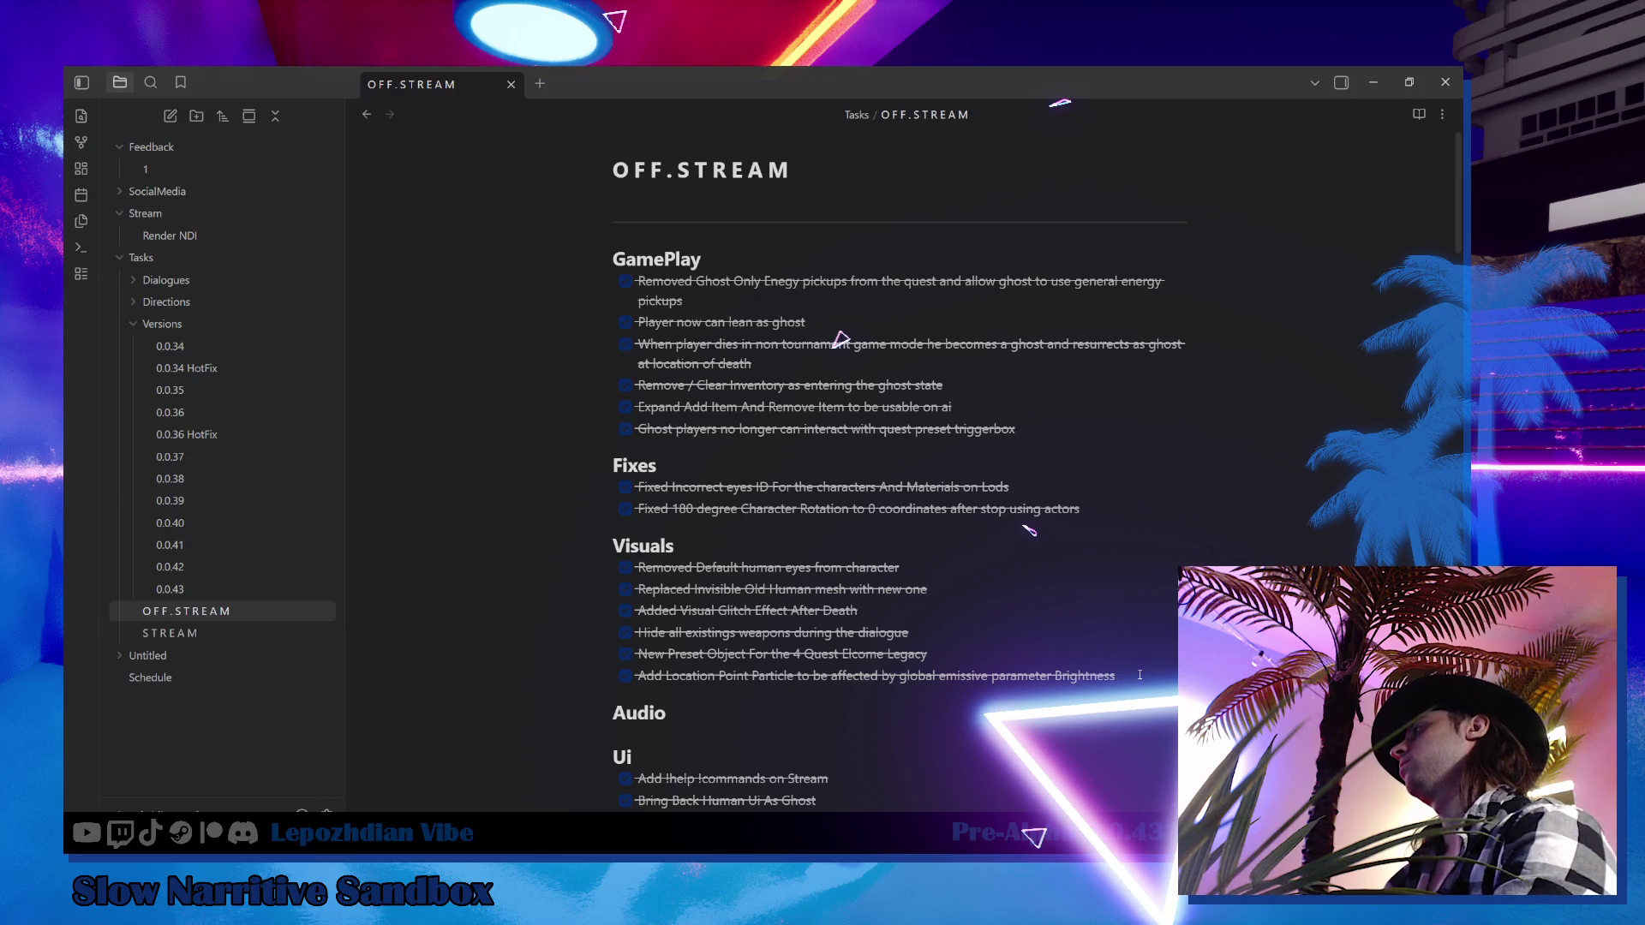
pyautogui.press('Return')
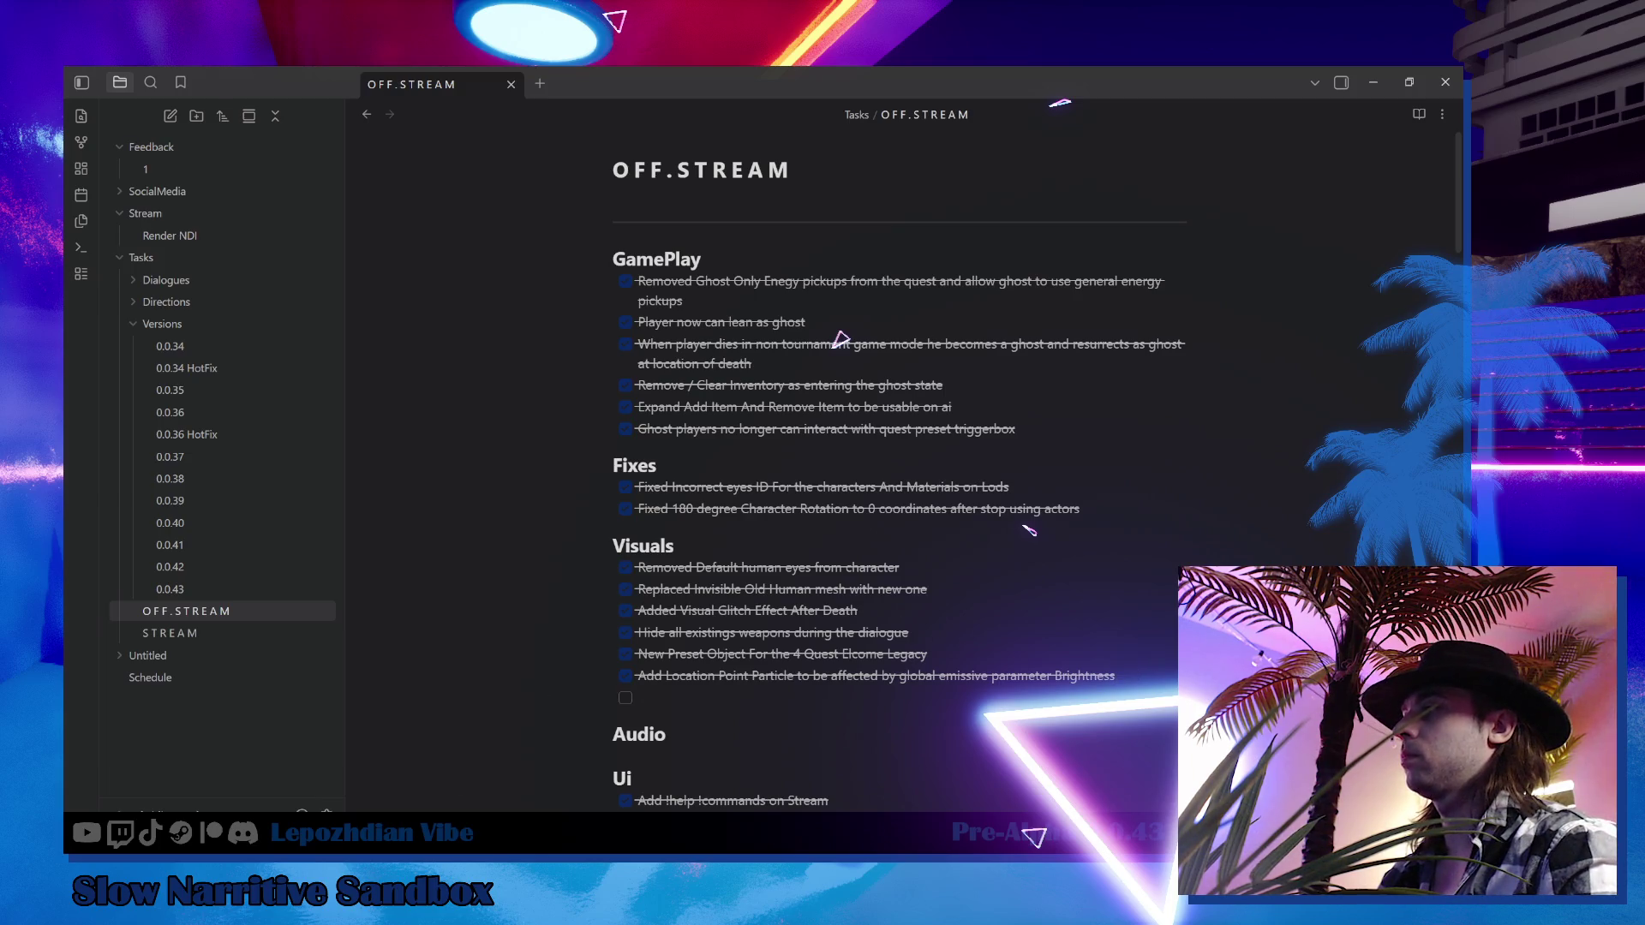
pyautogui.hotkey('alt', 'Tab')
pyautogui.moveTo(802, 389); pyautogui.dragTo(730, 381)
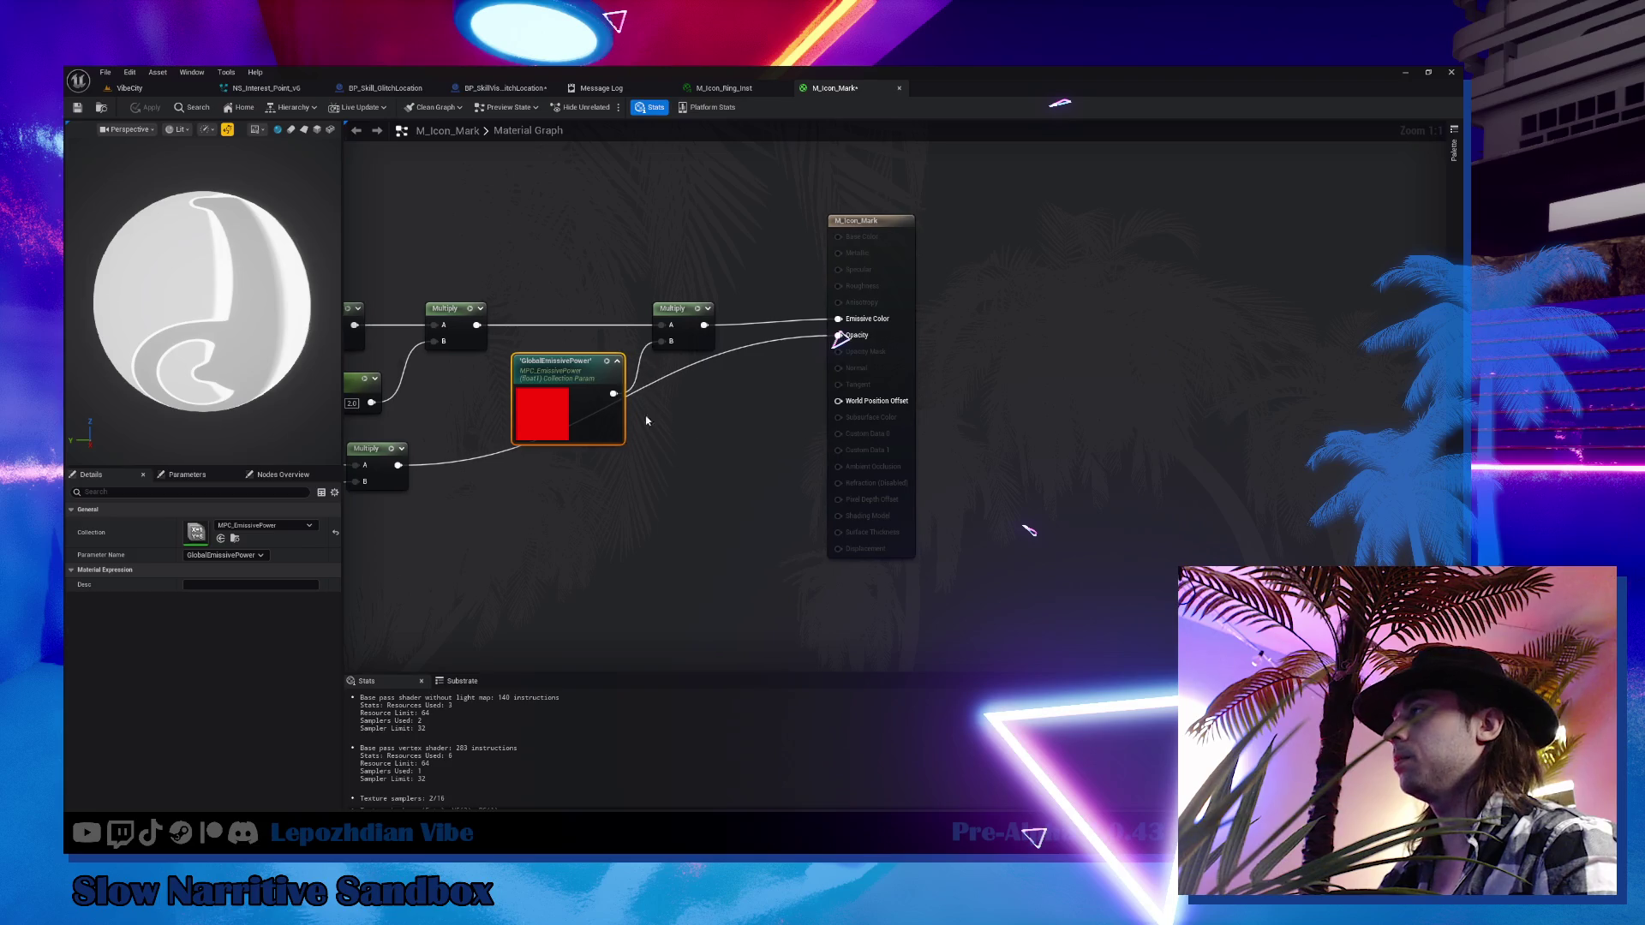
# Find NS_Interest_Point_v5_Location beside the v6 system's asset and open it
pyautogui.click(130, 88)
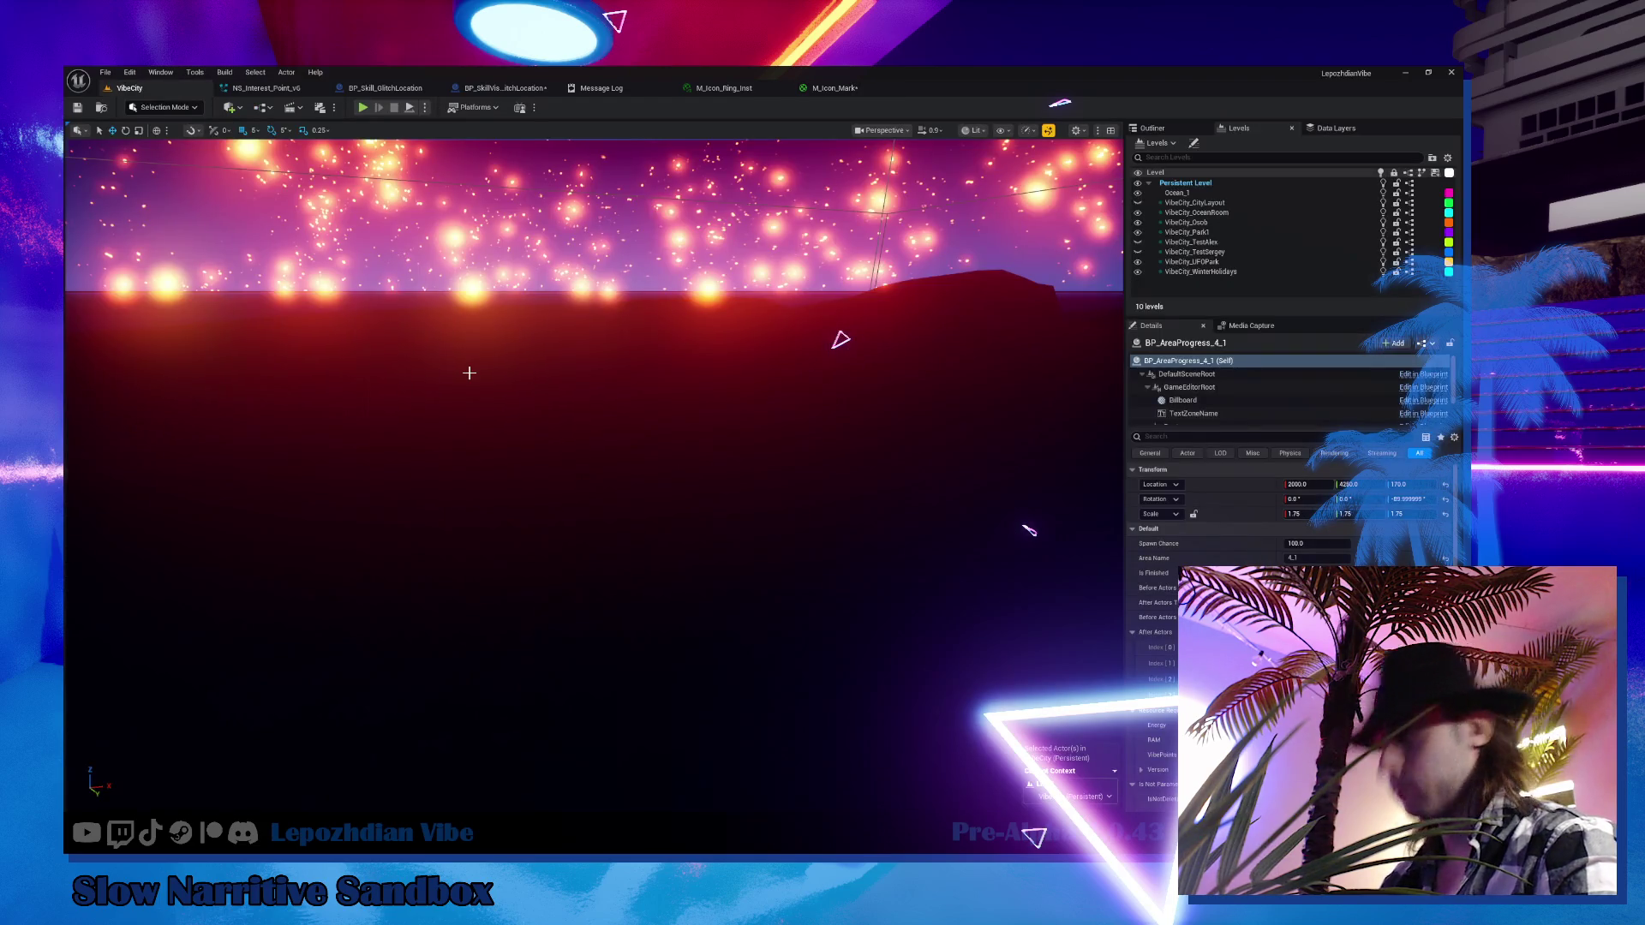
pyautogui.click(266, 88)
pyautogui.click(101, 108)
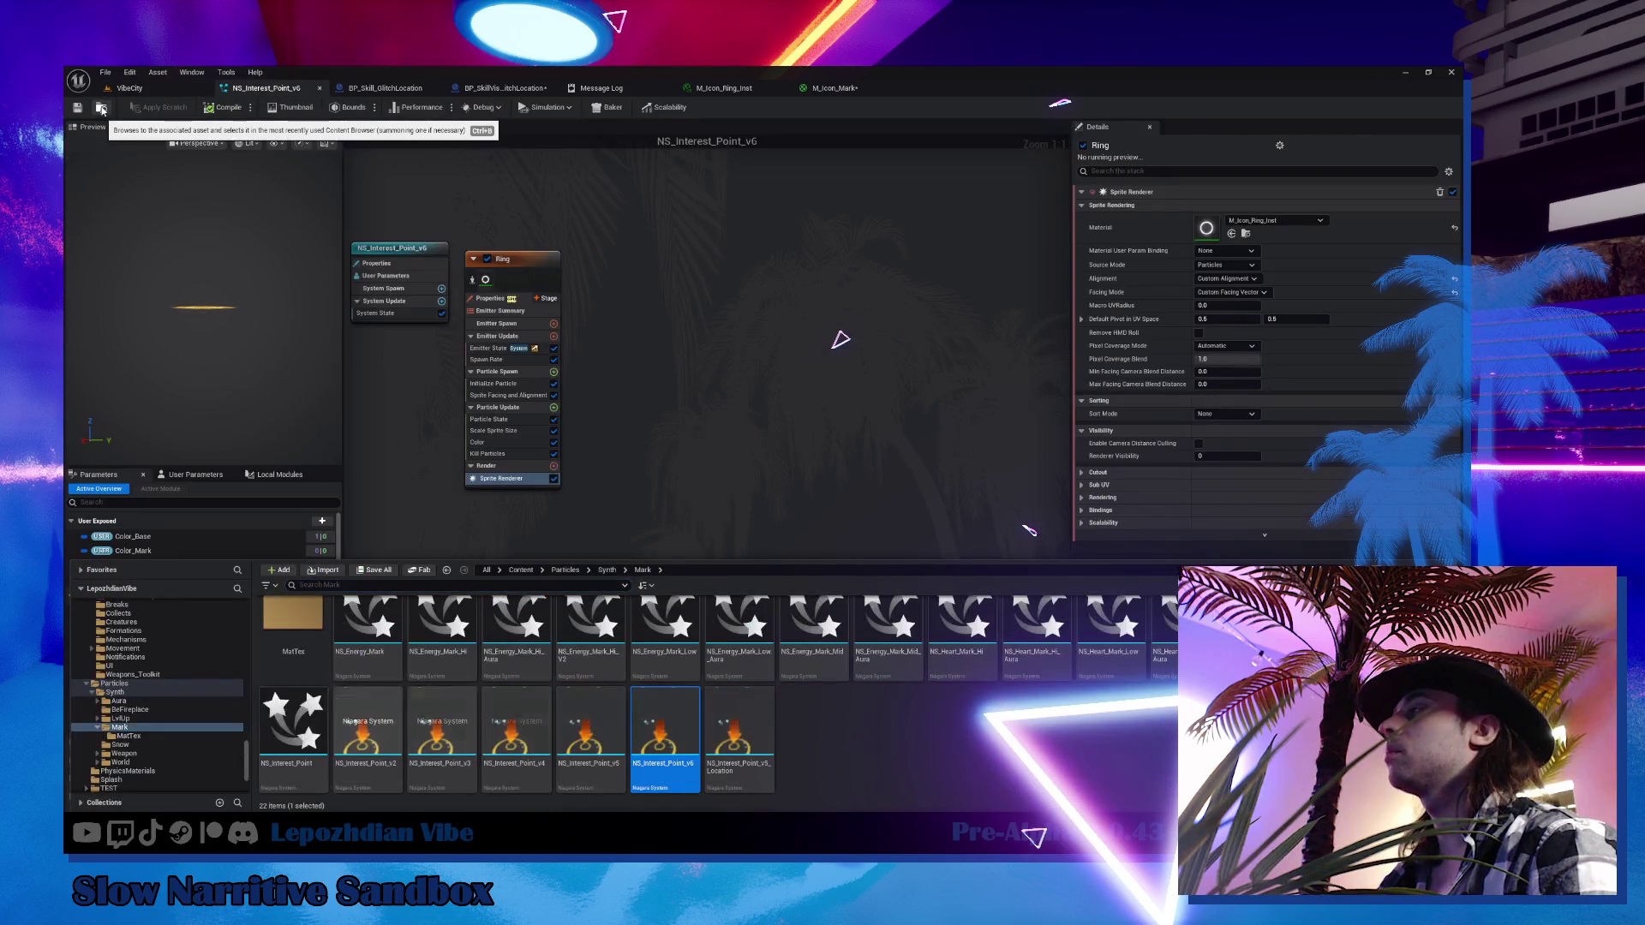
pyautogui.click(754, 714)
pyautogui.doubleClick(754, 714)
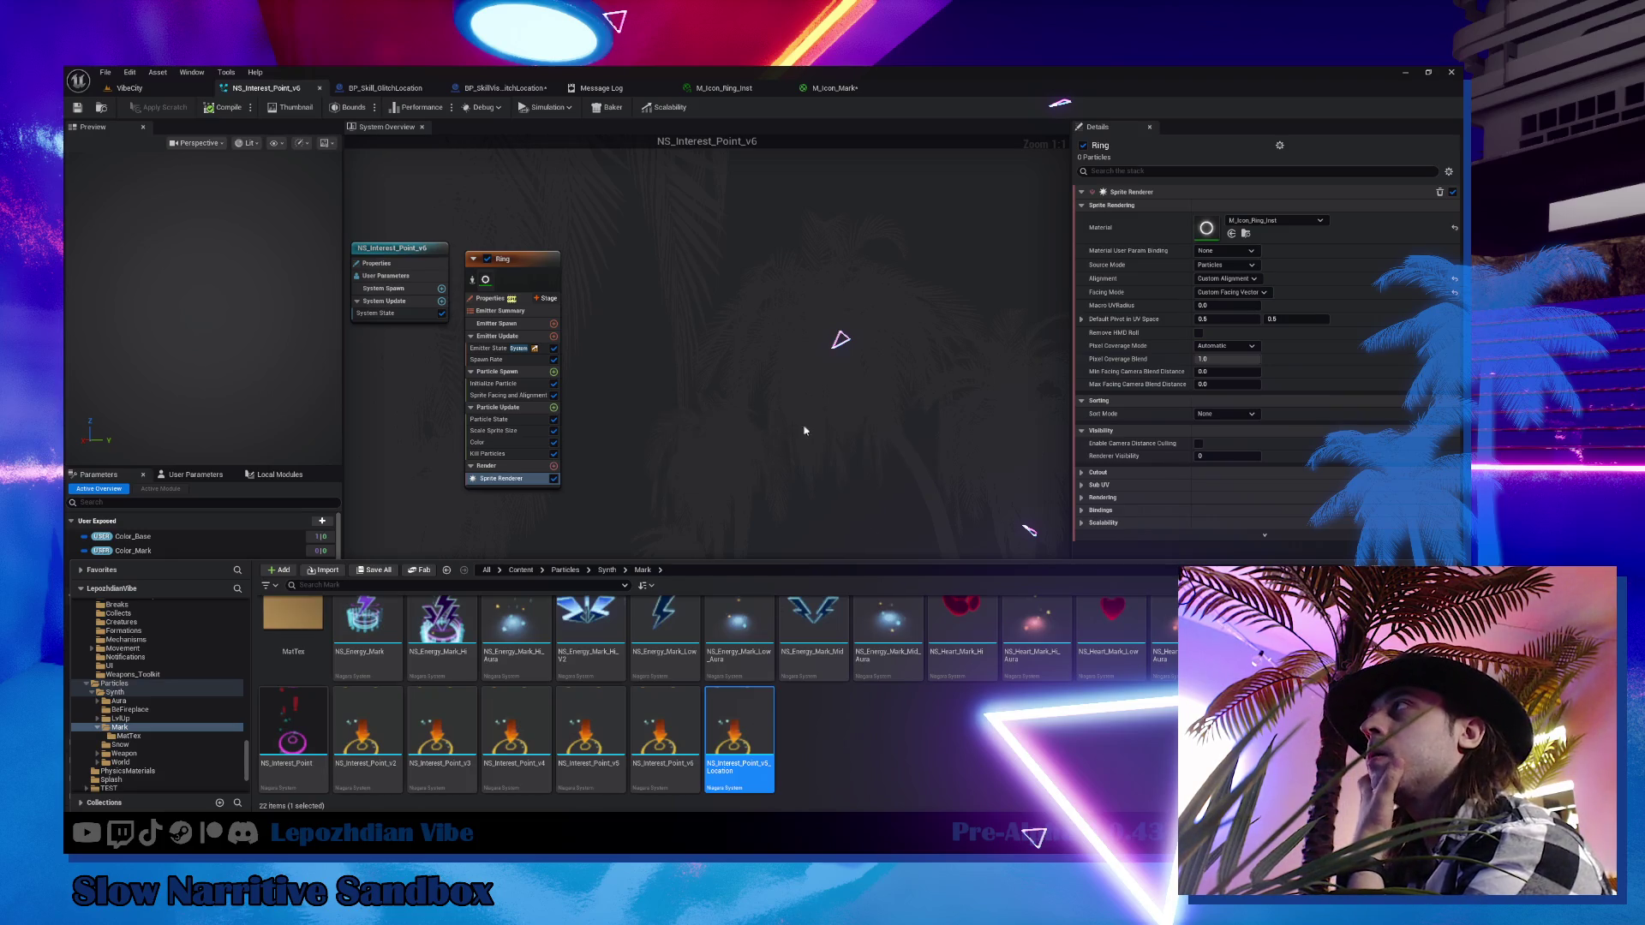
# Back in M_Icon_Mark, search the node palette for 'thro' and 'wall', finding nothing
pyautogui.click(834, 87)
pyautogui.rightClick(638, 524)
pyautogui.write('throu')
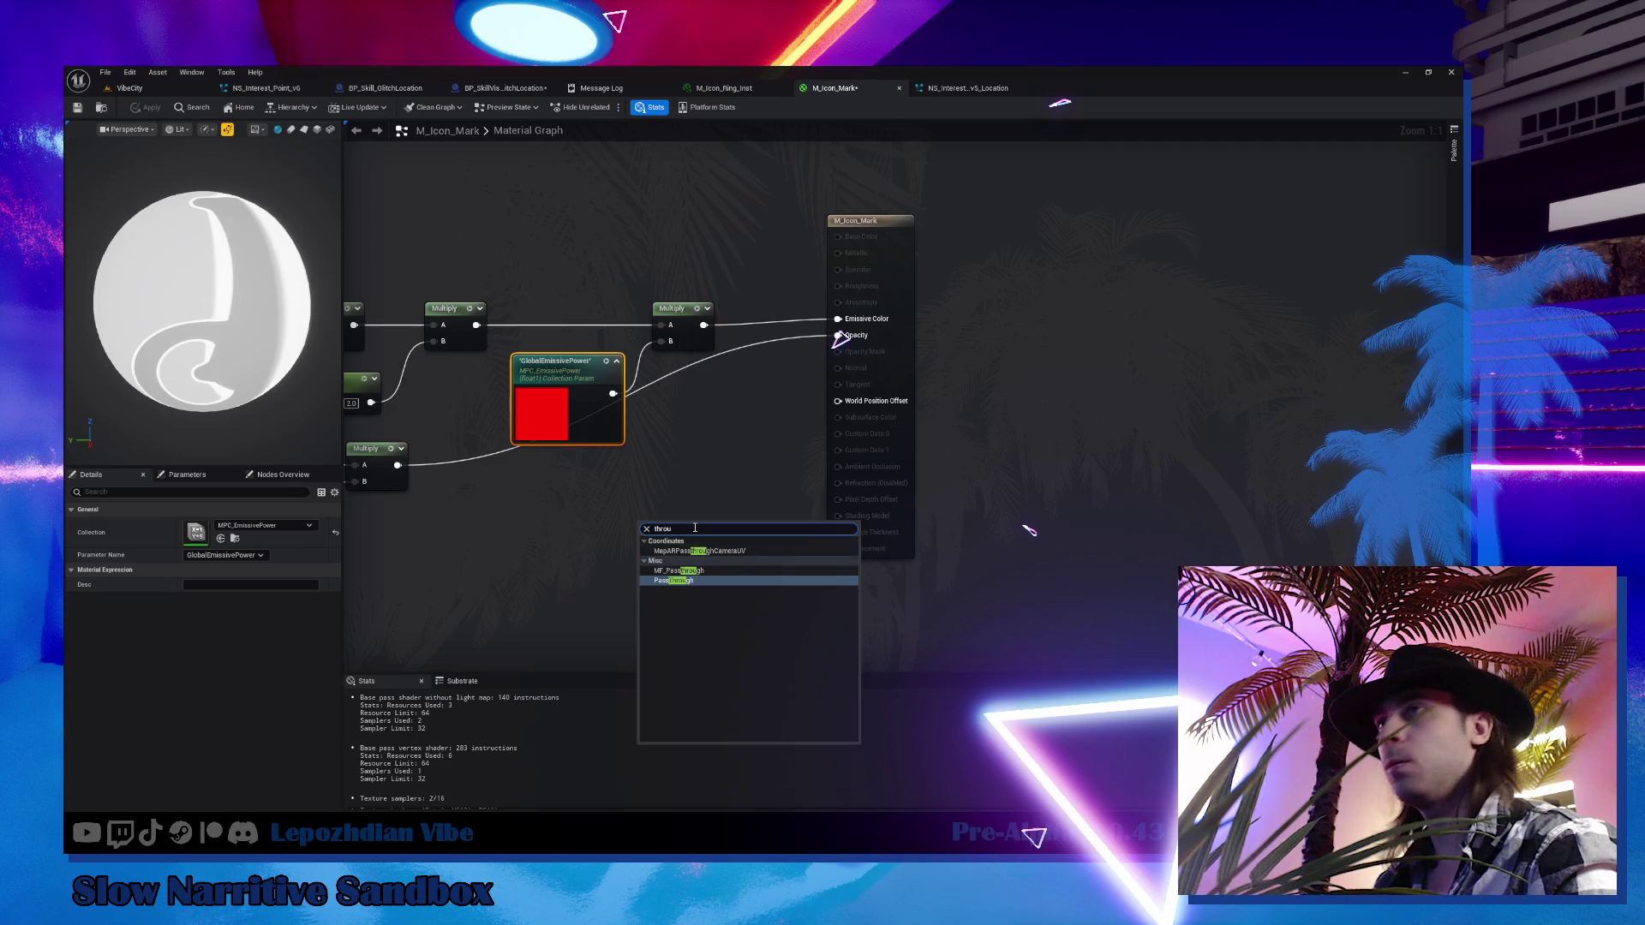
pyautogui.press('BackSpace')
pyautogui.press('BackSpace')
pyautogui.press('BackSpace')
pyautogui.write('wall')
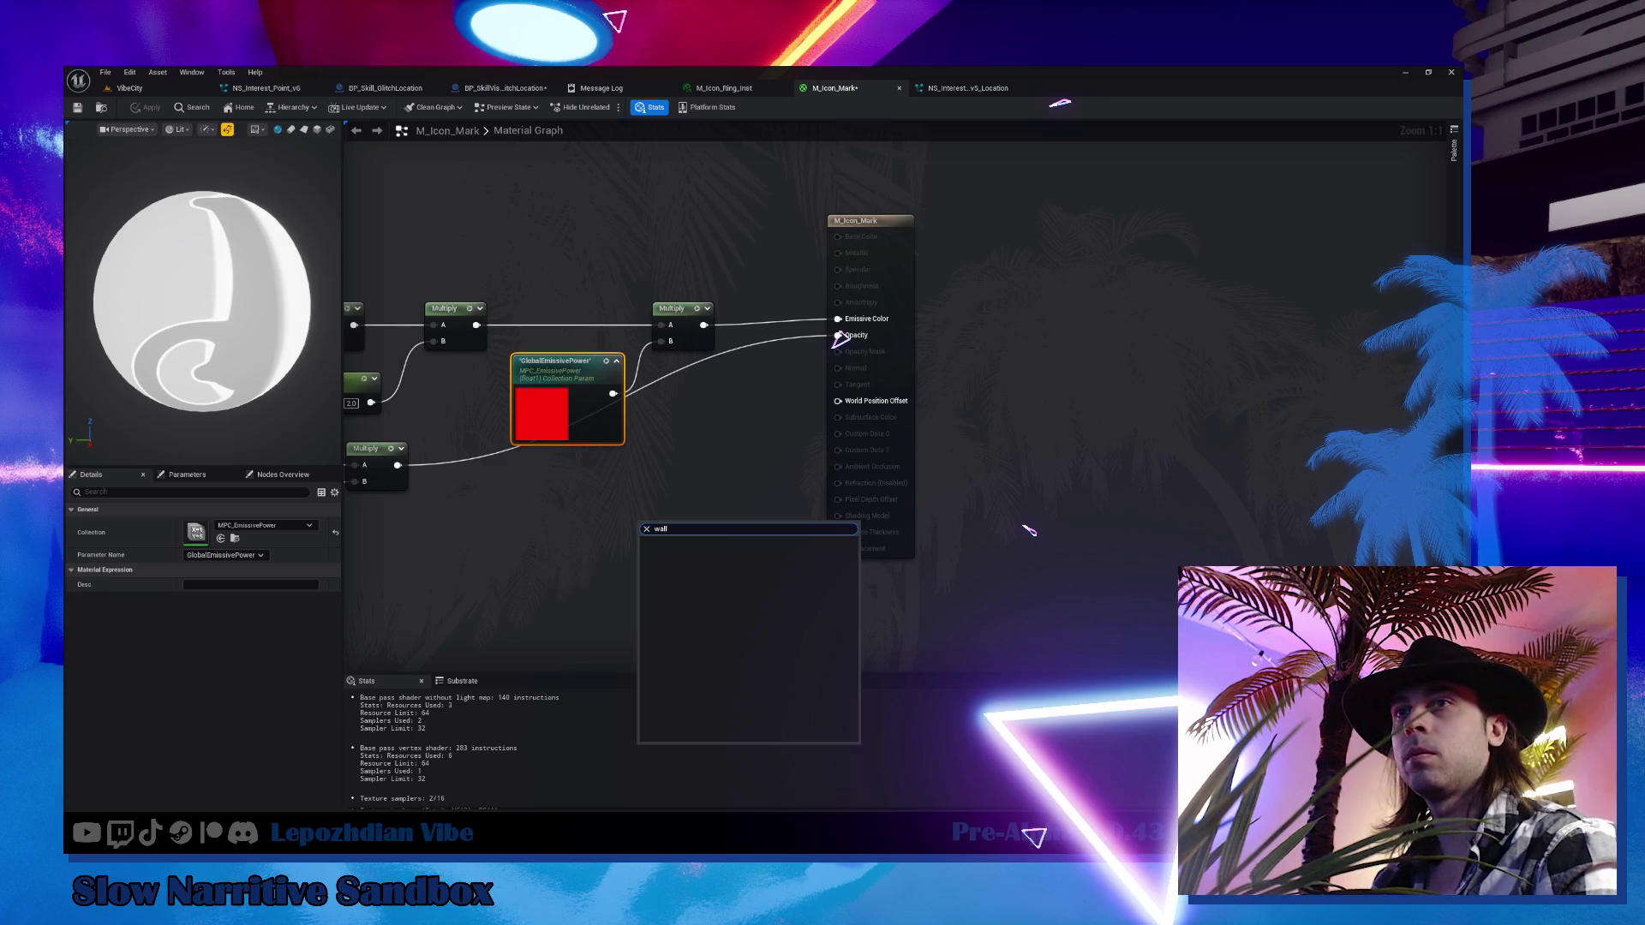
pyautogui.press('Escape')
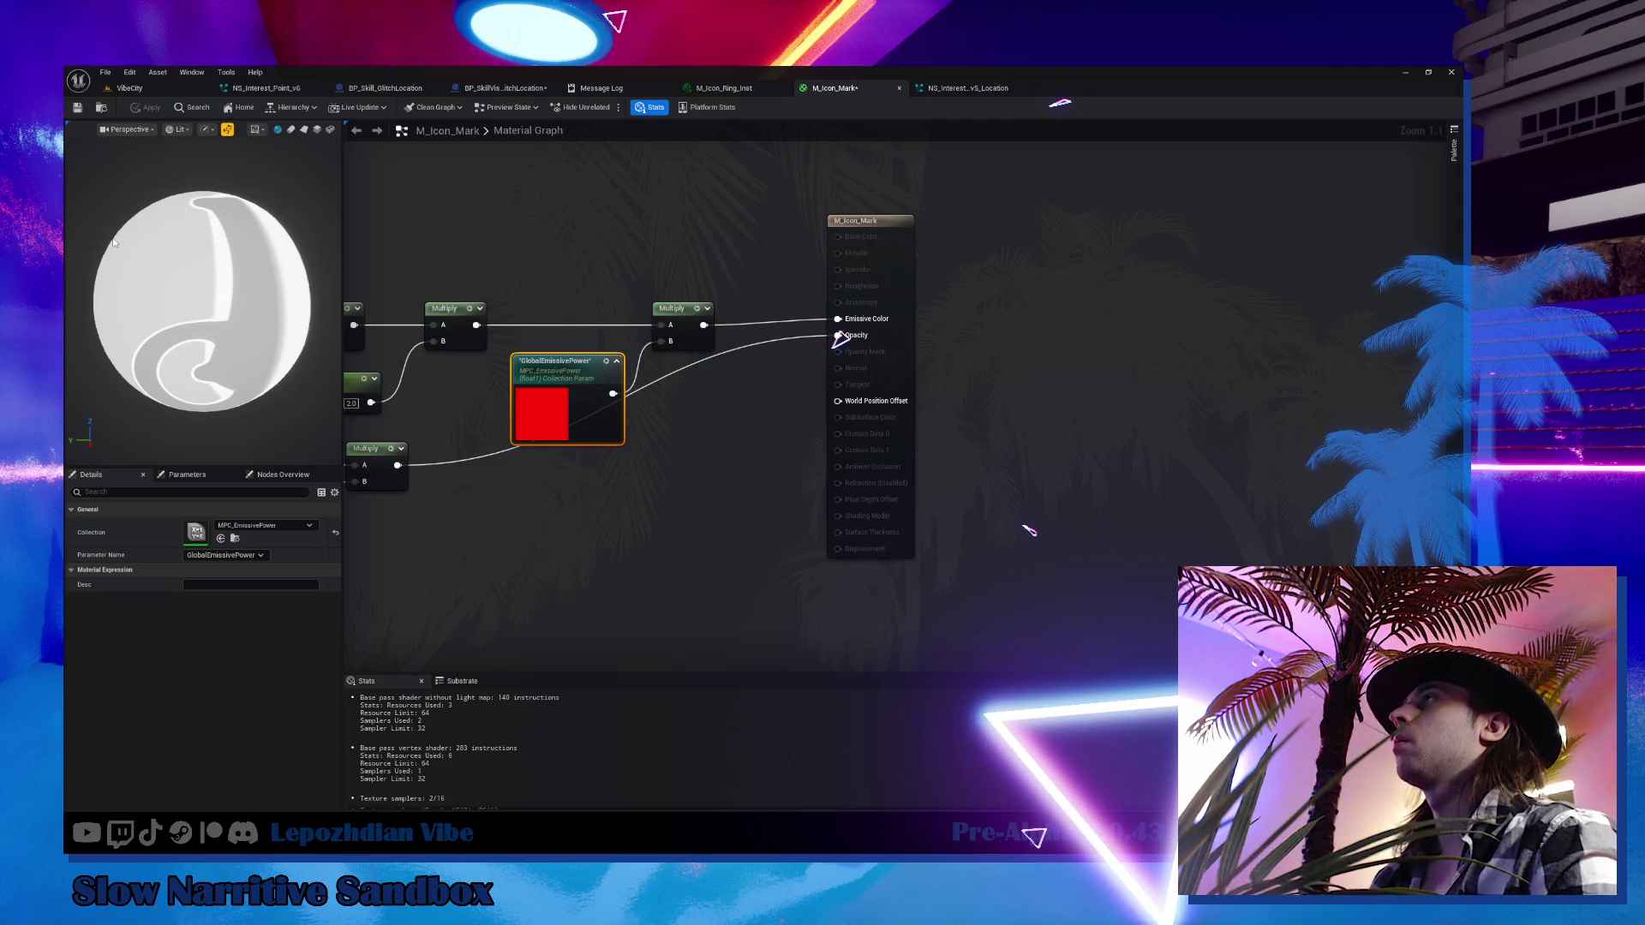
pyautogui.hotkey('ctrl', 'space')
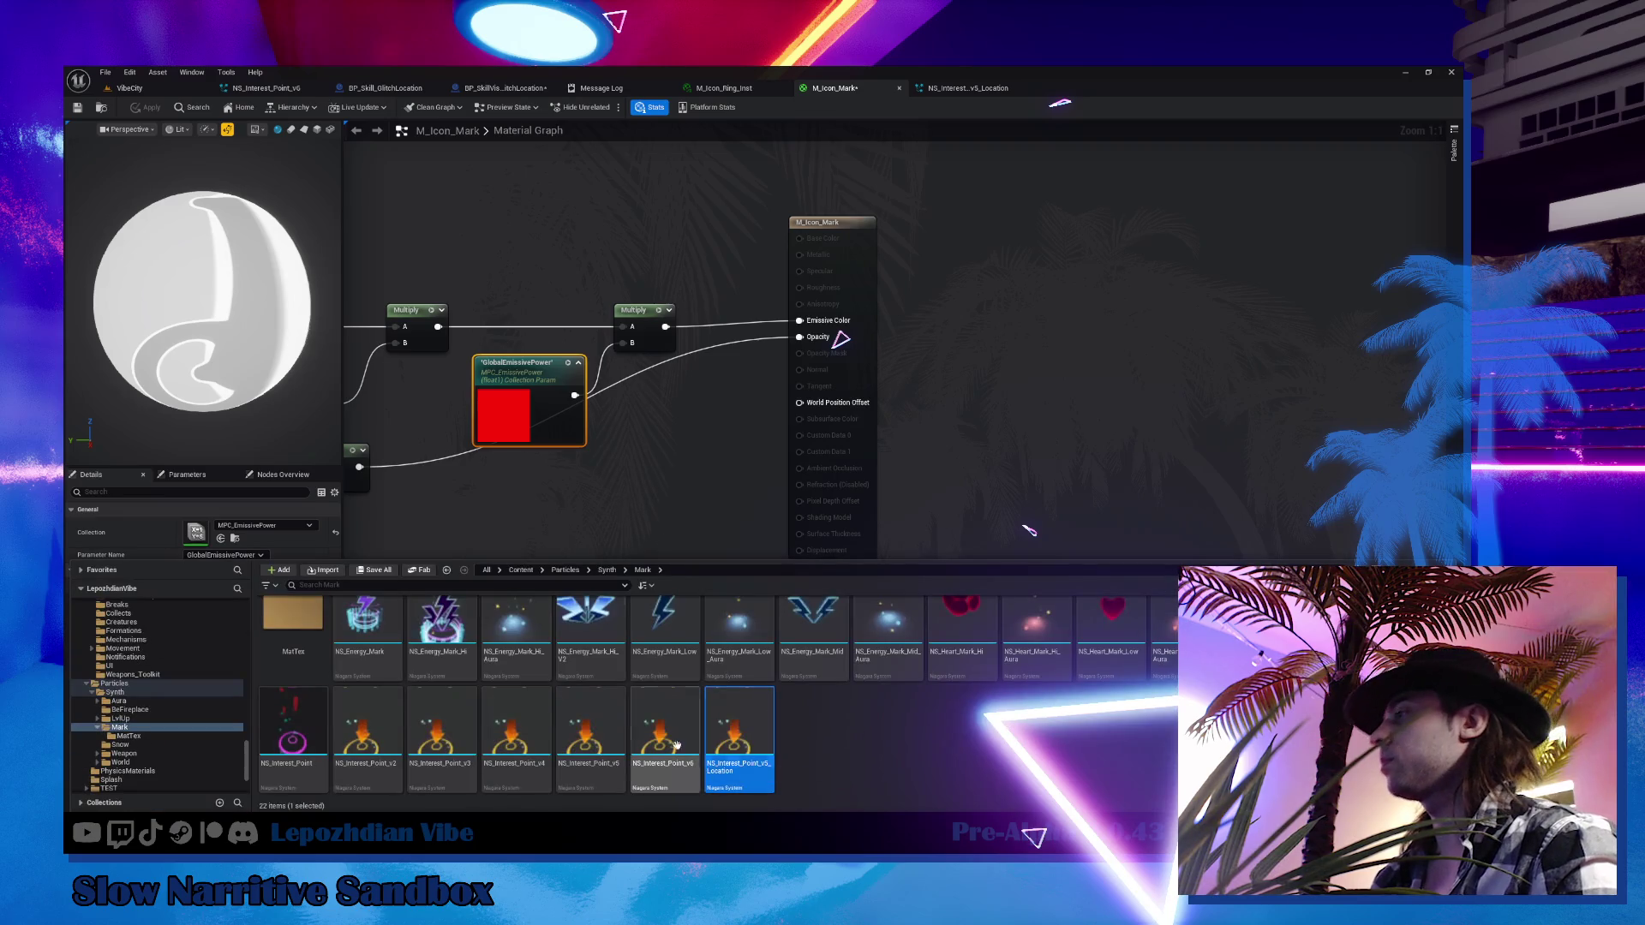
# Open the Fountain mesh renderer's override material M_Hologram_Mark and inspect its MF_RenderThrowWalls node
pyautogui.doubleClick(737, 737)
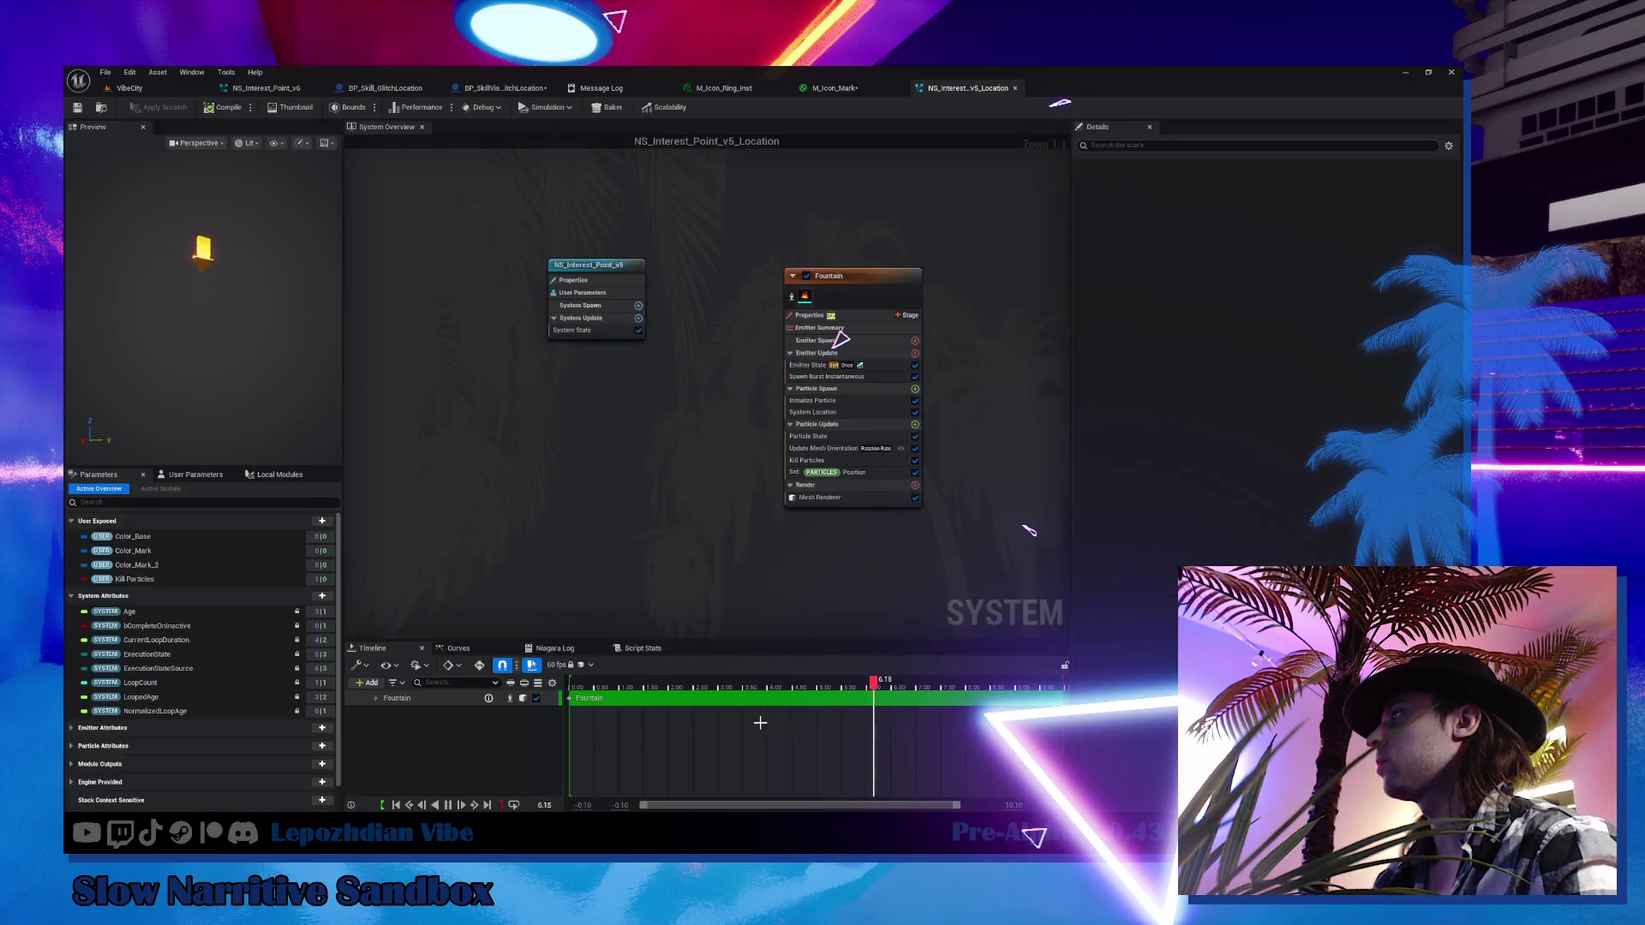
pyautogui.click(820, 497)
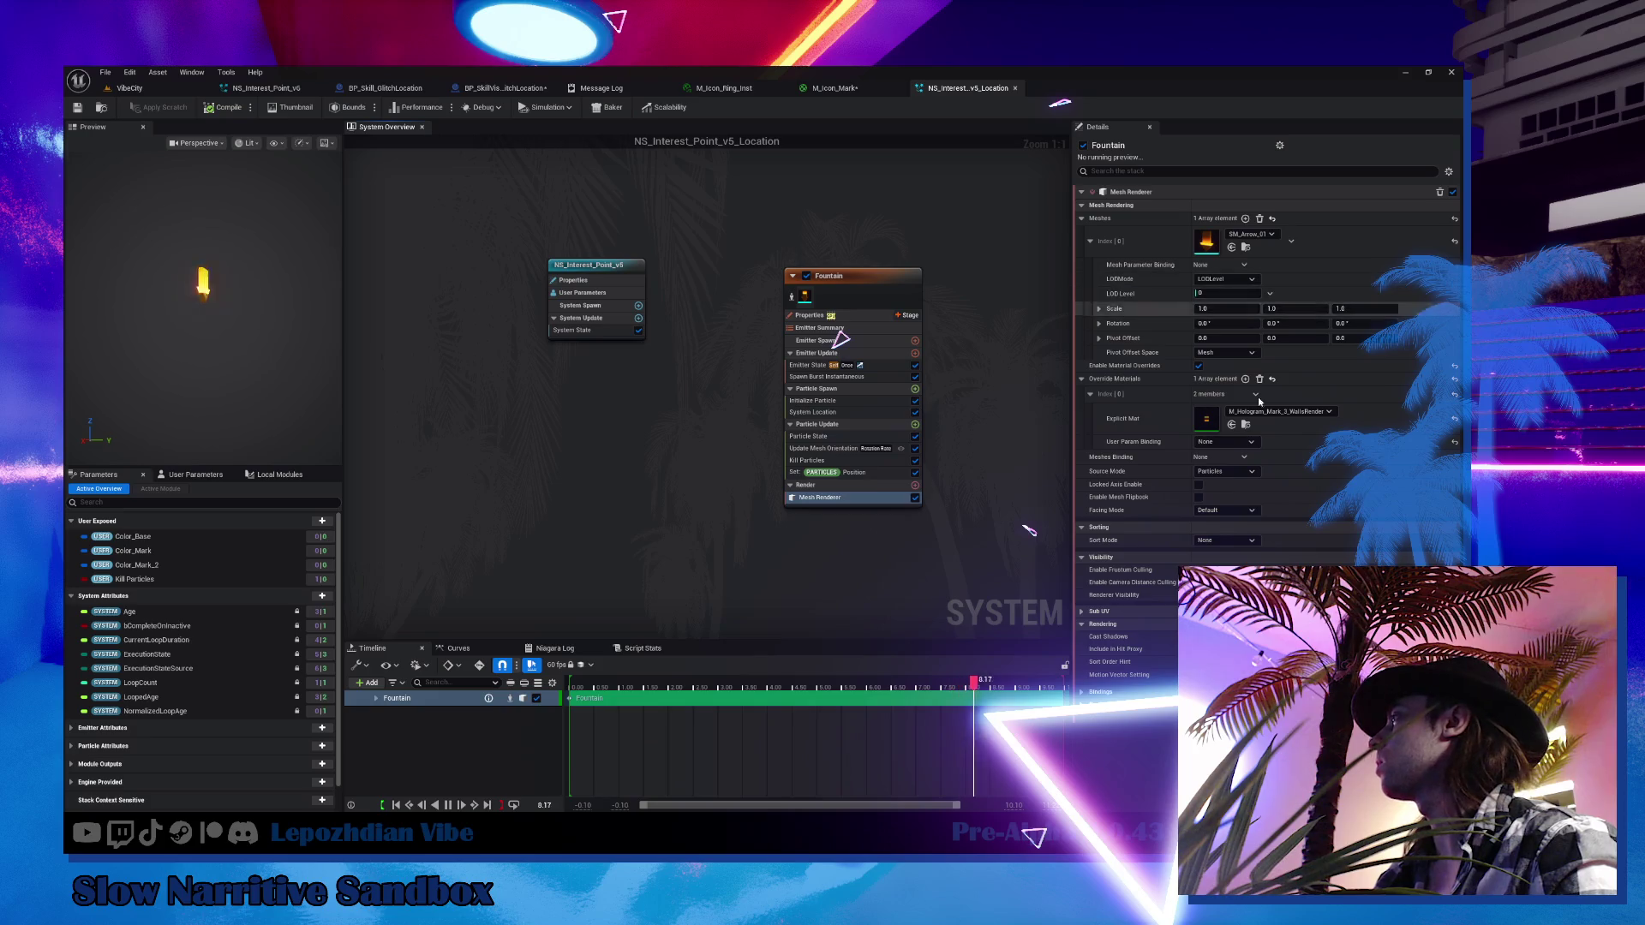
pyautogui.click(1212, 425)
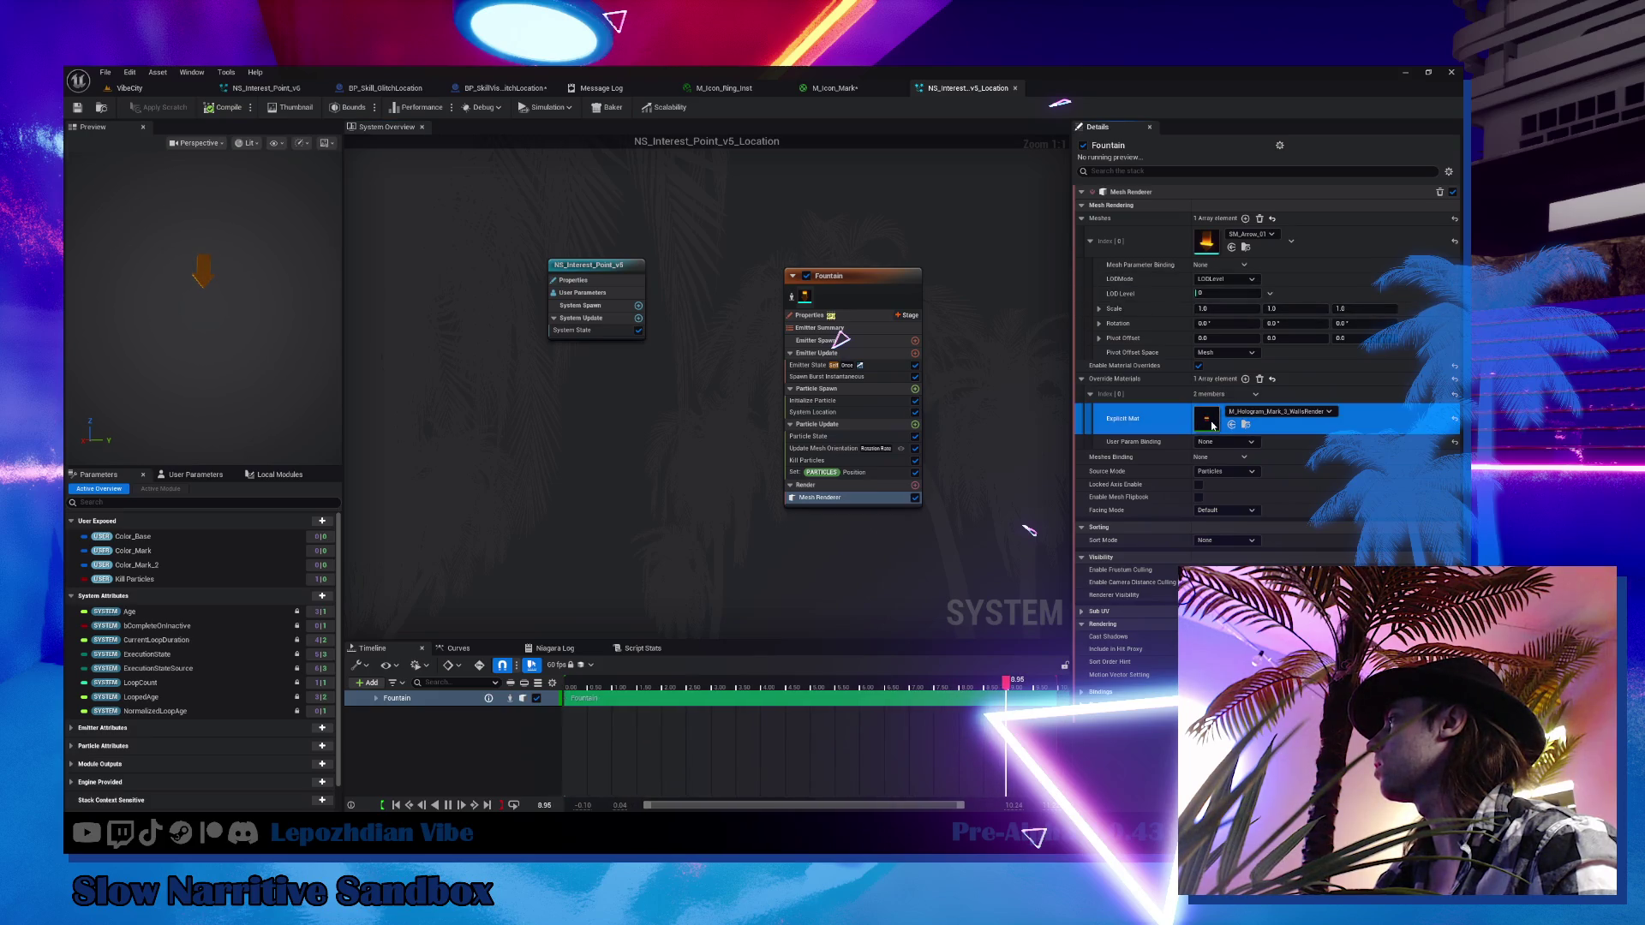
pyautogui.doubleClick(1208, 419)
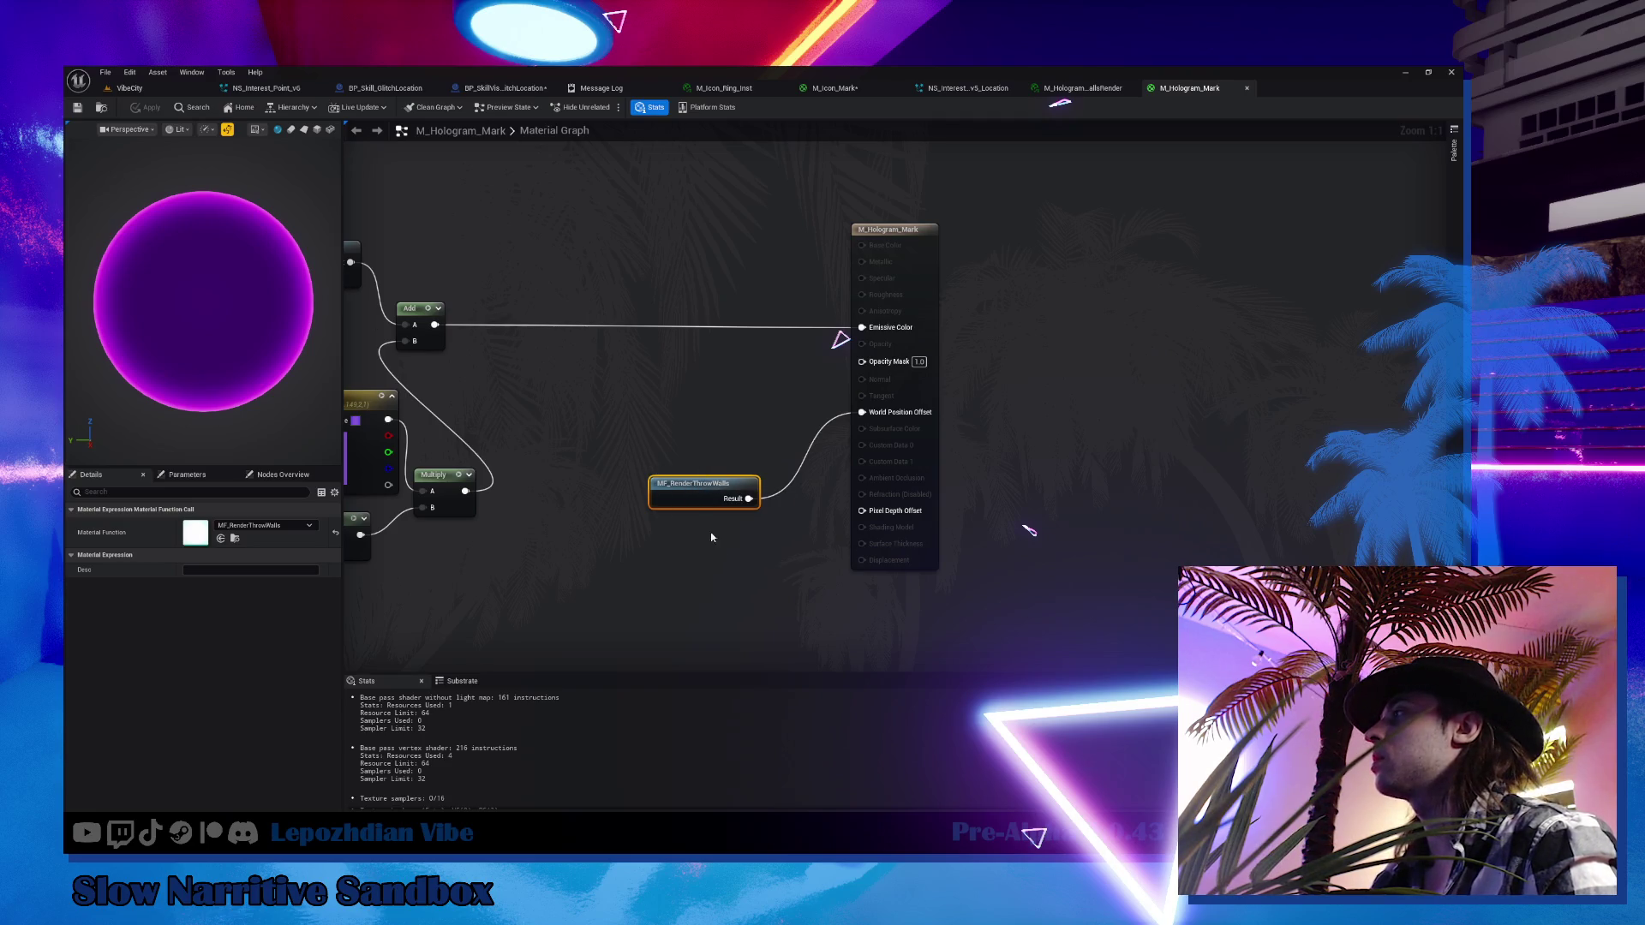
pyautogui.rightClick(692, 482)
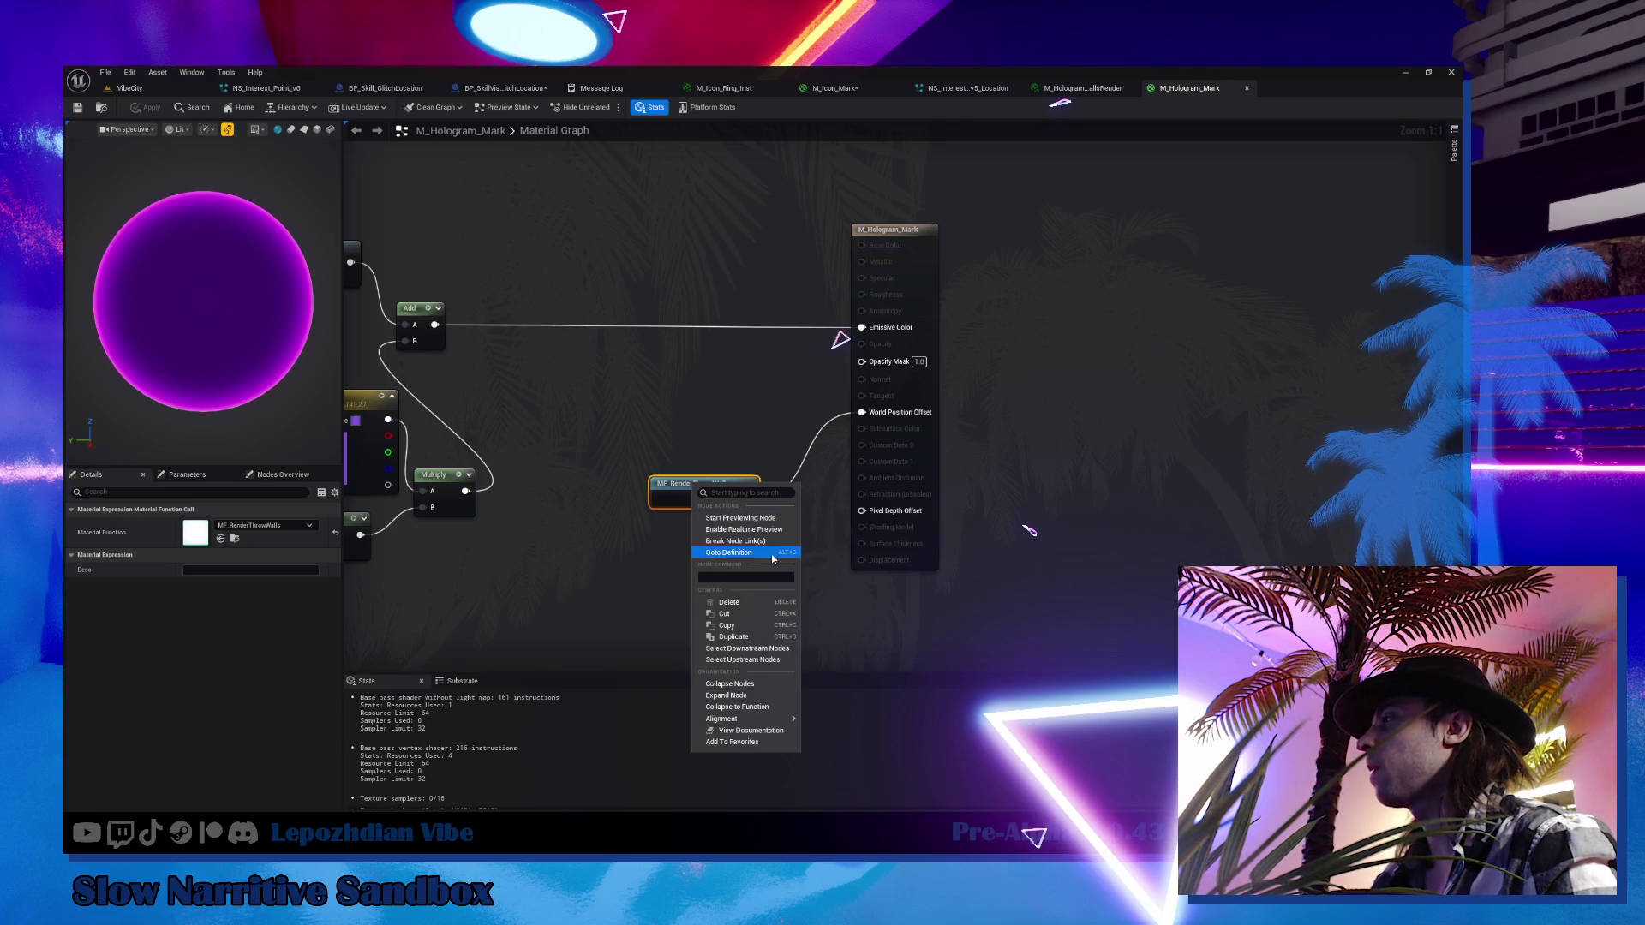
pyautogui.click(646, 540)
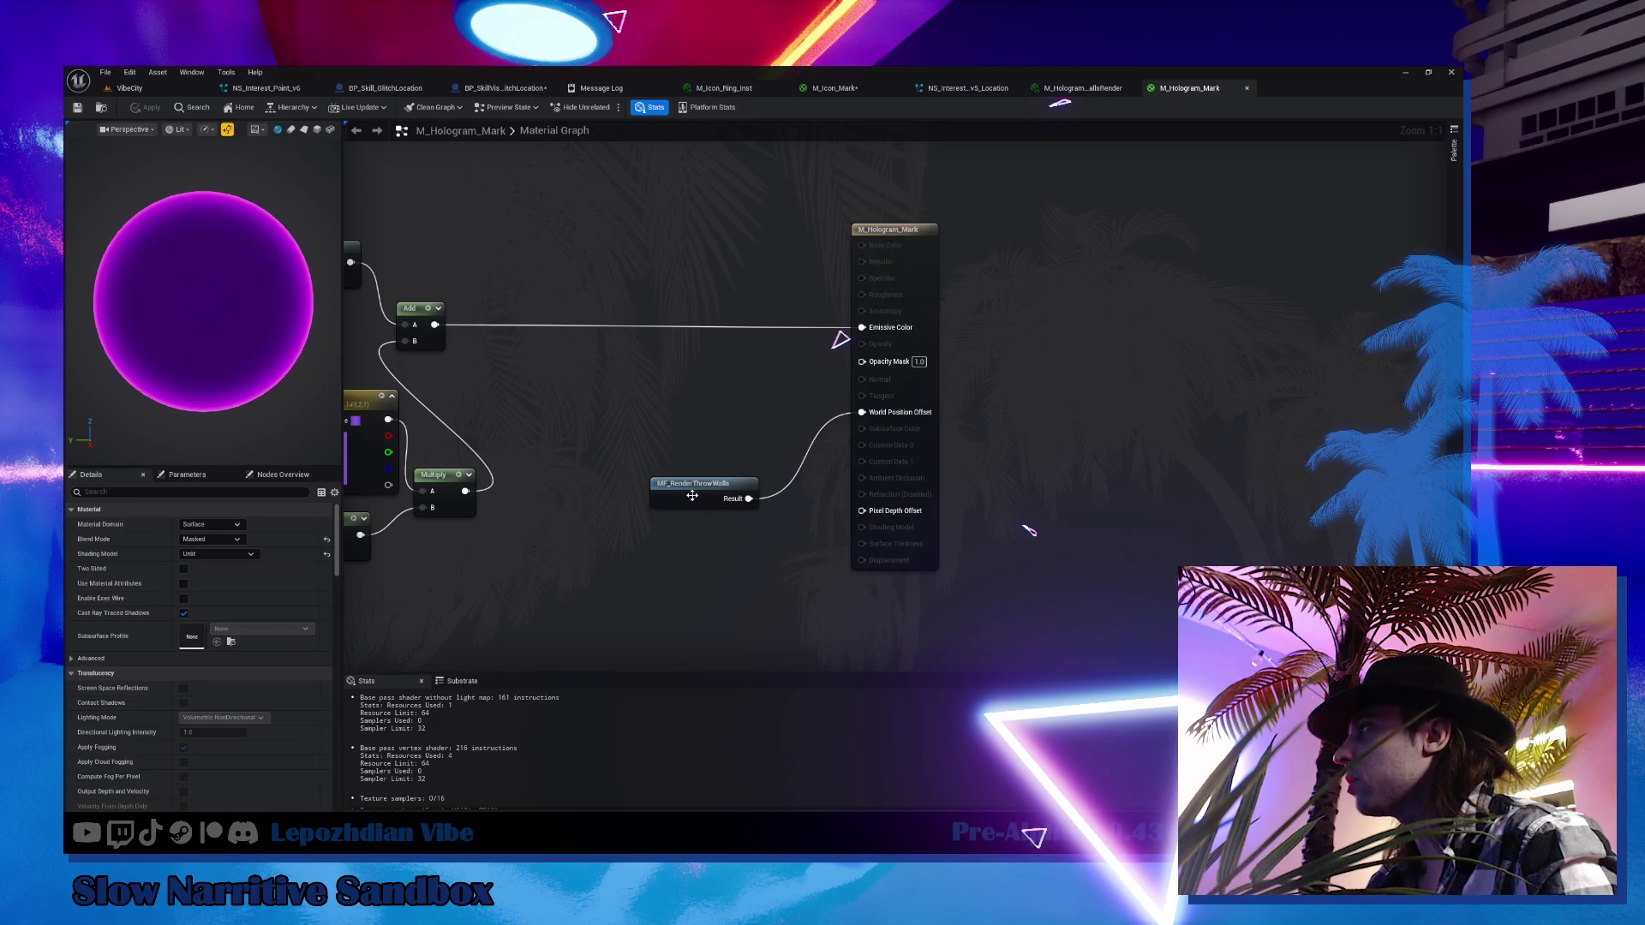
# Search the whole Content folder by name to locate MF_RenderThrowWalls
pyautogui.click(142, 89)
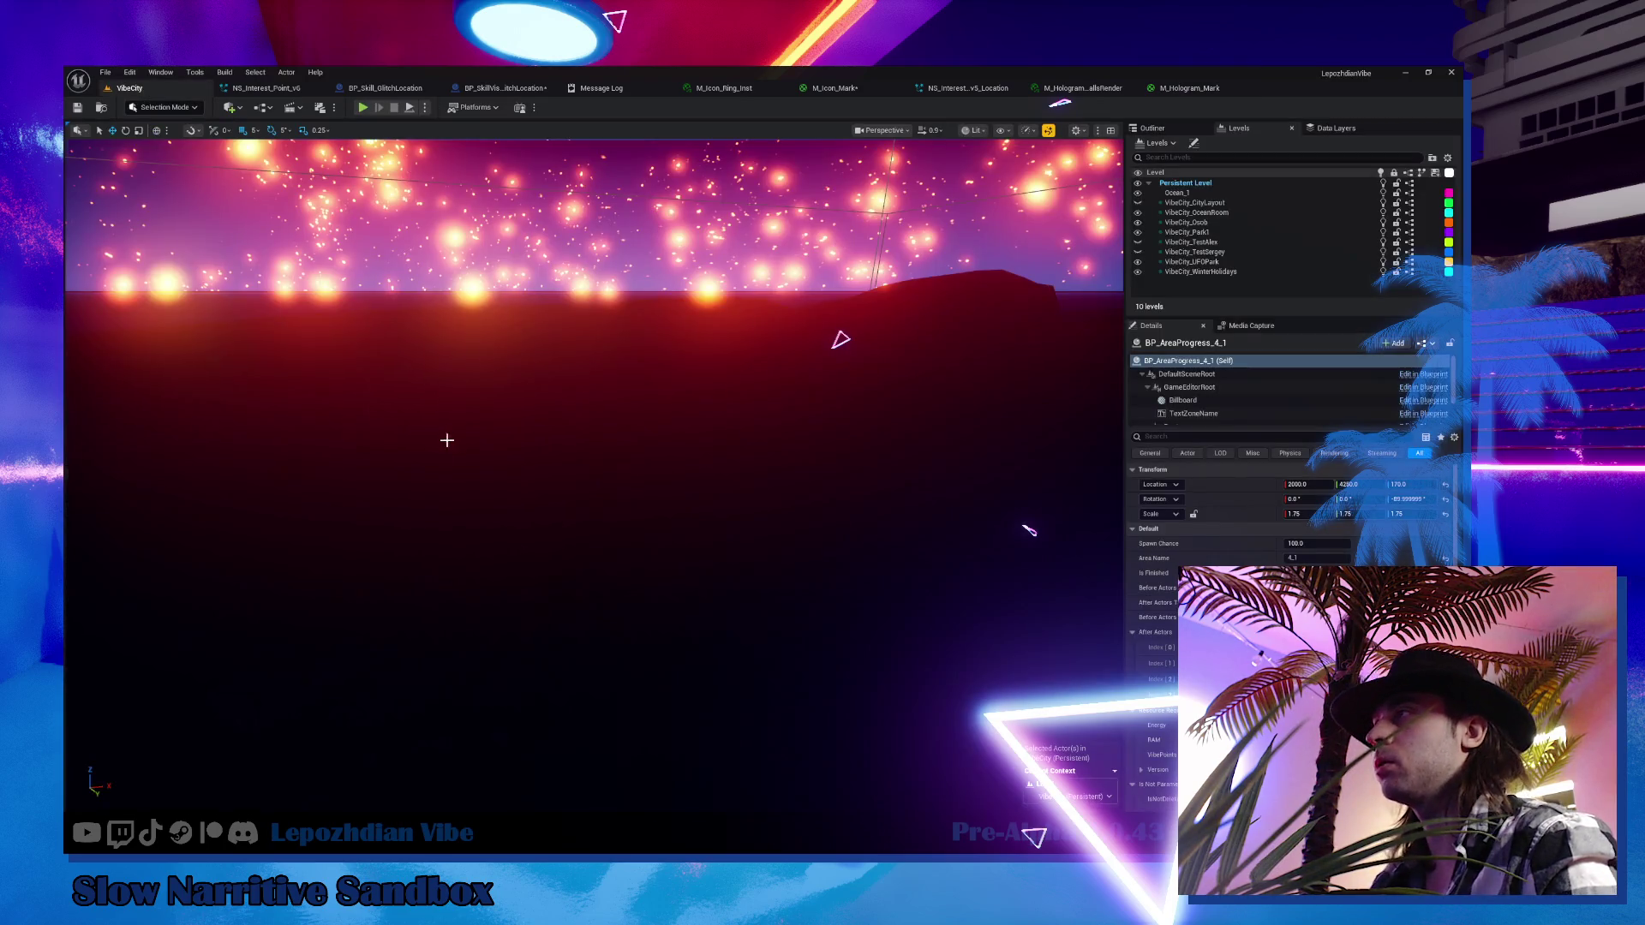
pyautogui.hotkey('ctrl', 'space')
pyautogui.scroll(-5, 243, 729)
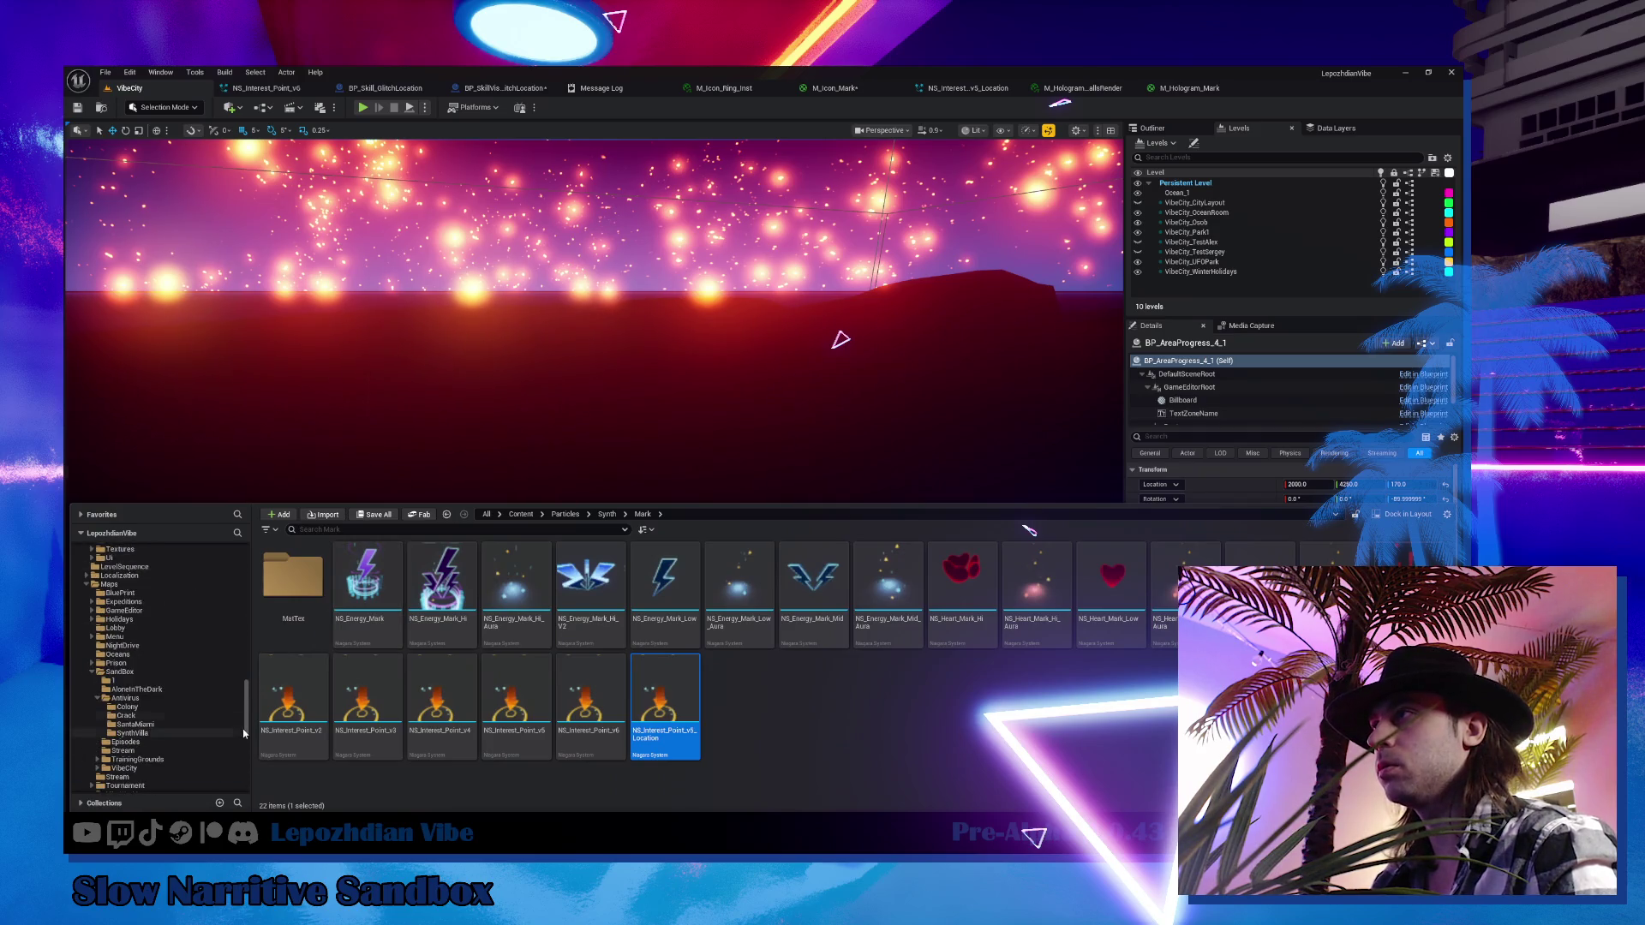
pyautogui.scroll(10, 172, 724)
pyautogui.click(107, 558)
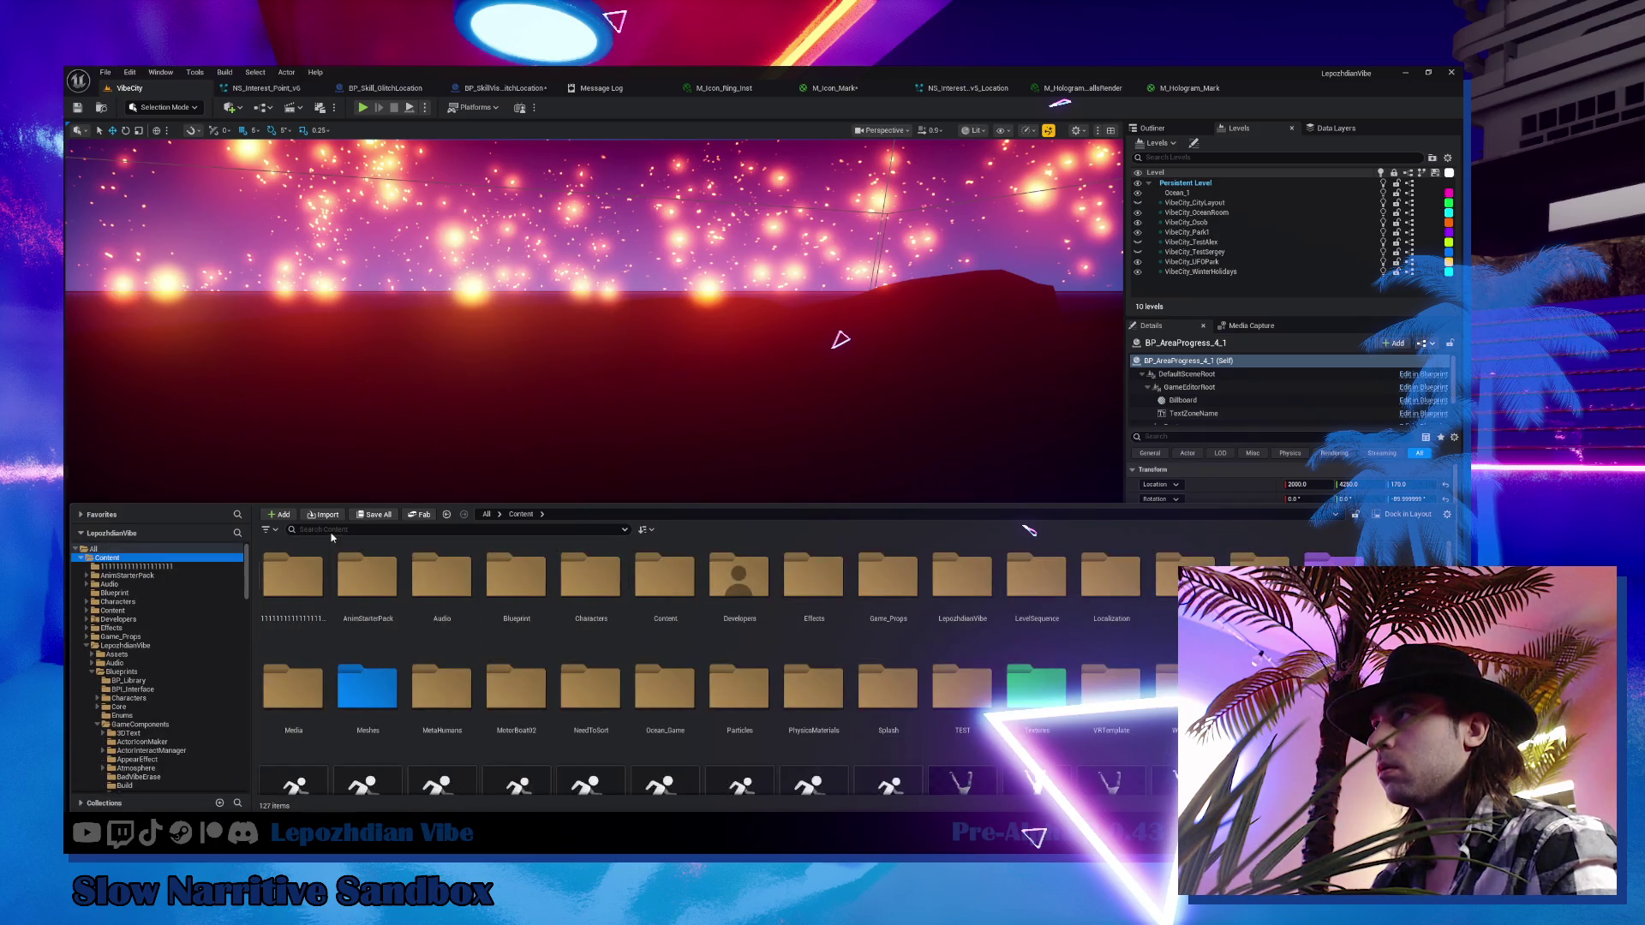
pyautogui.click(334, 531)
pyautogui.write('ep')
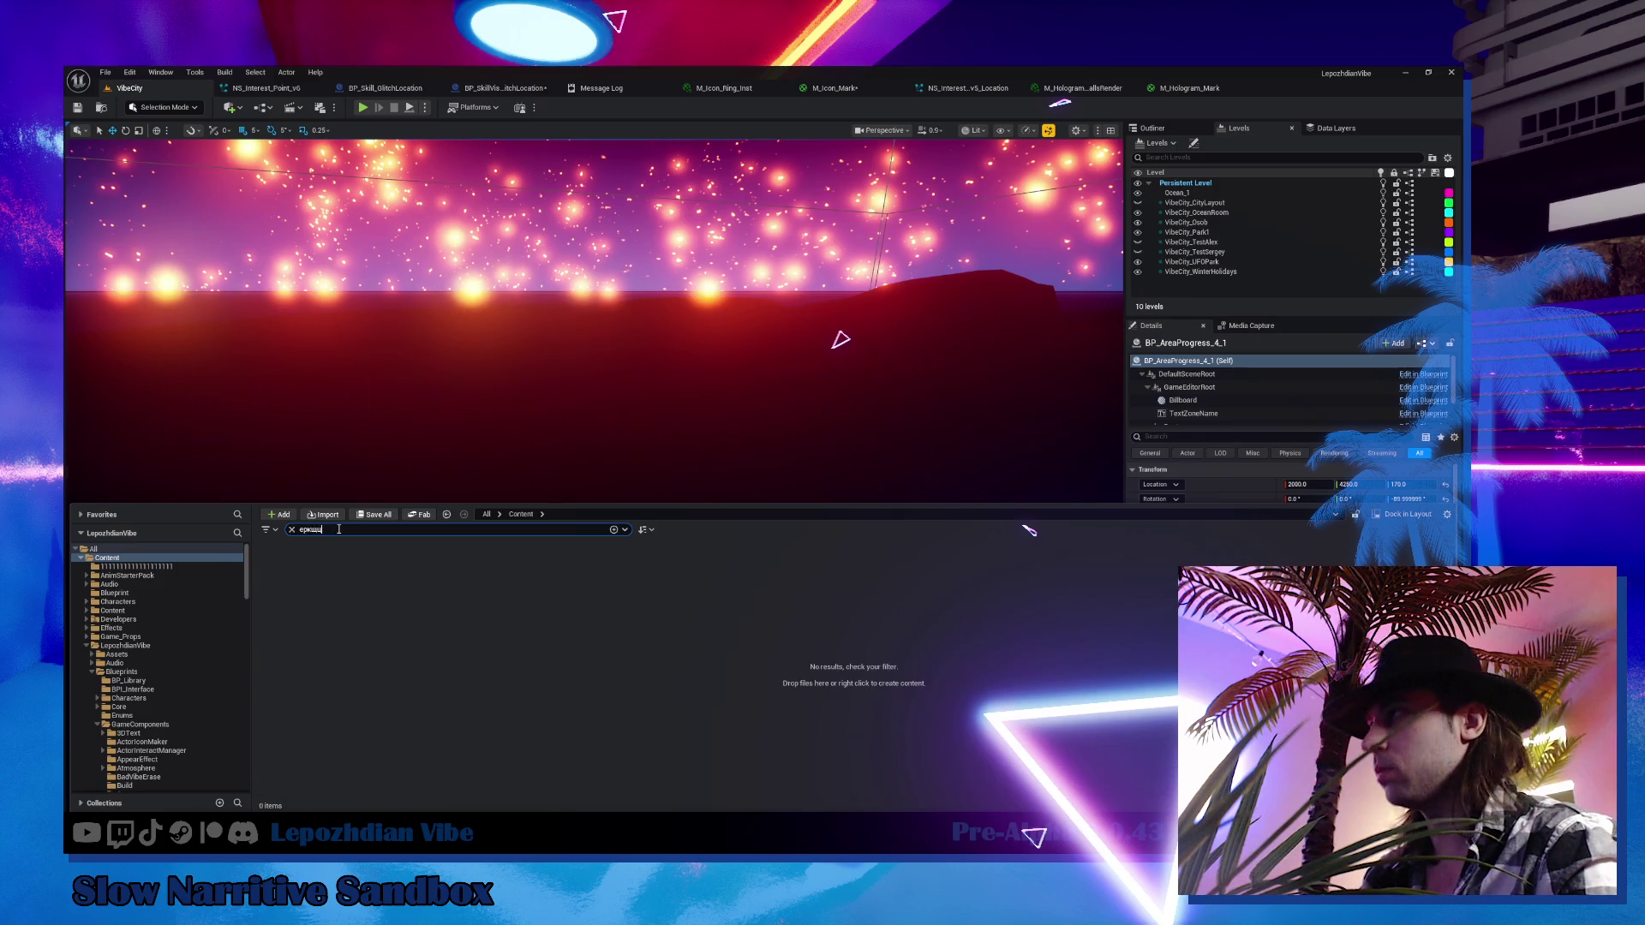
pyautogui.press('BackSpace')
pyautogui.press('BackSpace')
pyautogui.press('BackSpace')
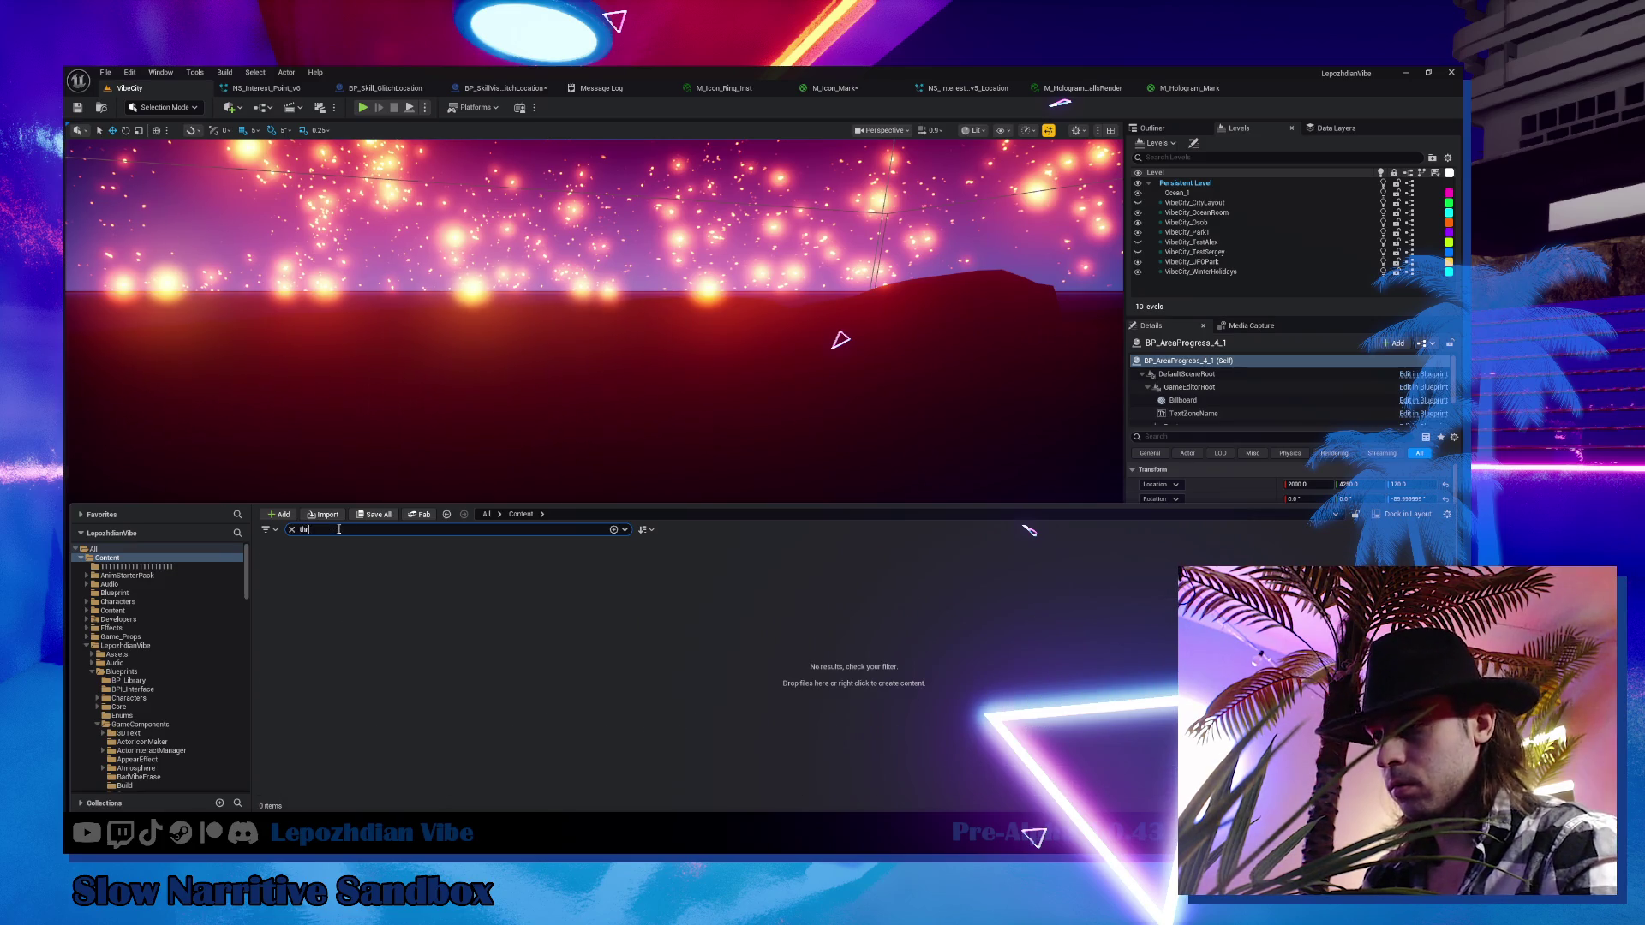
pyautogui.write('ow')
# Rename MF_RenderThrowWalls to MF_RenderThroughWalls, then search 'through' to list it
pyautogui.click(595, 610)
pyautogui.press('F2')
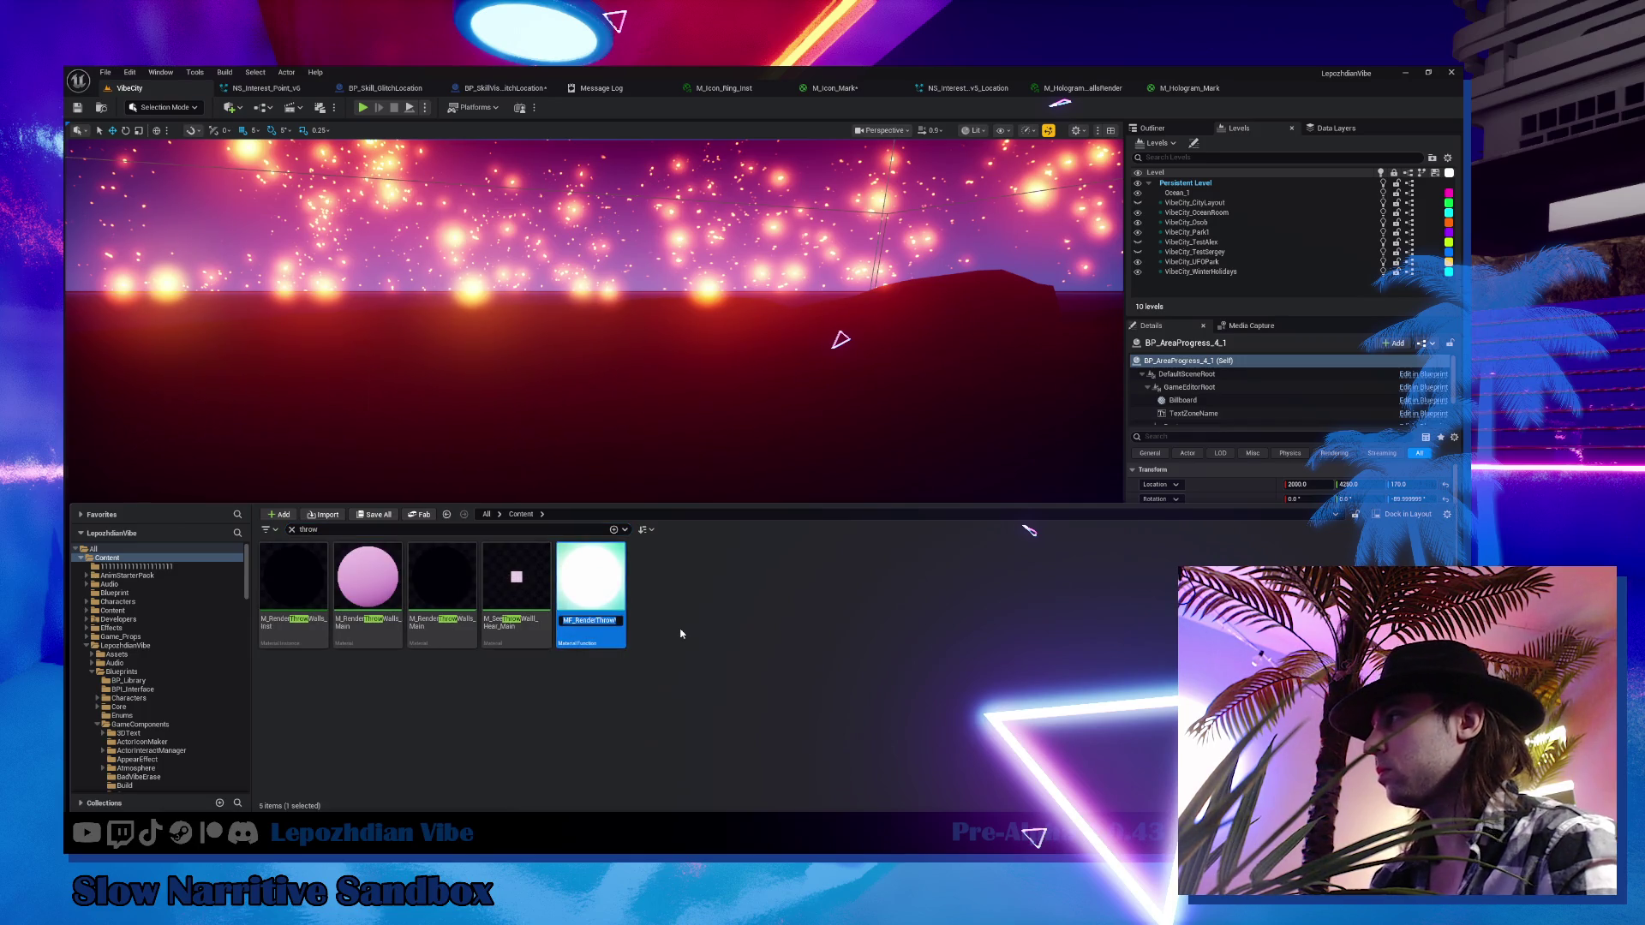
pyautogui.press('End')
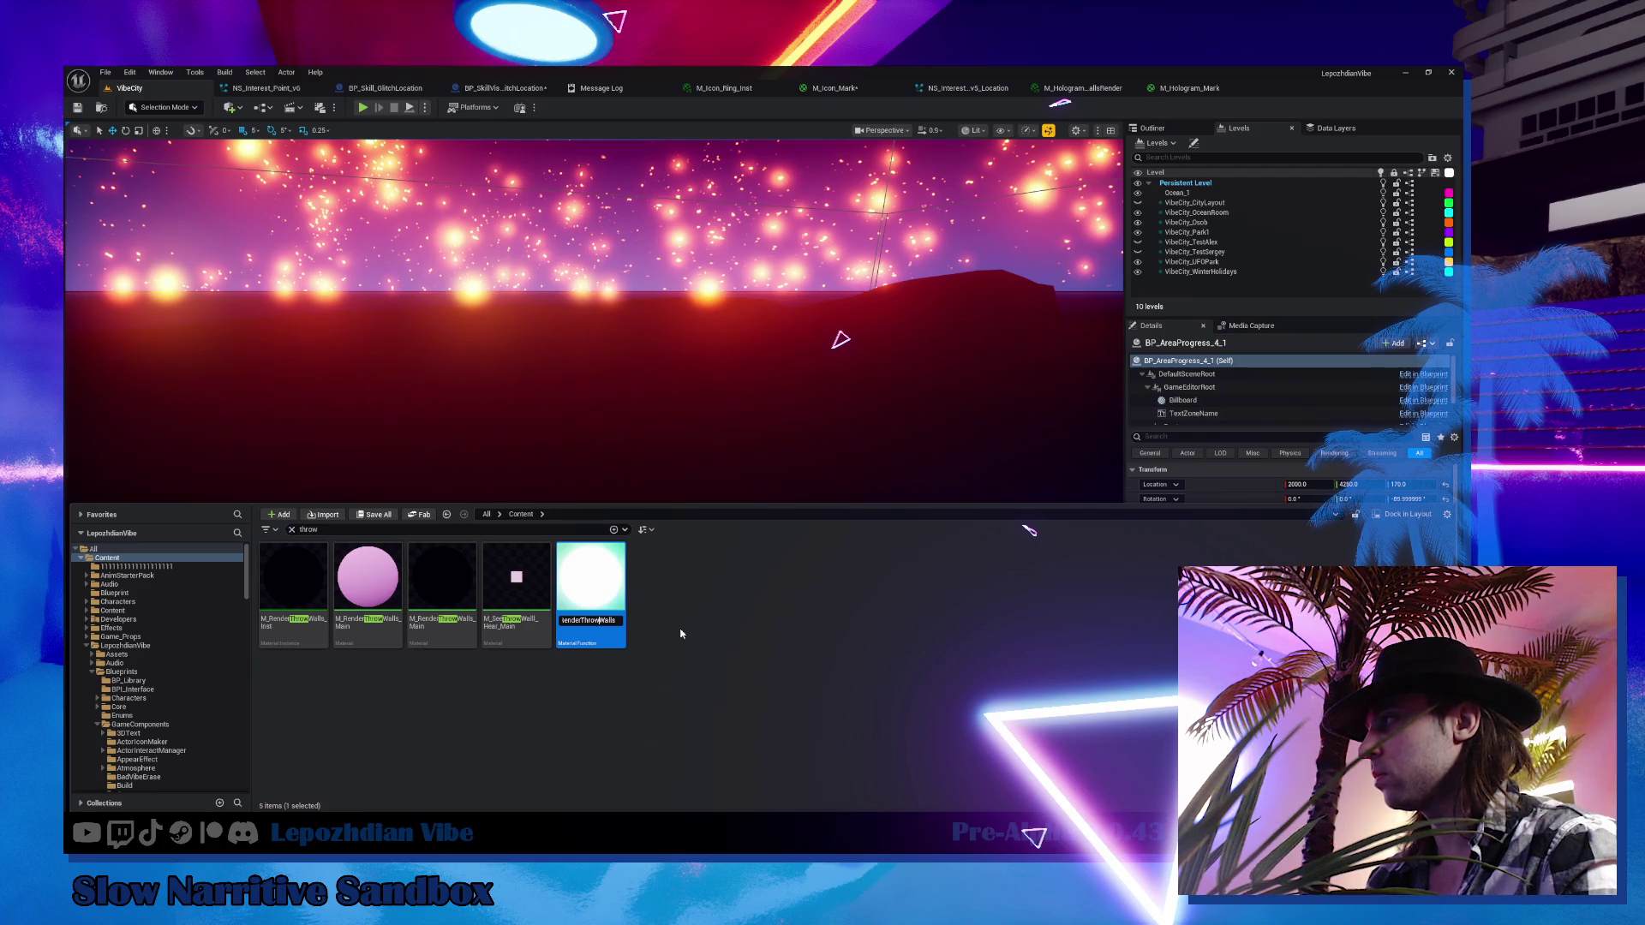
pyautogui.press('BackSpace')
pyautogui.press('BackSpace')
pyautogui.press('BackSpace')
pyautogui.write('oughW')
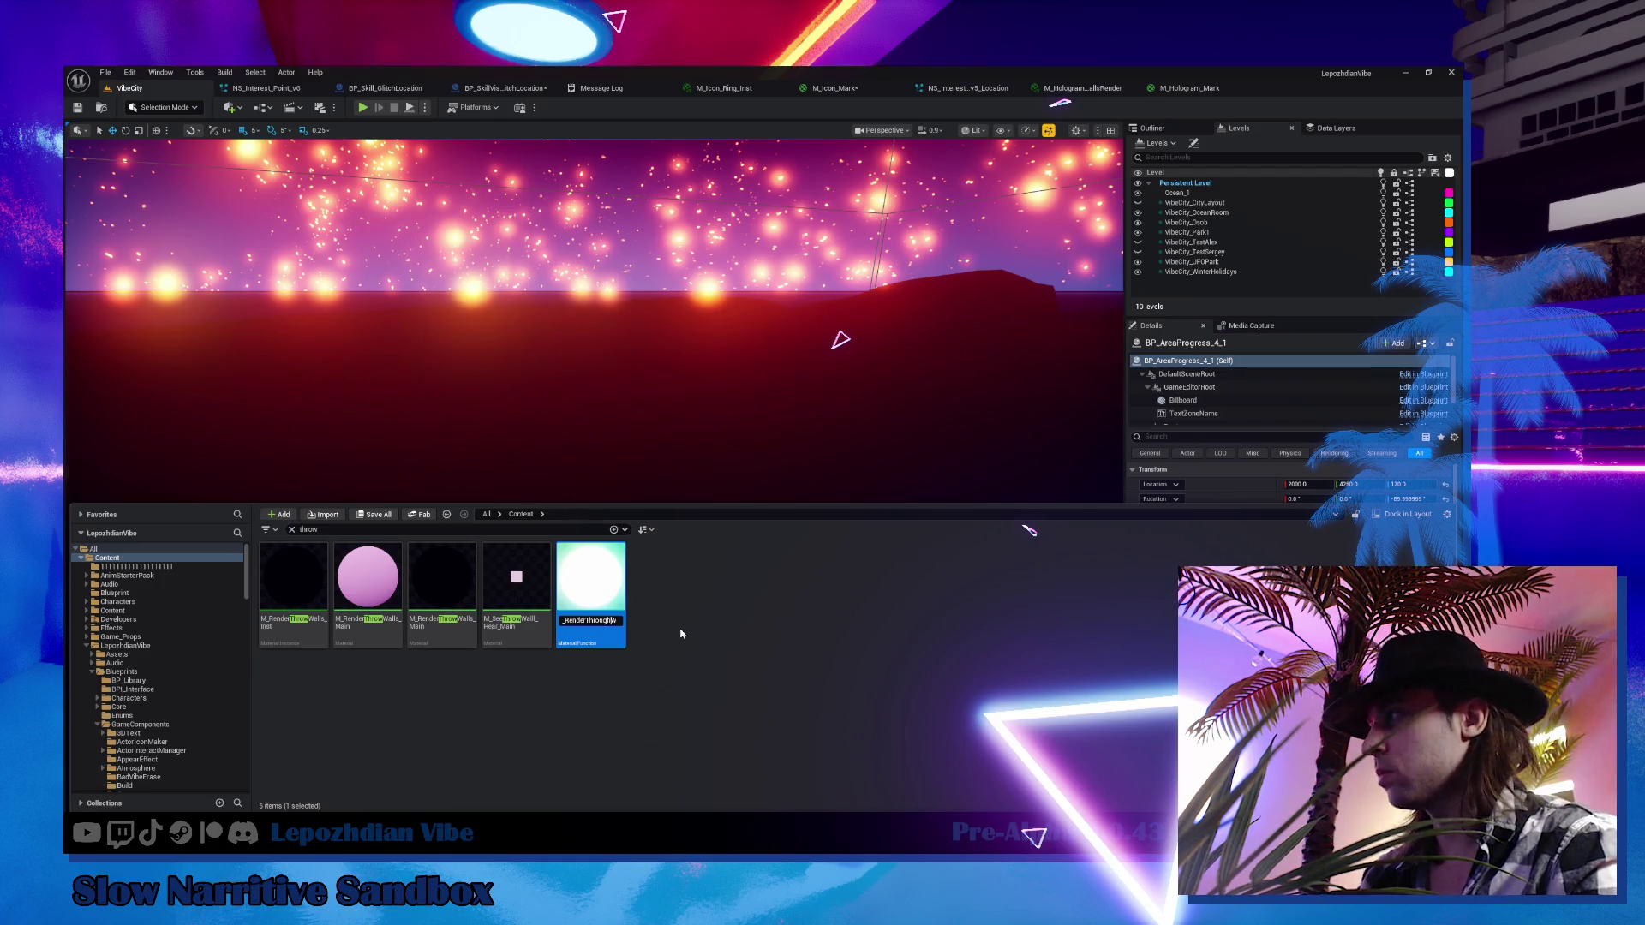
pyautogui.press('Return')
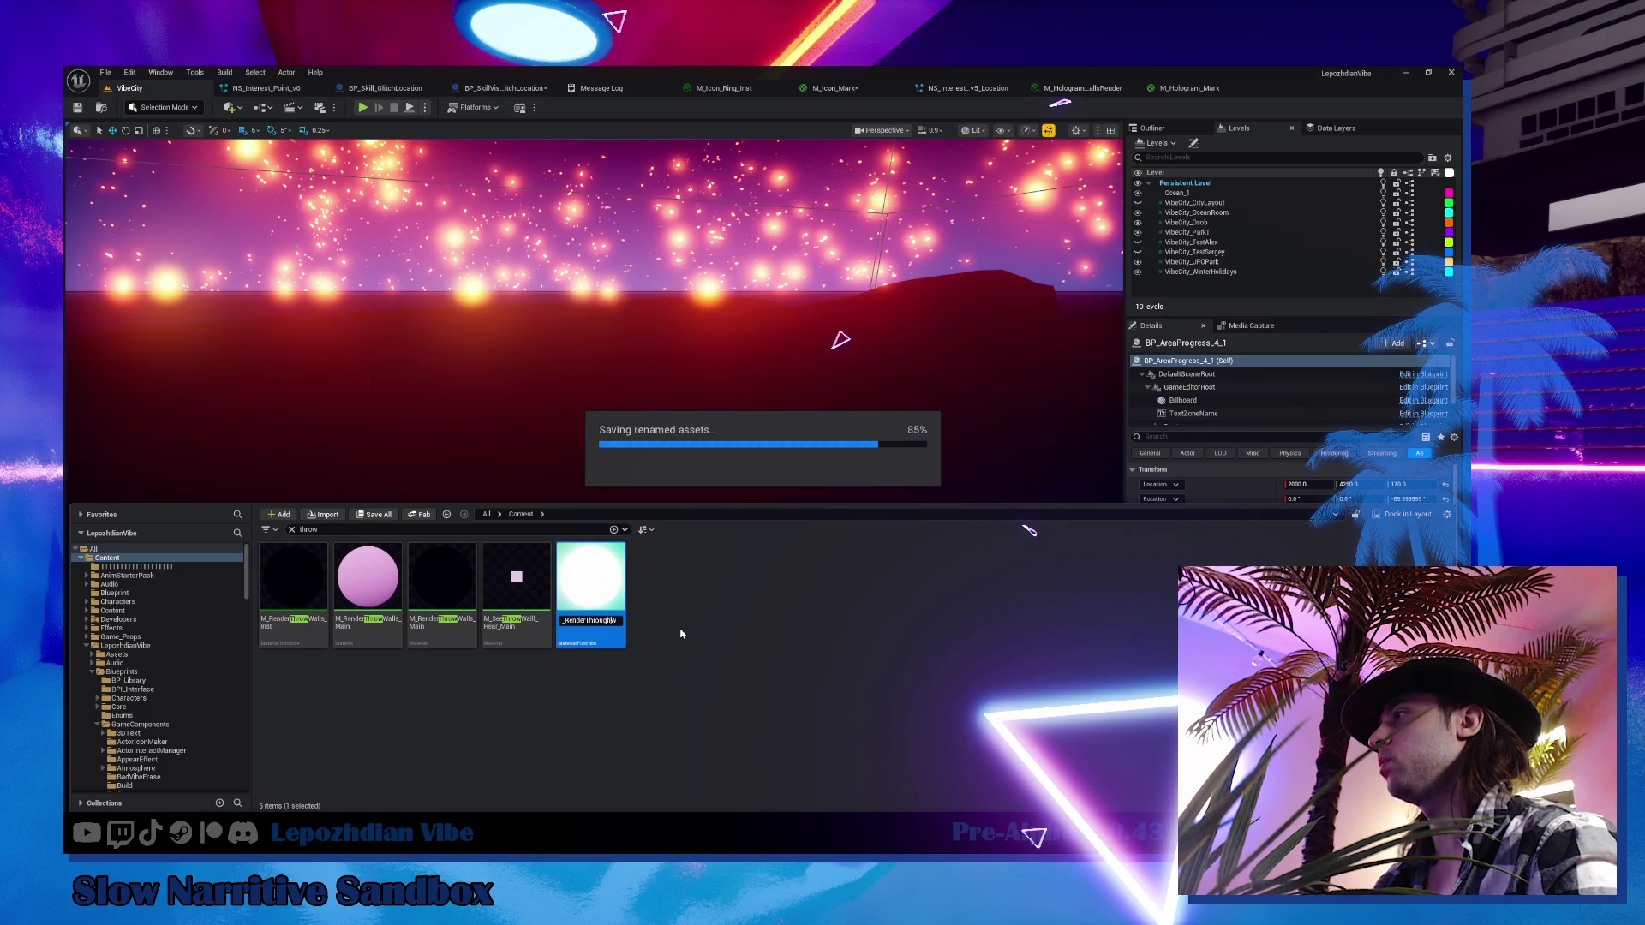
pyautogui.click(369, 532)
pyautogui.hotkey('ctrl', 'a')
pyautogui.write('through')
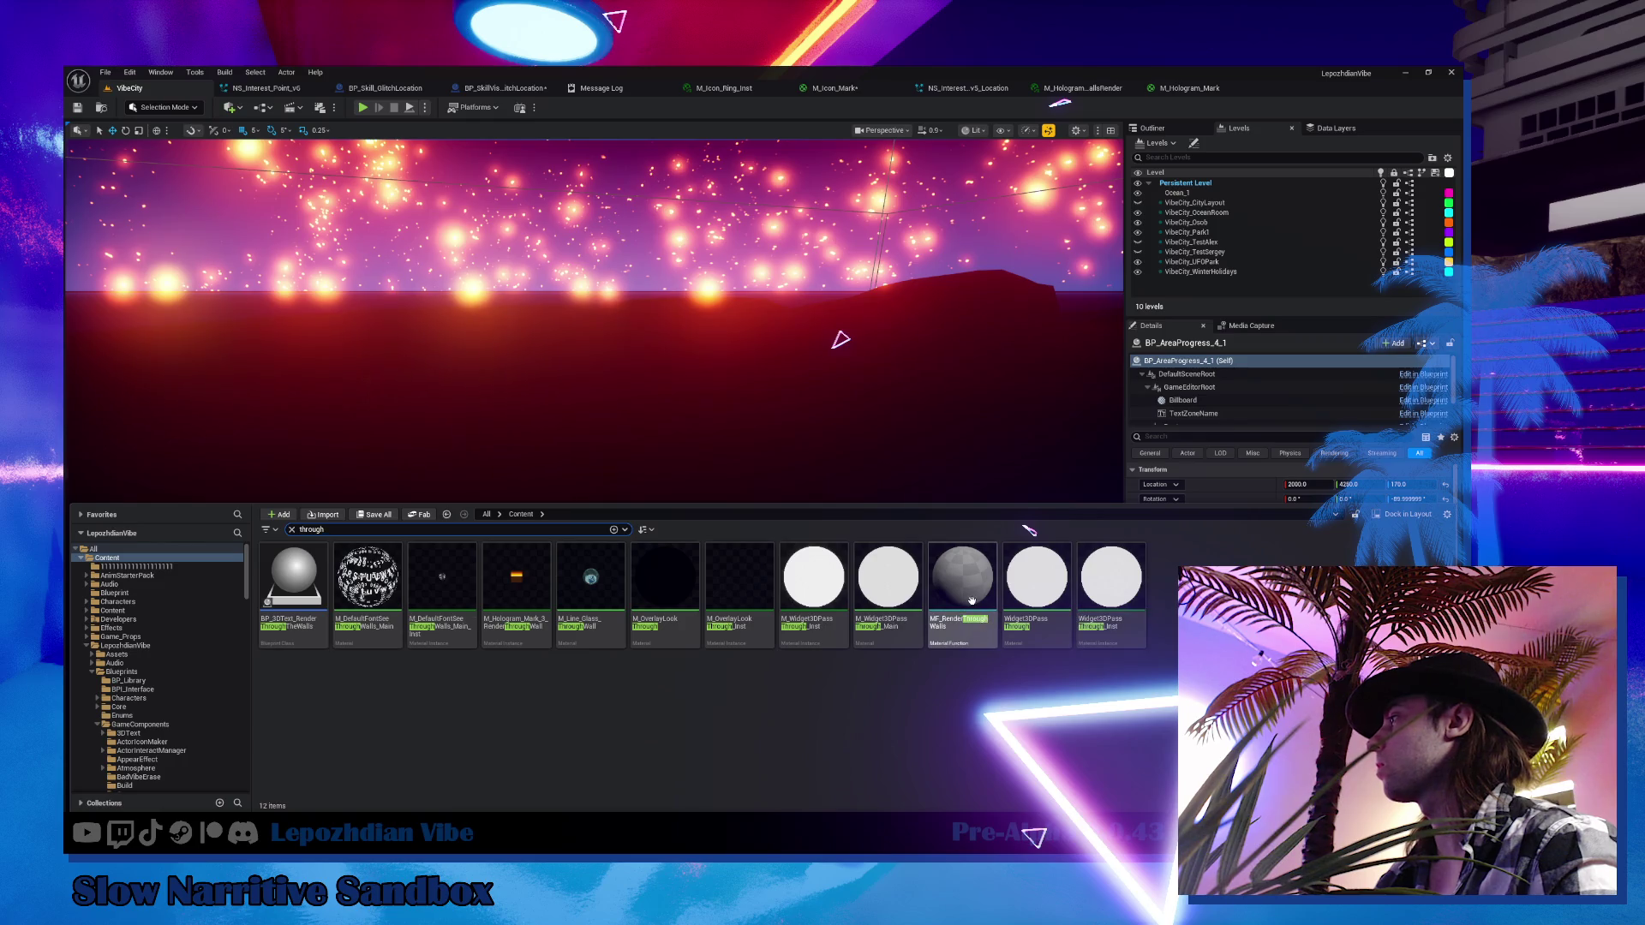
# Wire MF_RenderThroughWalls Result into M_Icon_Mark's World Position Offset, check RenderThrowWalls 0.0, and apply
pyautogui.moveTo(962, 610)
pyautogui.moveTo(962, 610)
pyautogui.mouseDown()
pyautogui.moveTo(1186, 204)
pyautogui.moveTo(1192, 87)
pyautogui.moveTo(852, 87)
pyautogui.moveTo(623, 505)
pyautogui.mouseUp()
pyautogui.moveTo(716, 528)
pyautogui.mouseDown()
pyautogui.moveTo(809, 412)
pyautogui.moveTo(799, 402)
pyautogui.mouseUp()
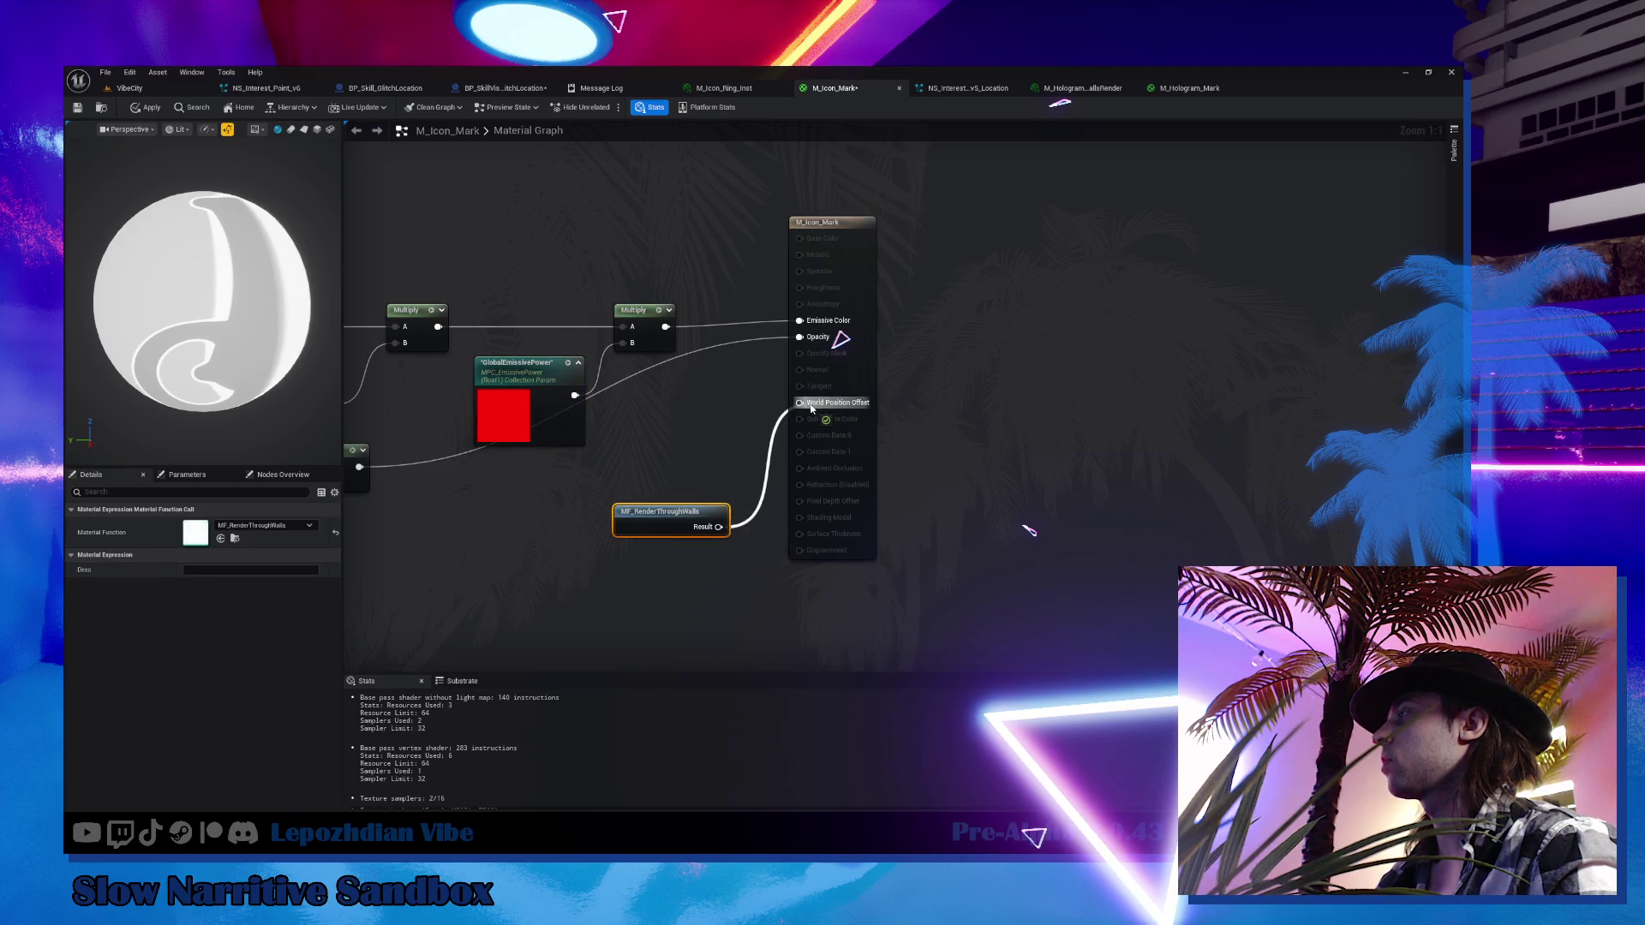
pyautogui.click(831, 253)
pyautogui.click(200, 475)
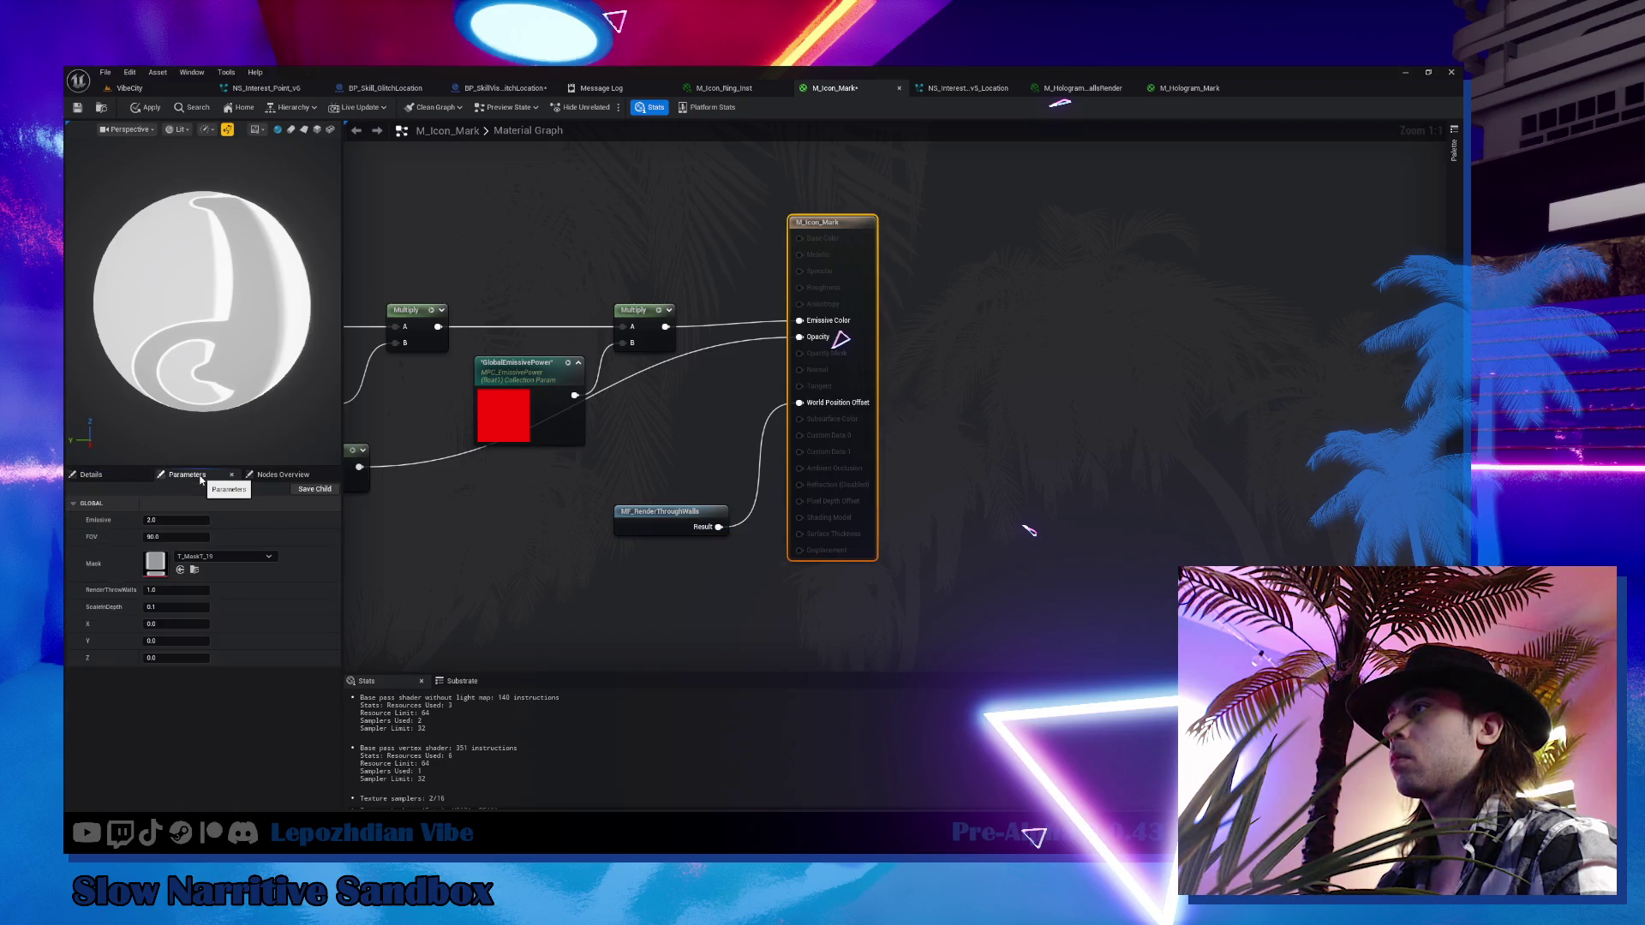
pyautogui.click(192, 590)
pyautogui.click(142, 110)
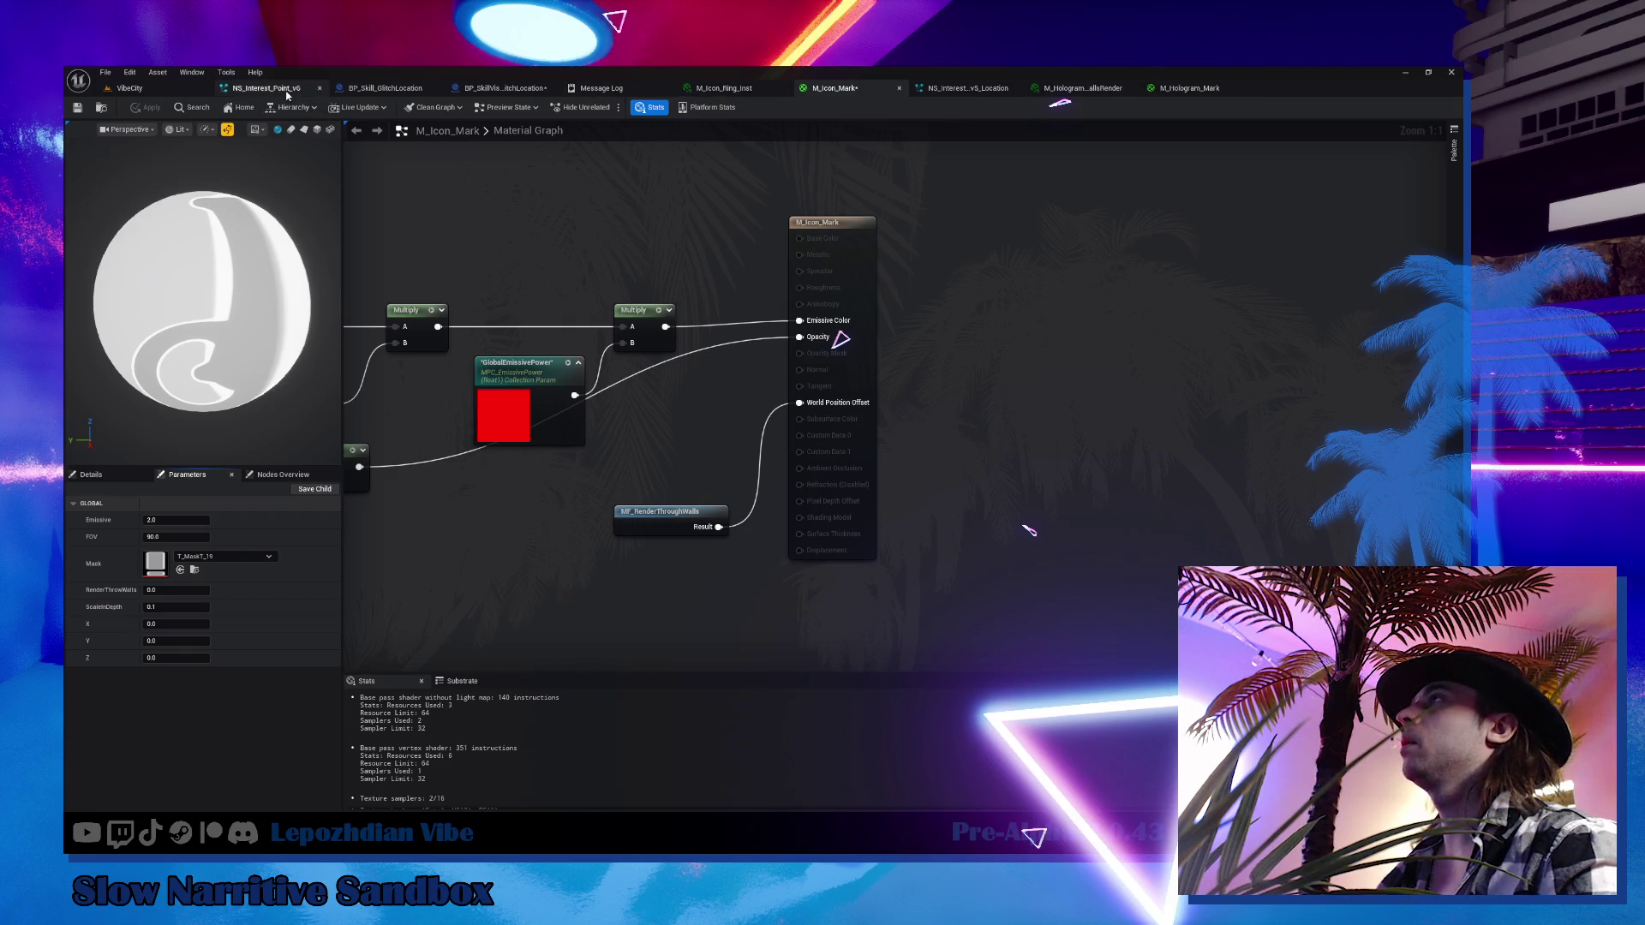
# Duplicate M_Icon_Ring_Inst as M_Icon_Ring_ThroughWalls_Inst and open the copy
pyautogui.click(266, 89)
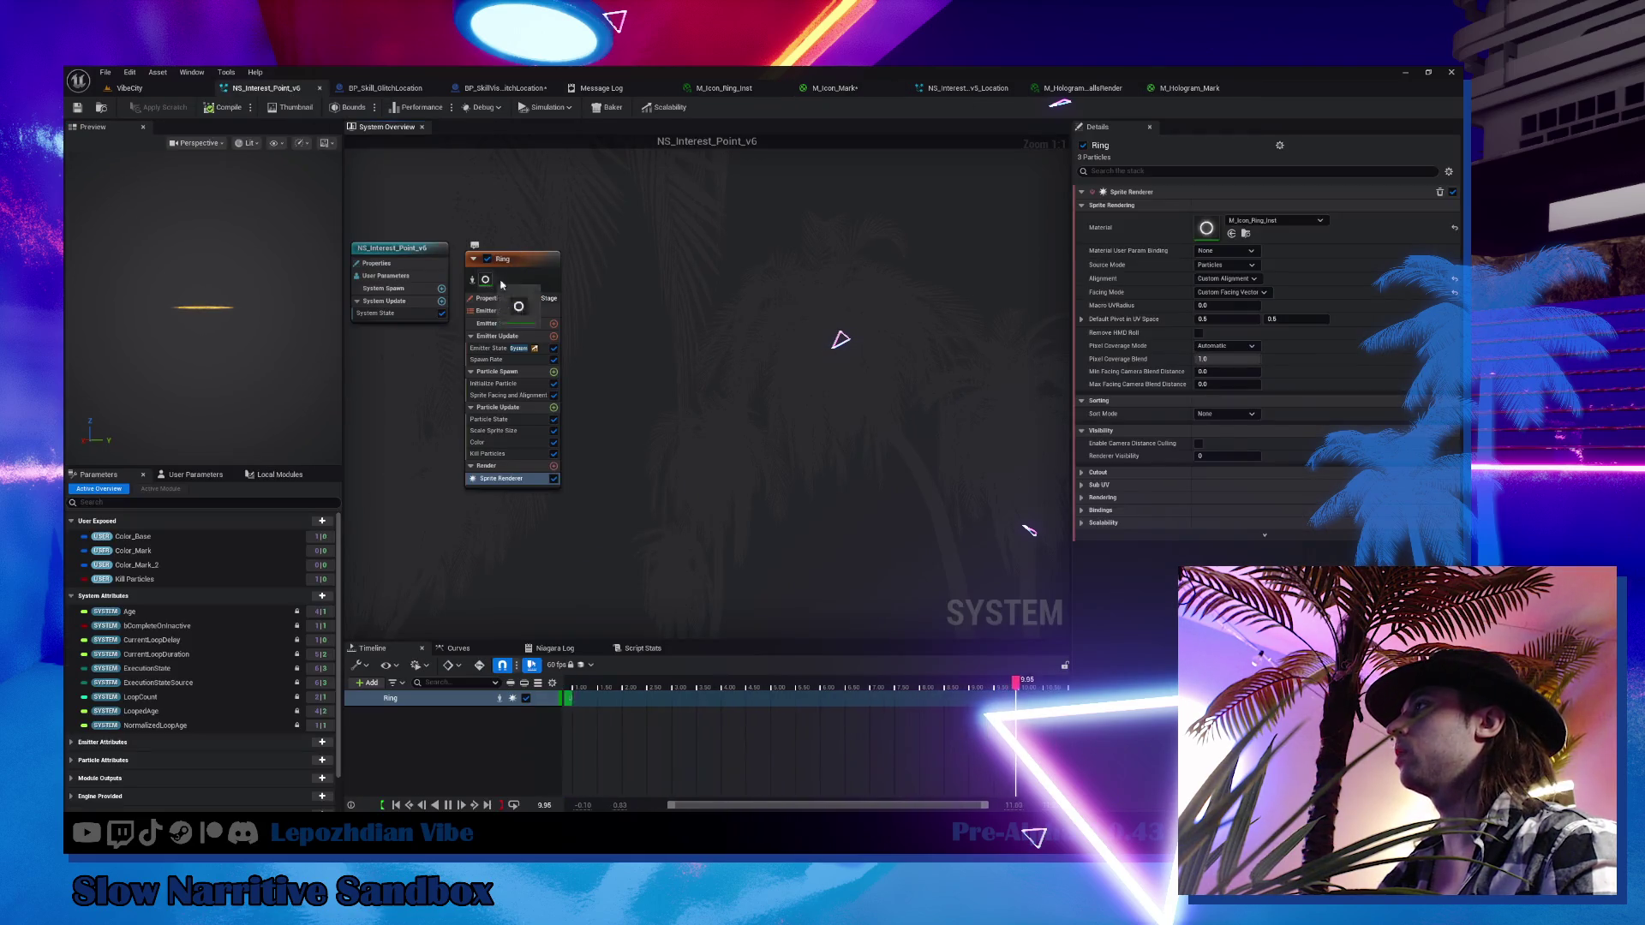
pyautogui.click(1246, 234)
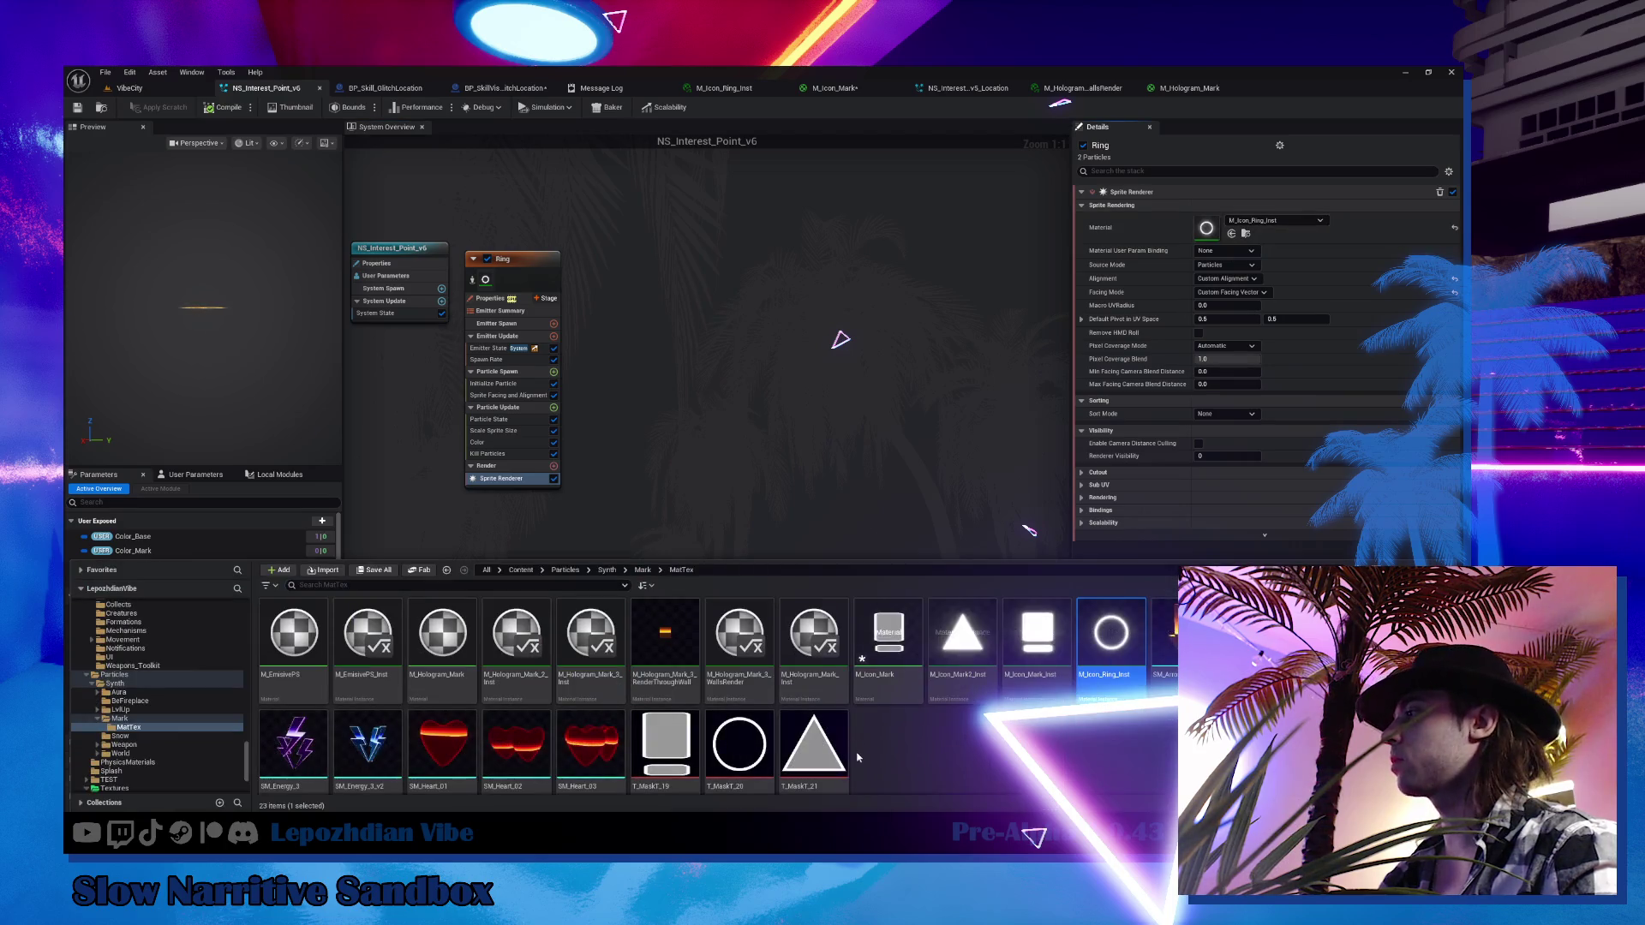
pyautogui.rightClick(1107, 645)
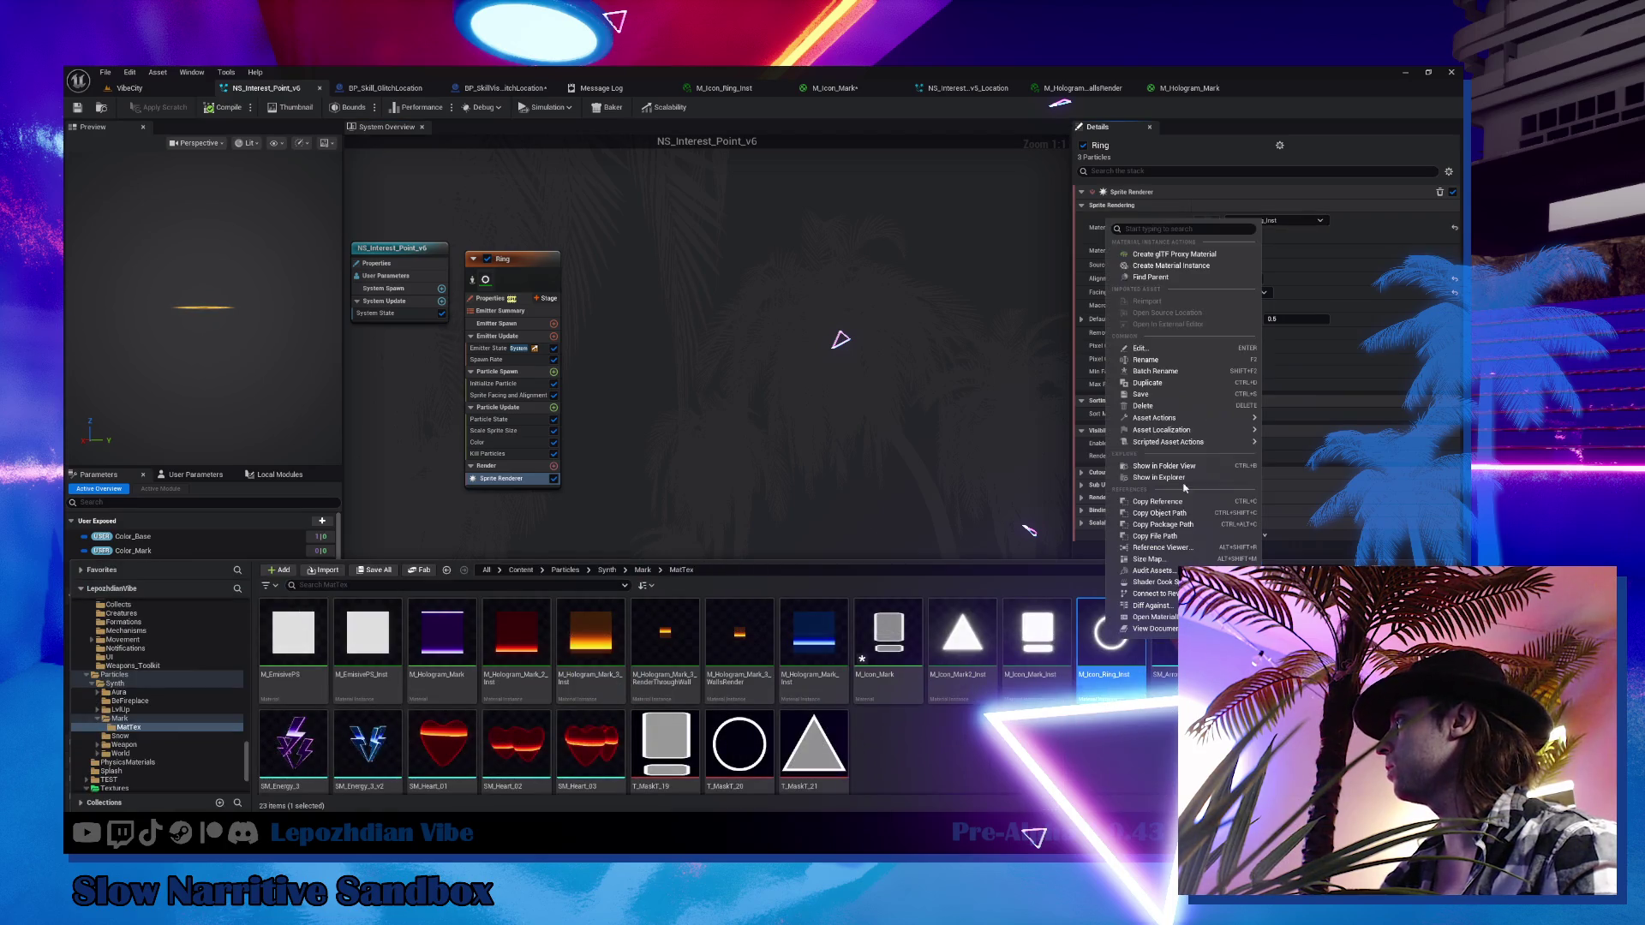
pyautogui.click(1199, 391)
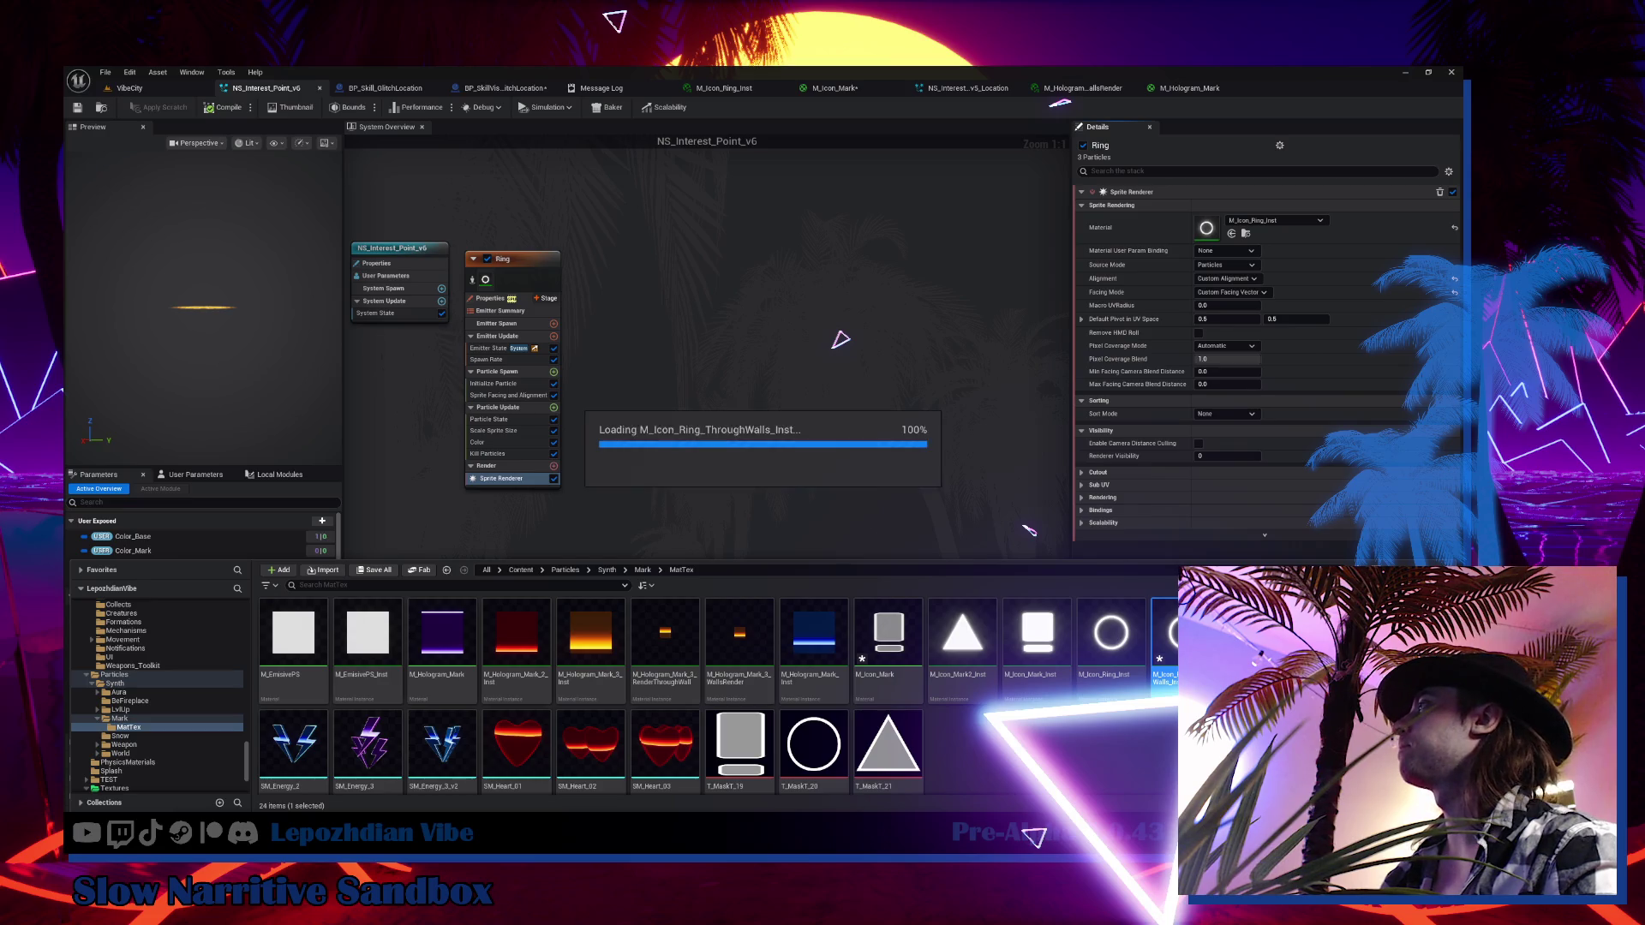
pyautogui.doubleClick(1164, 638)
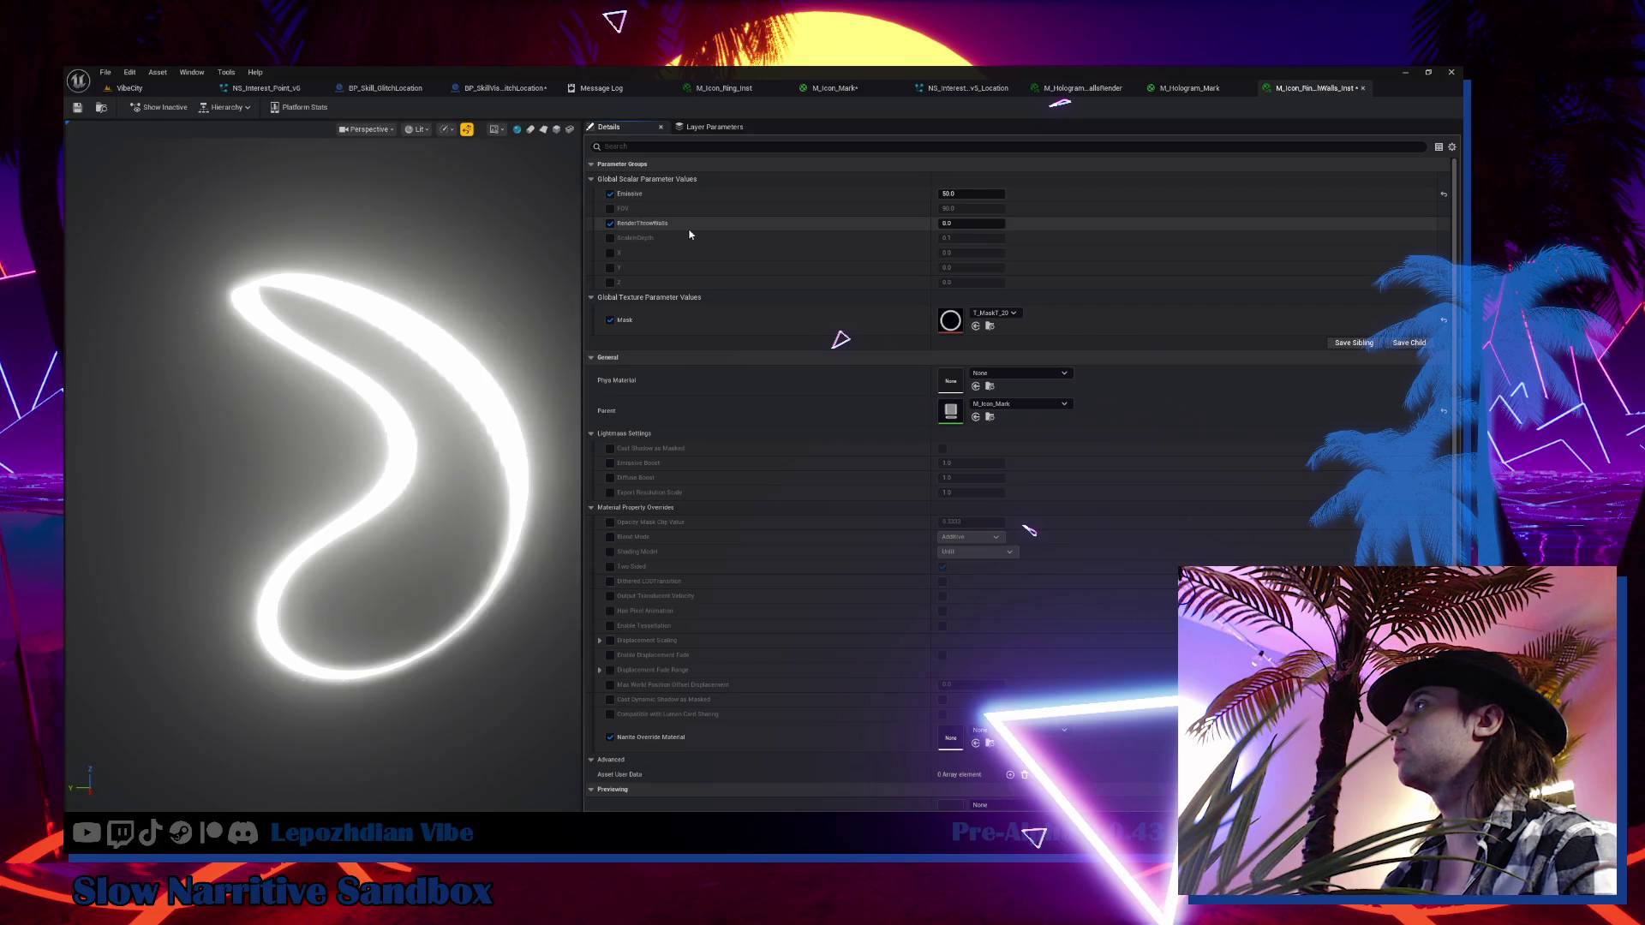
# Override RenderThrowWalls to 1 in the through-walls instance, save it, and Save All
pyautogui.click(974, 224)
pyautogui.write('1')
pyautogui.press('Return')
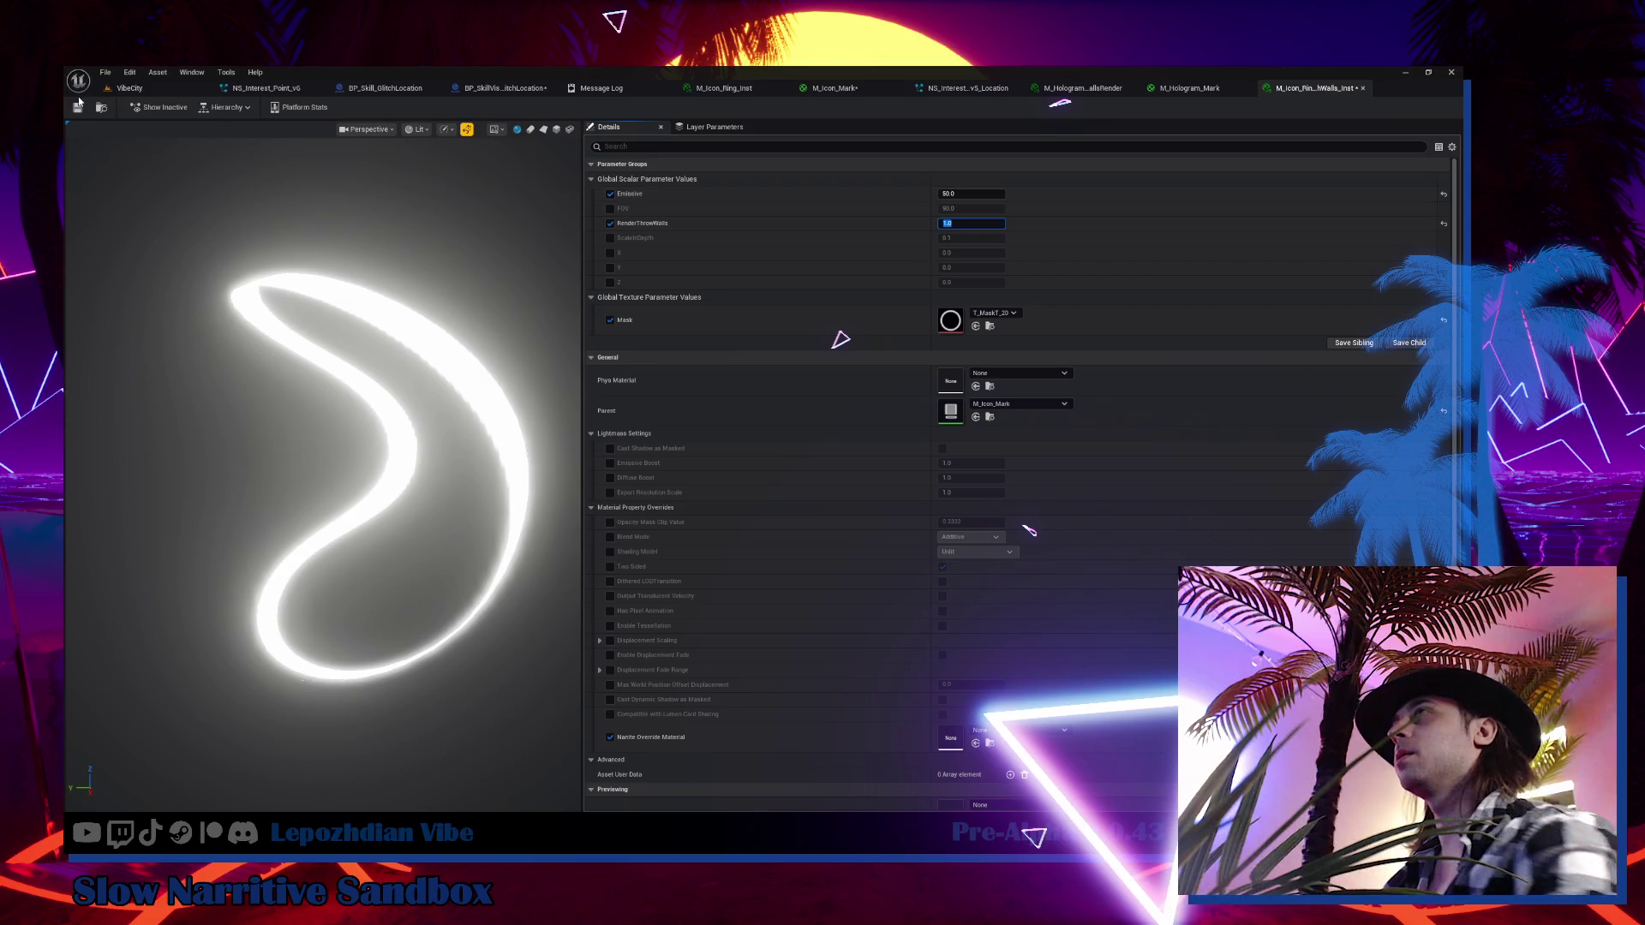
pyautogui.click(77, 107)
pyautogui.click(141, 88)
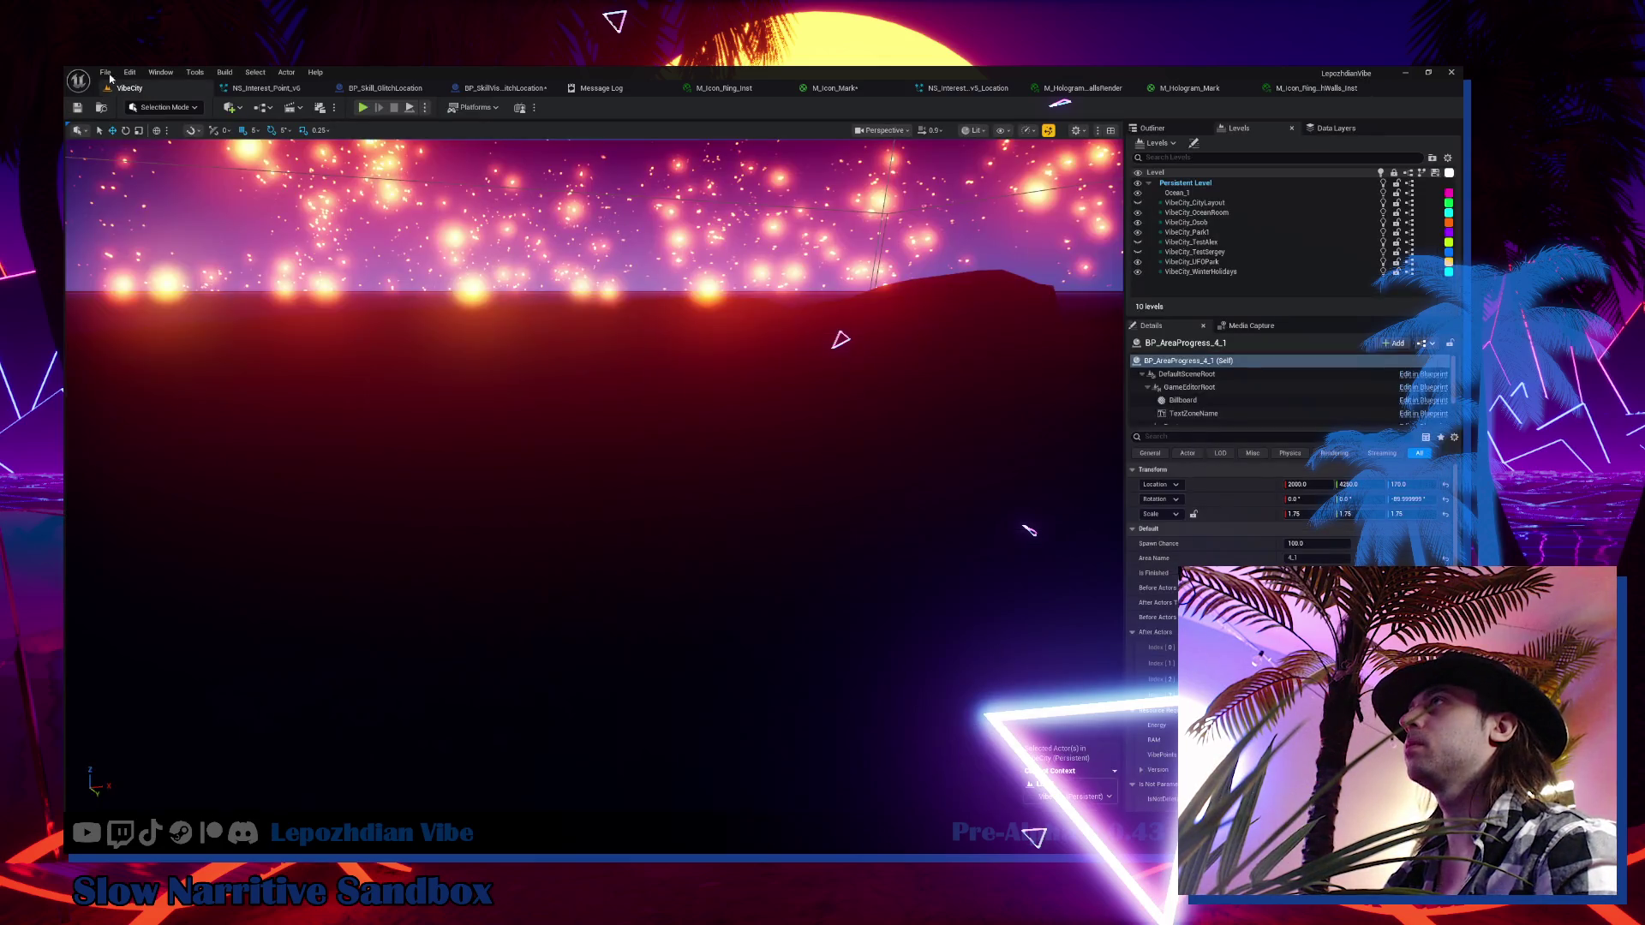
pyautogui.click(105, 72)
pyautogui.click(134, 228)
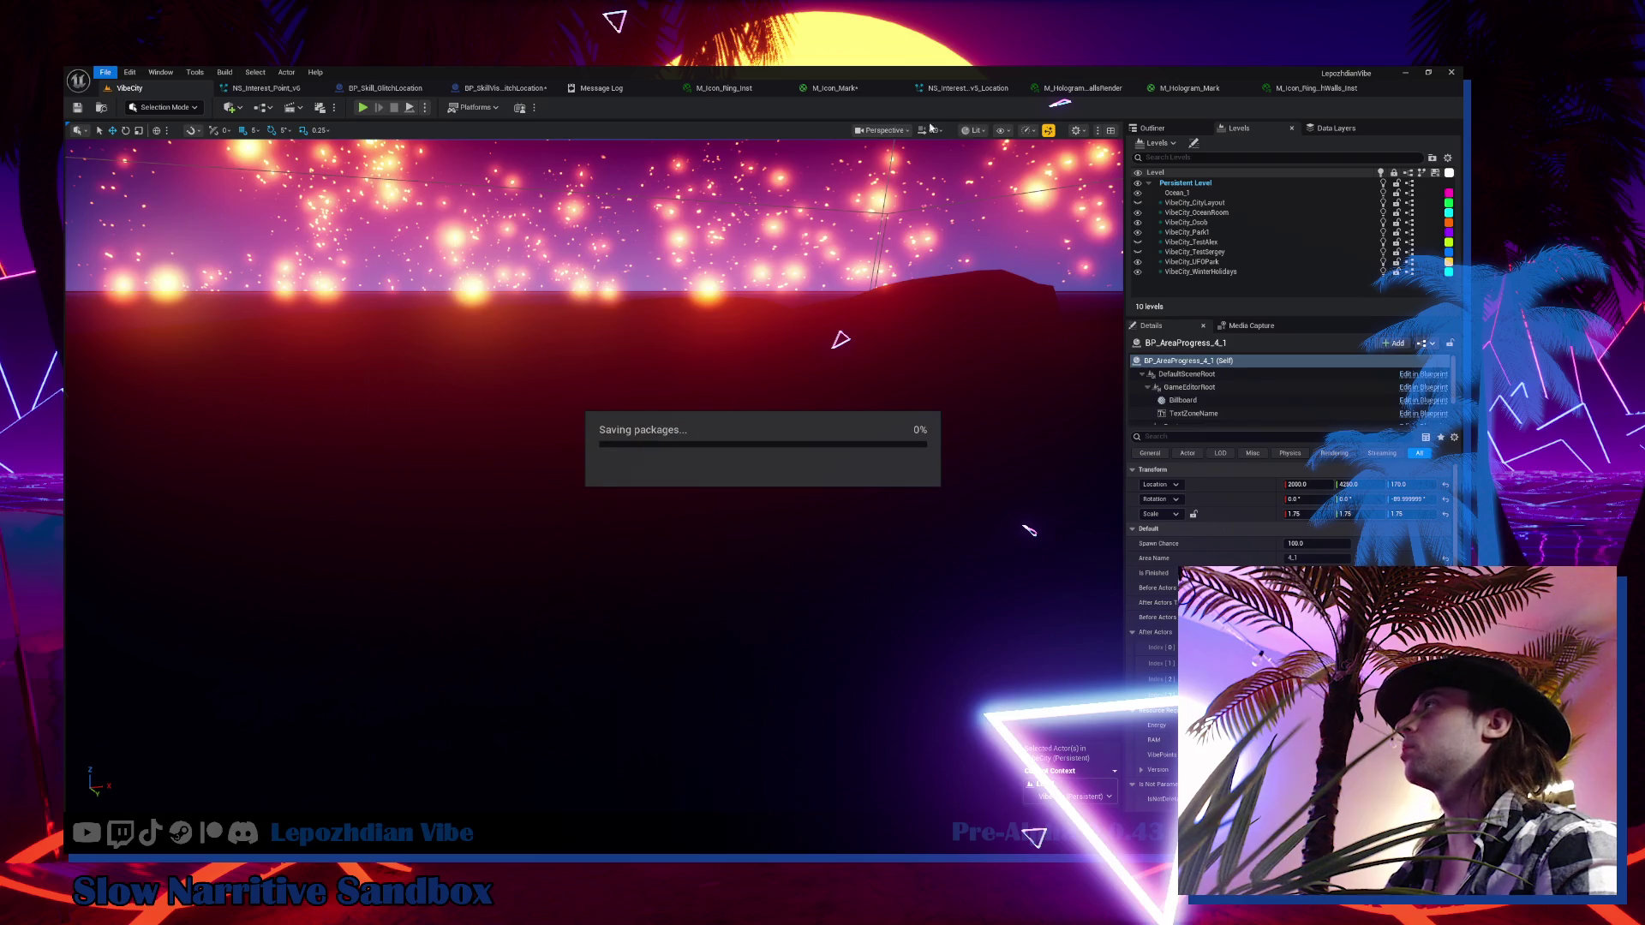
# Set NS_Interest_Point_v6's Ring sprite renderer material to M_Icon_Ring_ThroughWalls_Inst
pyautogui.click(1311, 88)
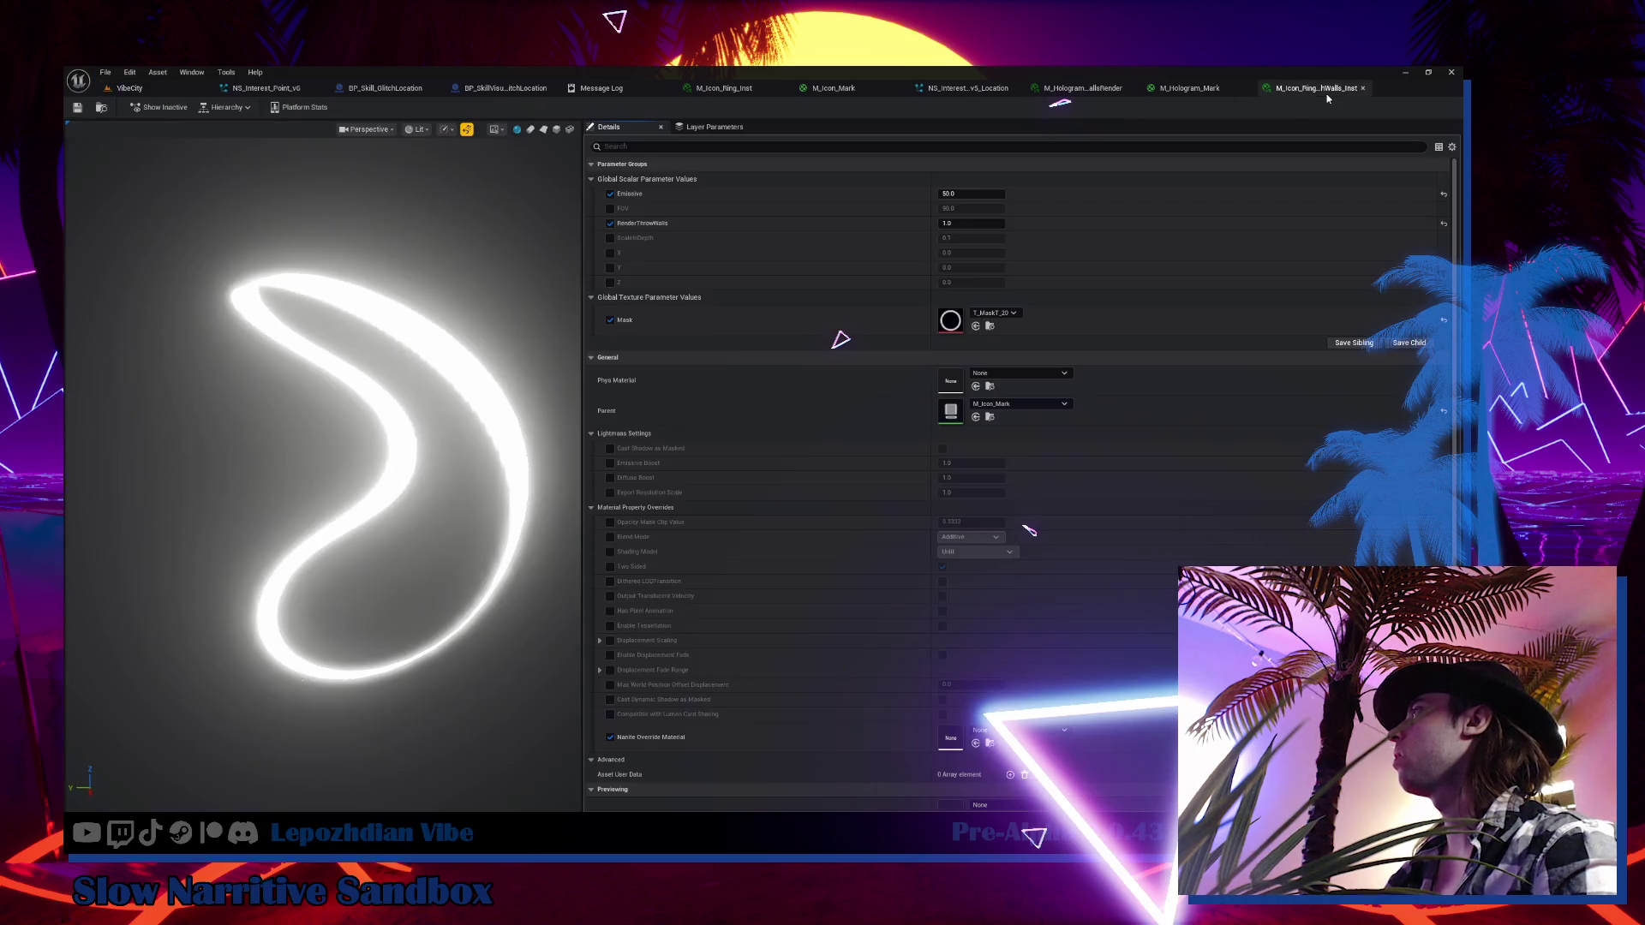
pyautogui.click(101, 107)
pyautogui.click(266, 89)
pyautogui.click(1231, 233)
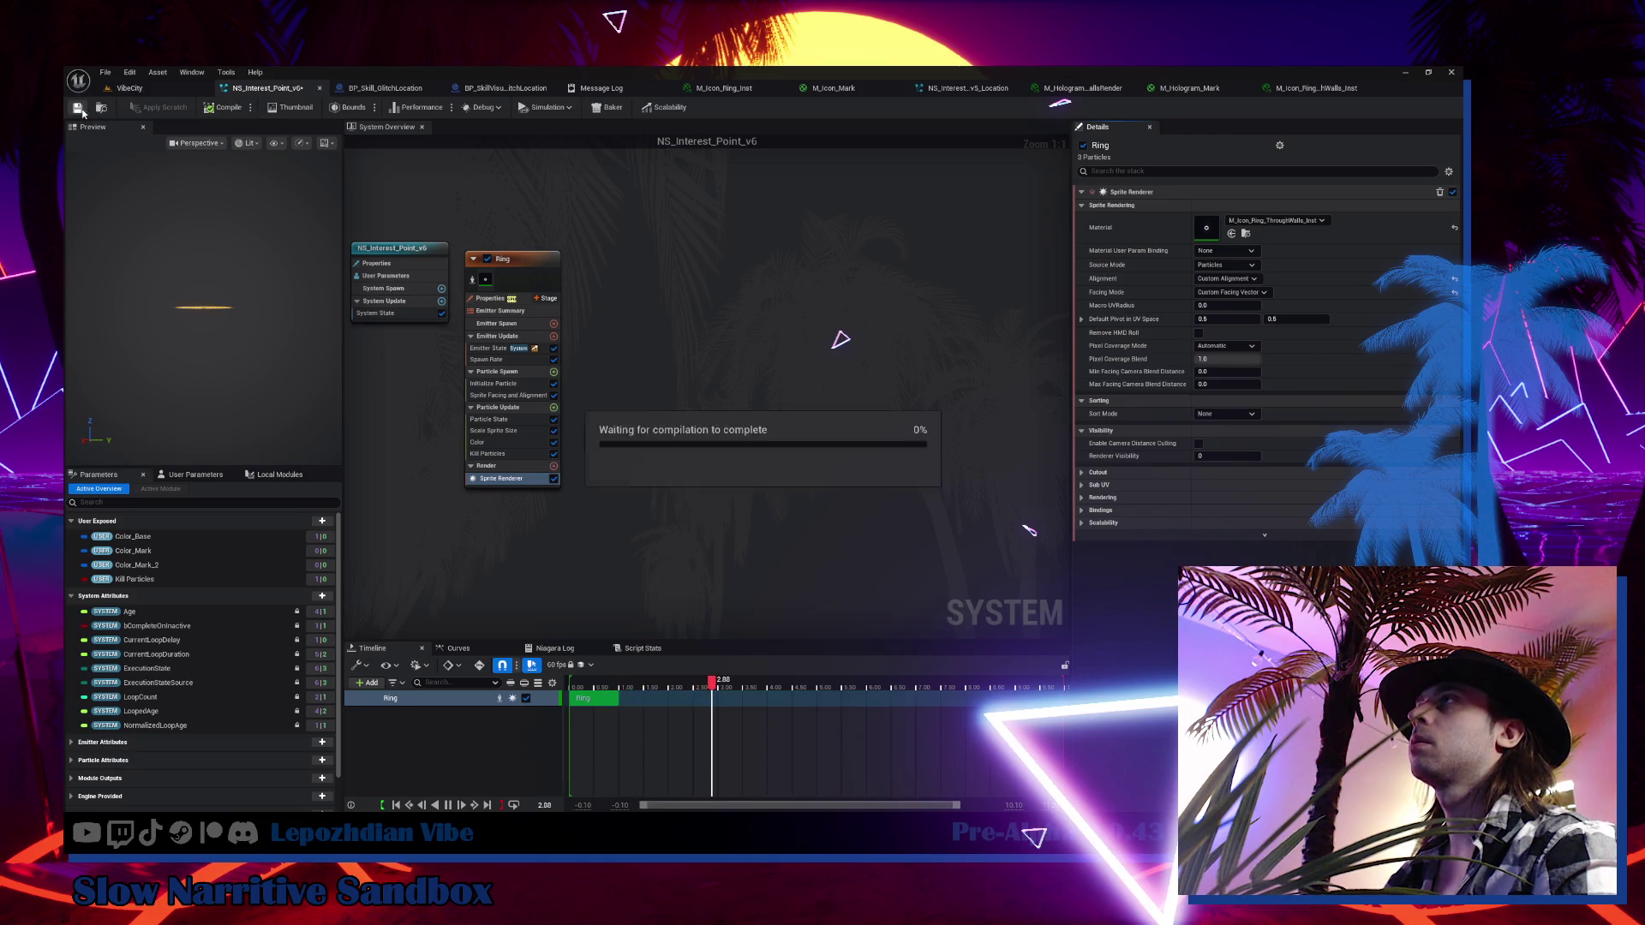
pyautogui.click(125, 88)
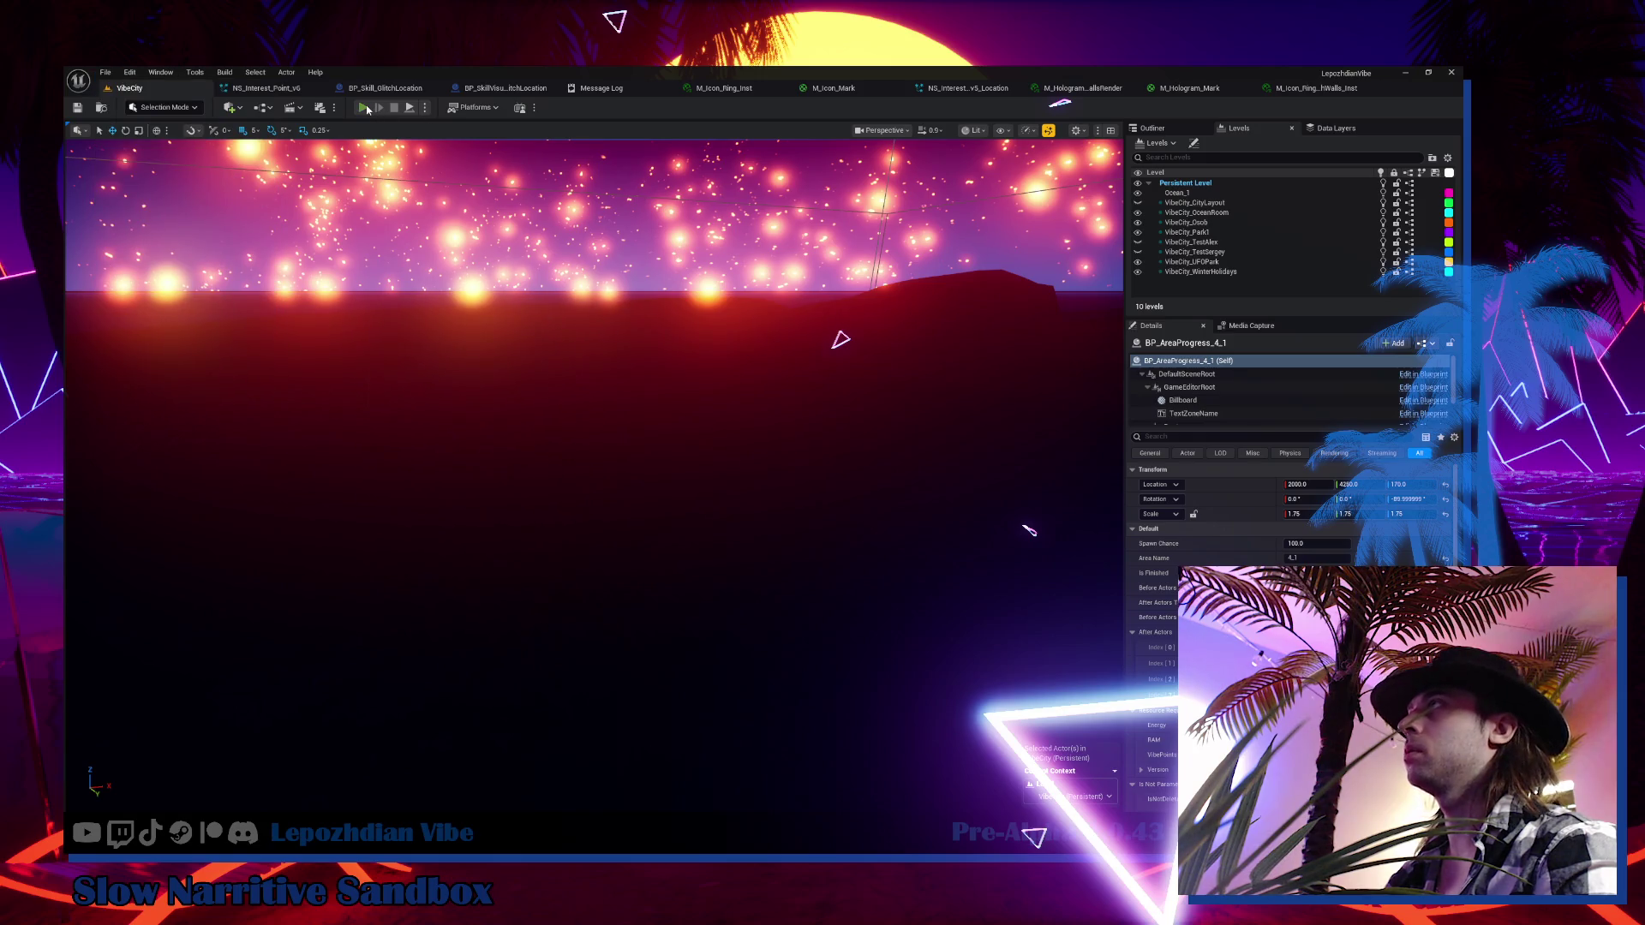
# Play VibeCity in the editor with Alt+P, then bring up the in-game options menu
pyautogui.hotkey('alt', 'p')
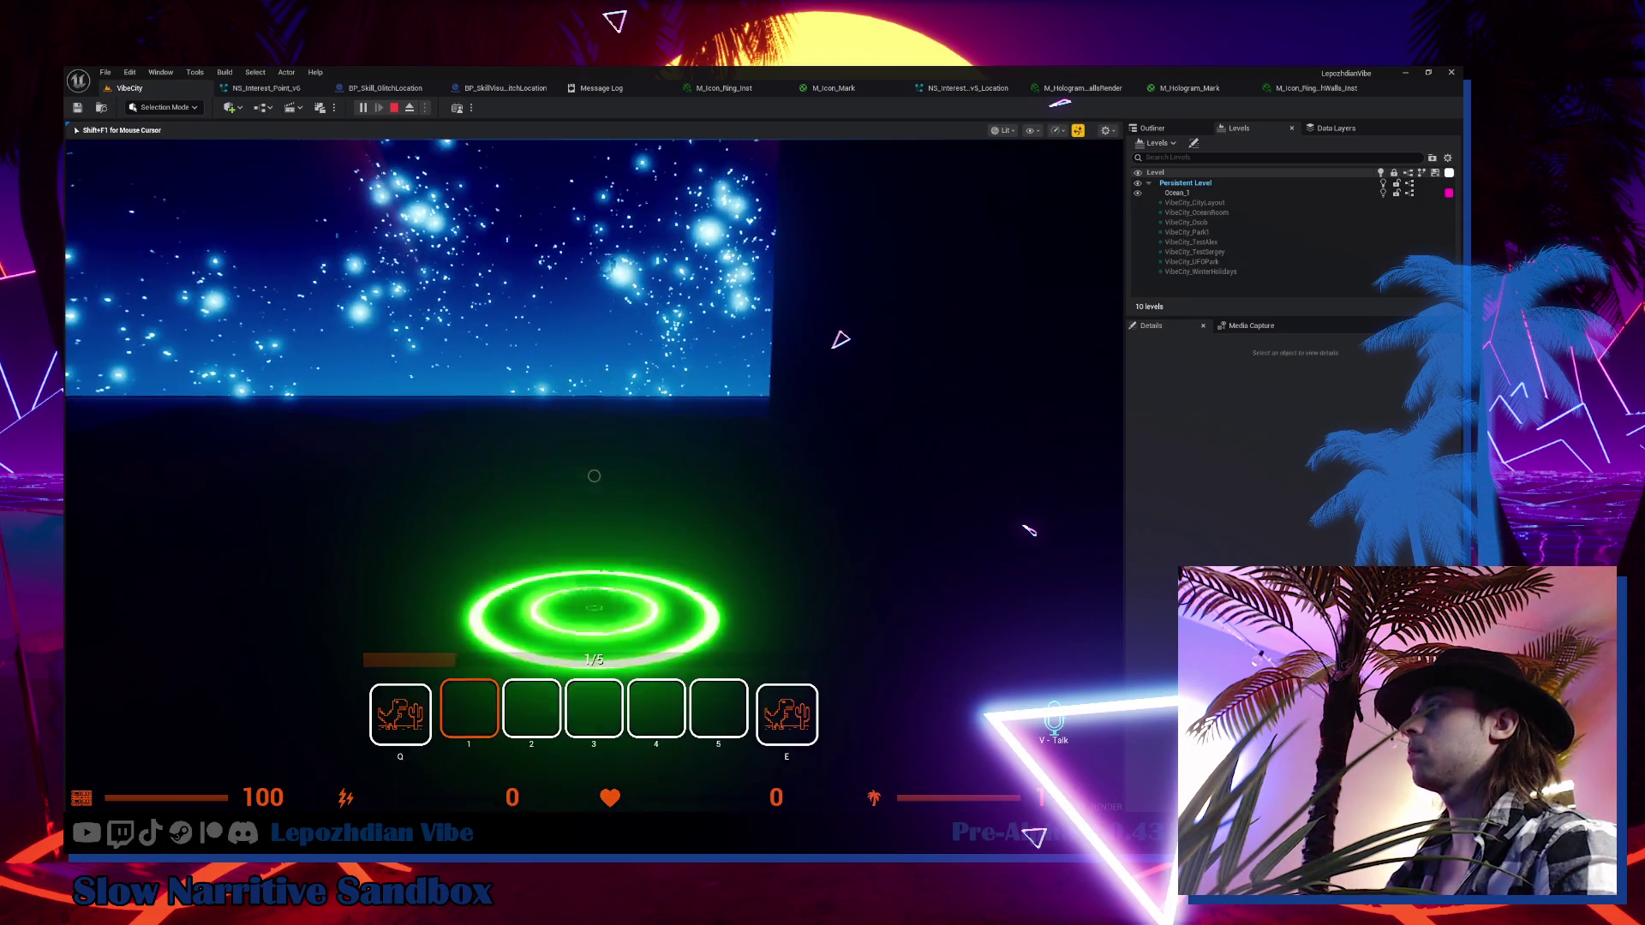
pyautogui.press('Escape')
# Switch the atmosphere preset from SunSet to PinkSunset, resume play, and walk toward the ring
pyautogui.click(752, 326)
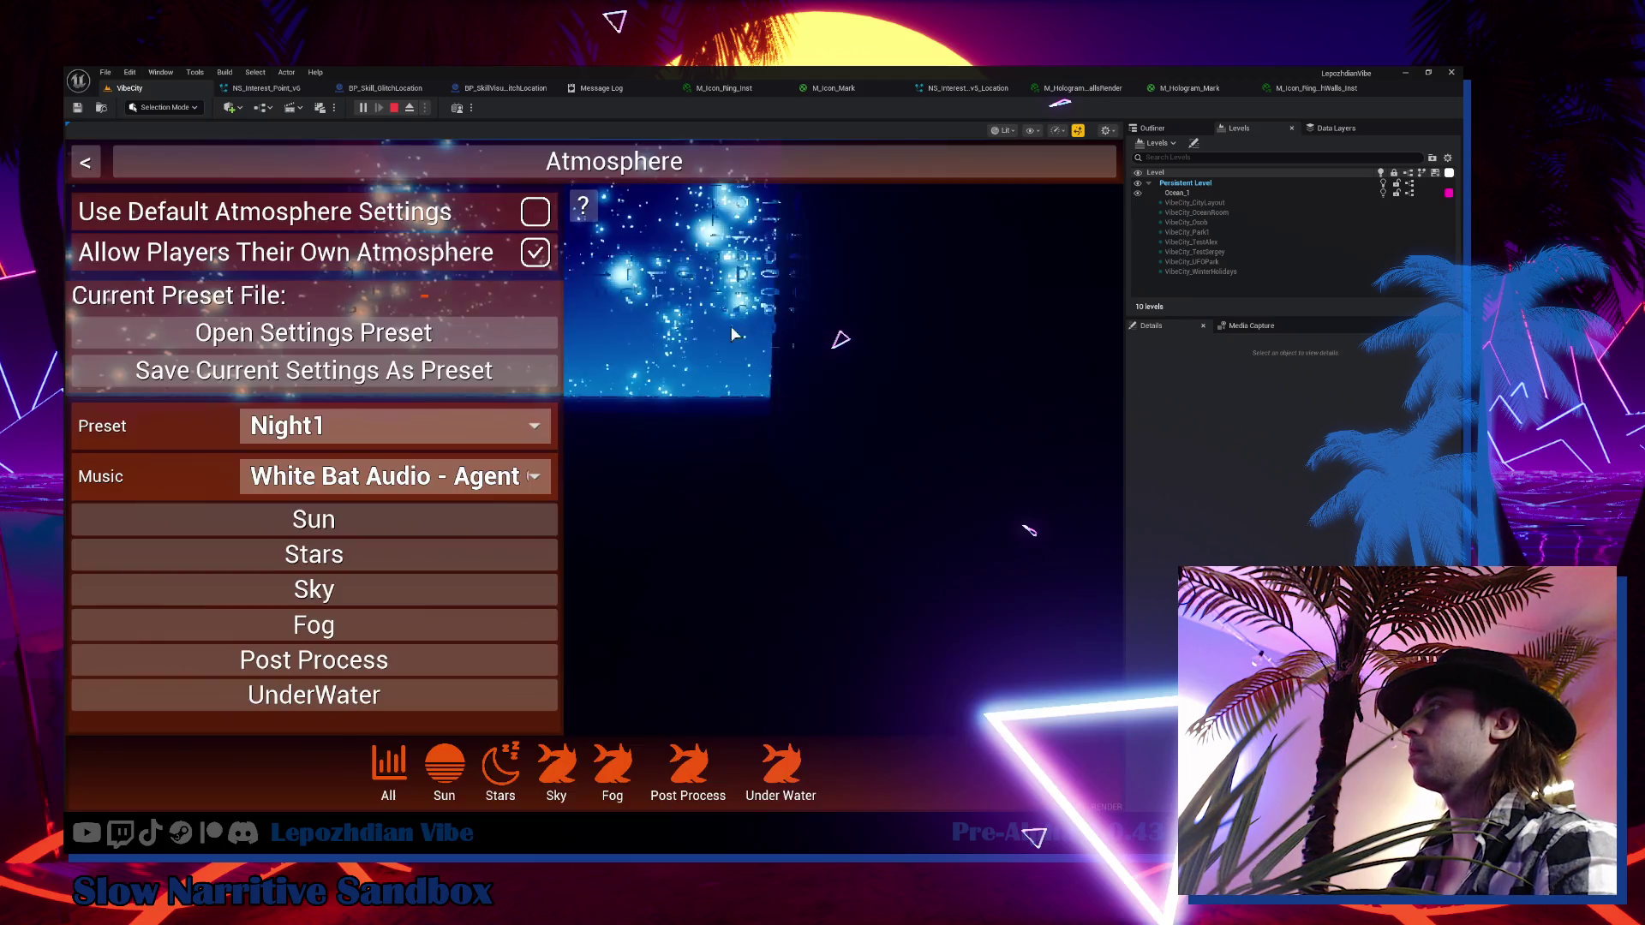
pyautogui.click(432, 426)
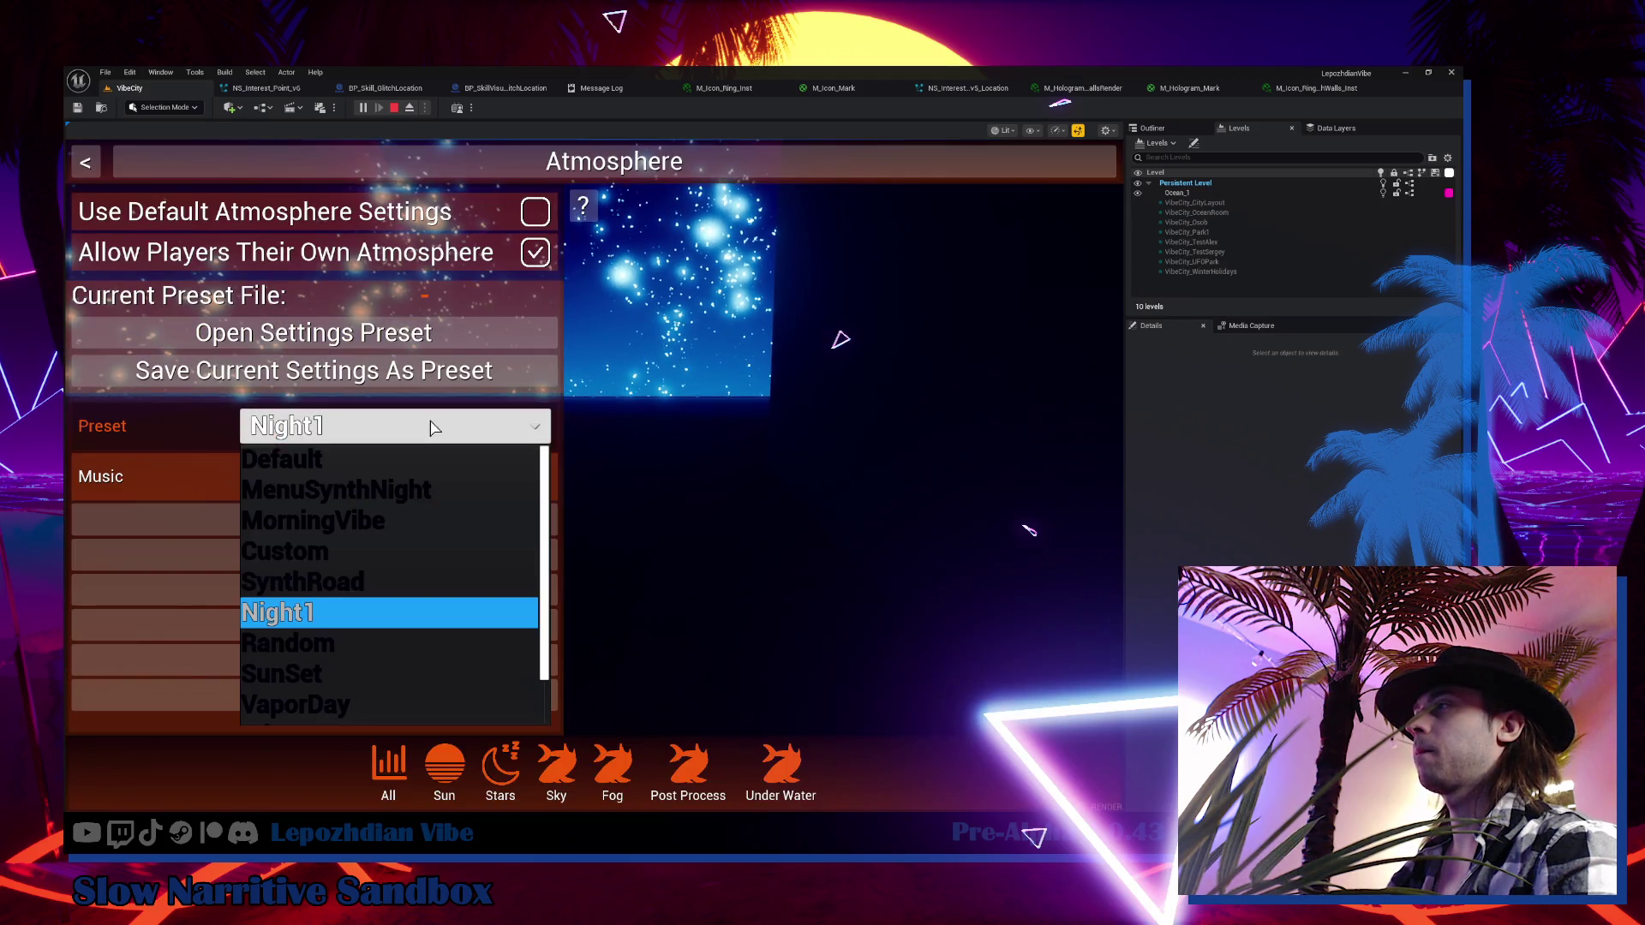
pyautogui.click(365, 673)
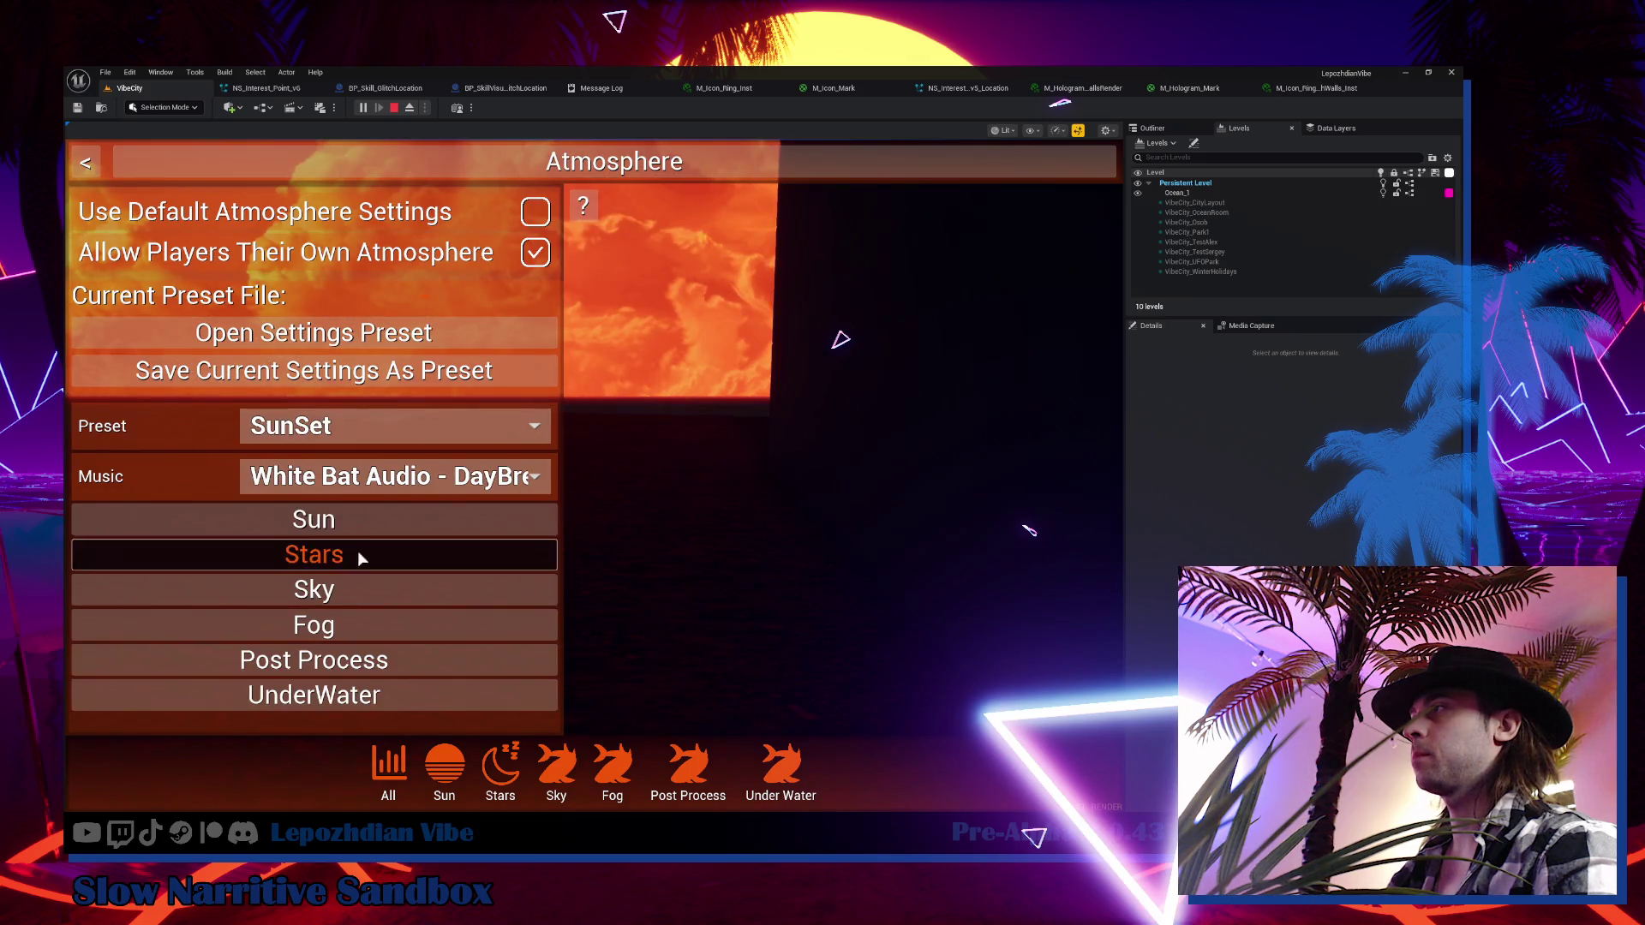
pyautogui.click(369, 426)
pyautogui.click(381, 710)
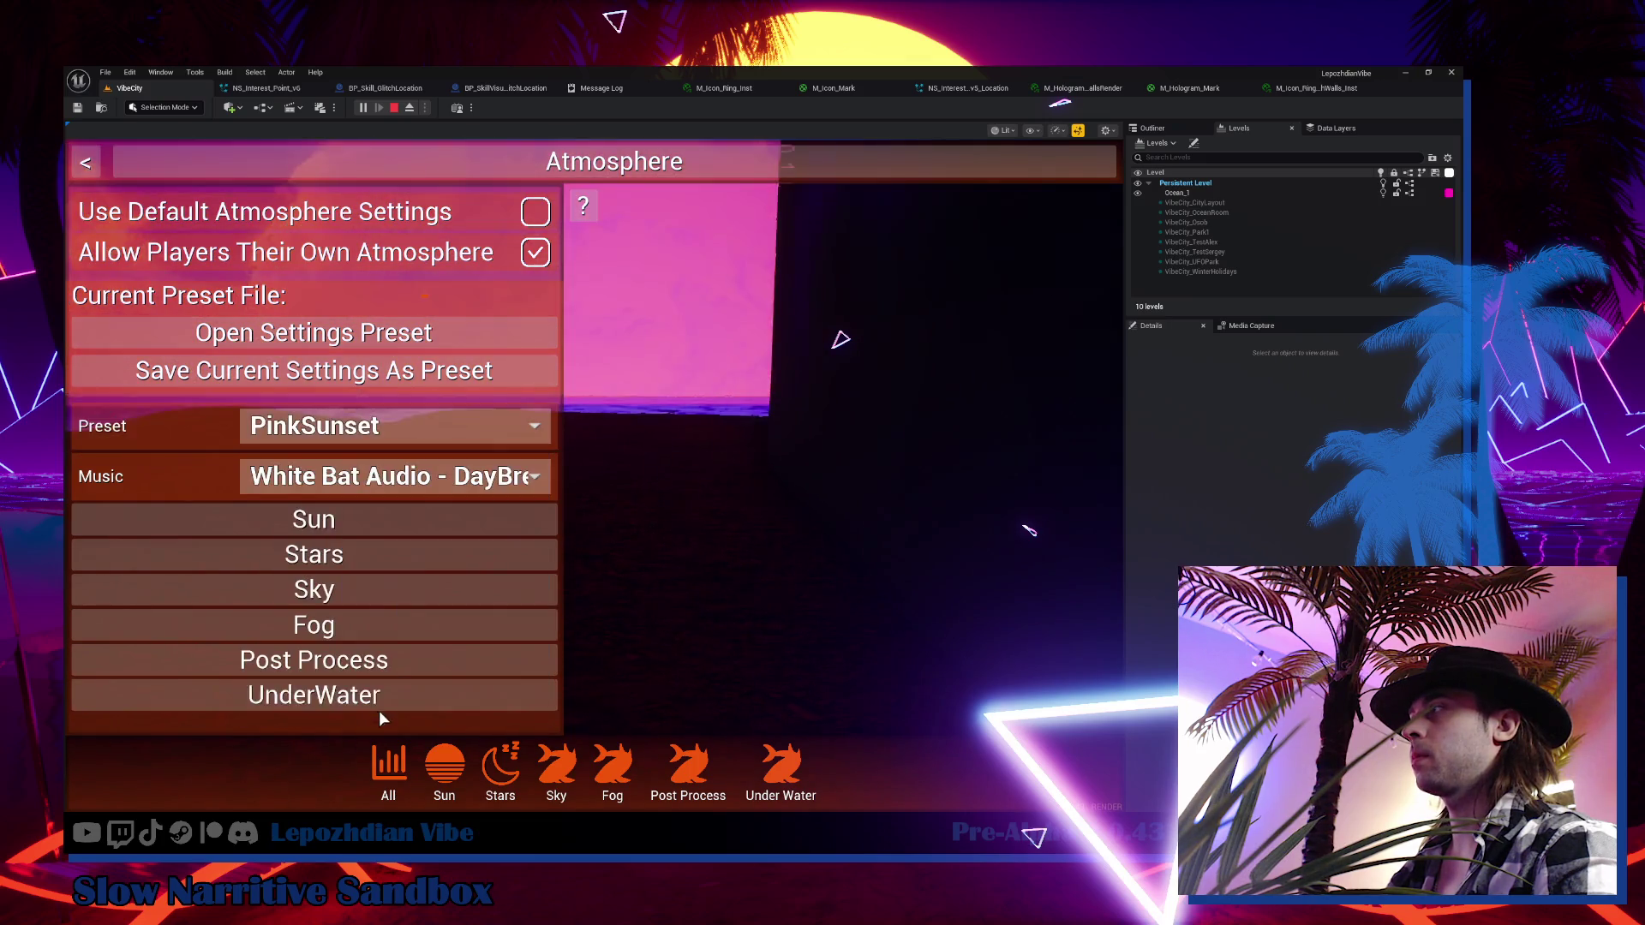
pyautogui.press('Escape')
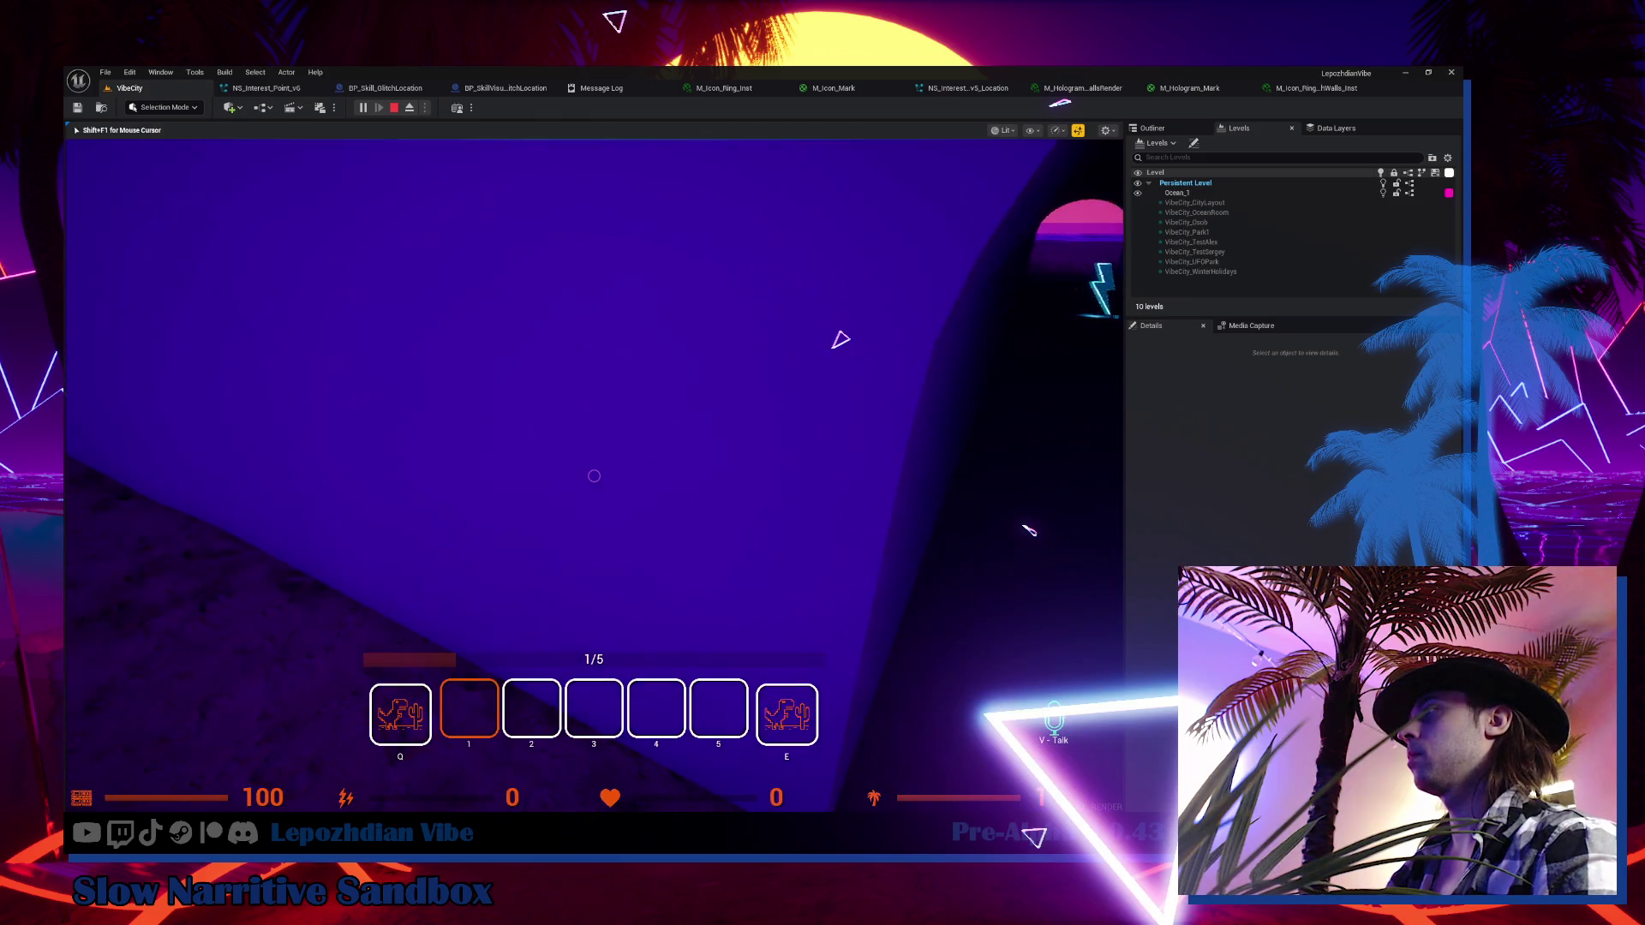
pyautogui.press('w')
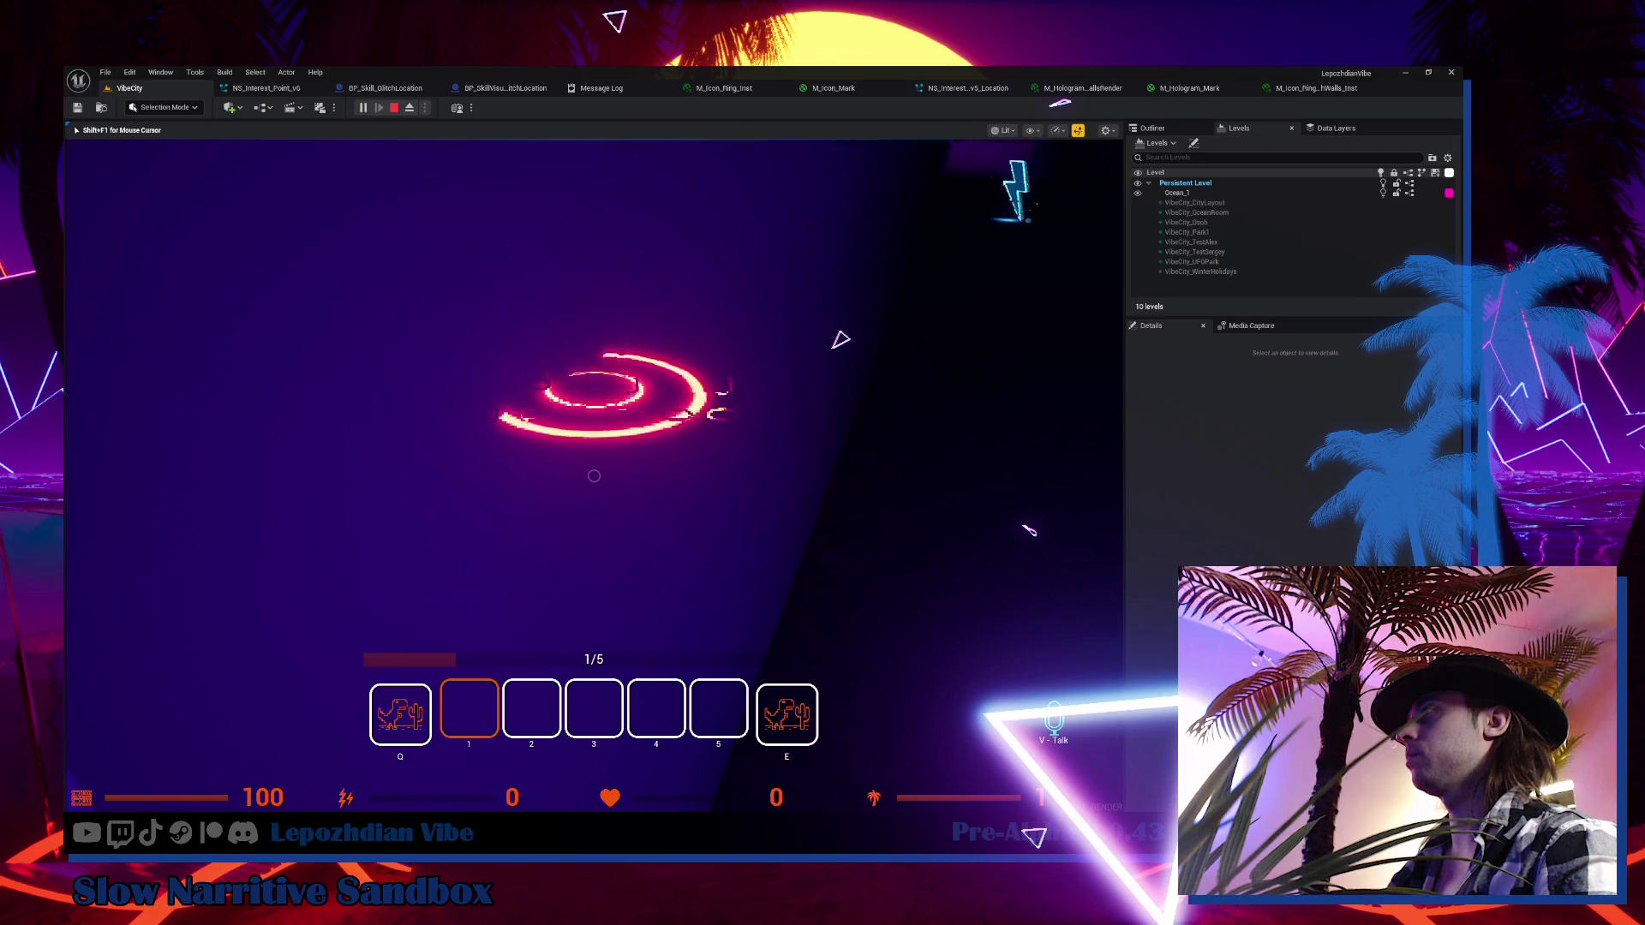
pyautogui.hotkey('shift', 'F1')
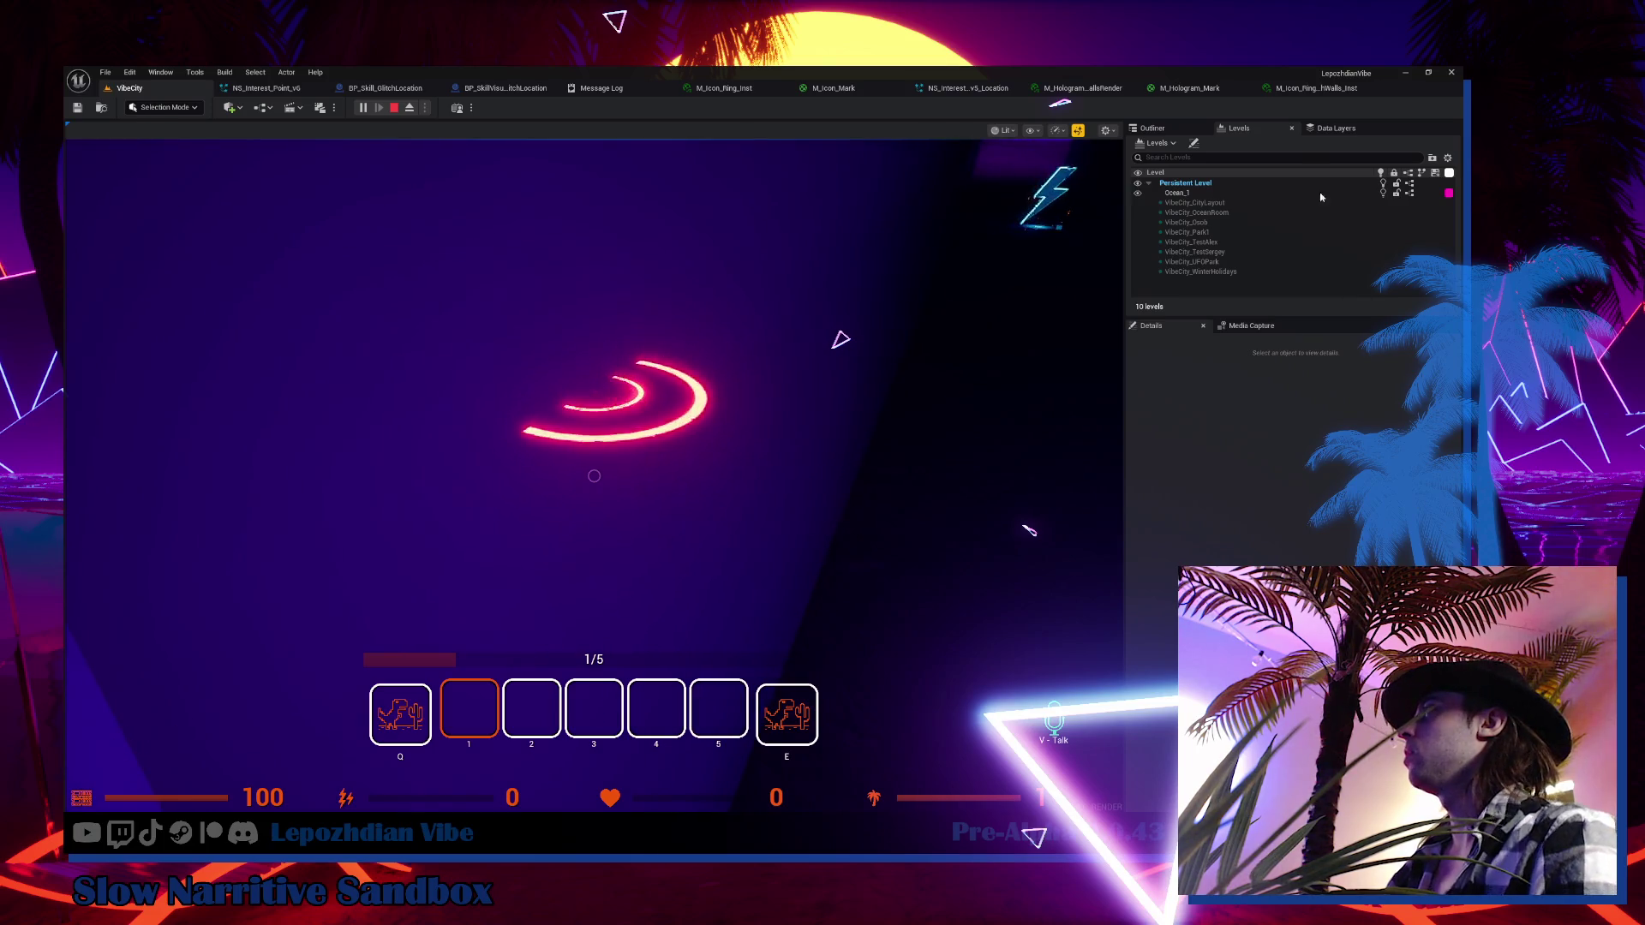
# Close the M_Icon_Ring_ThroughWalls_Inst tab and recapture the VibeCity game, turning toward the ring
pyautogui.click(1319, 90)
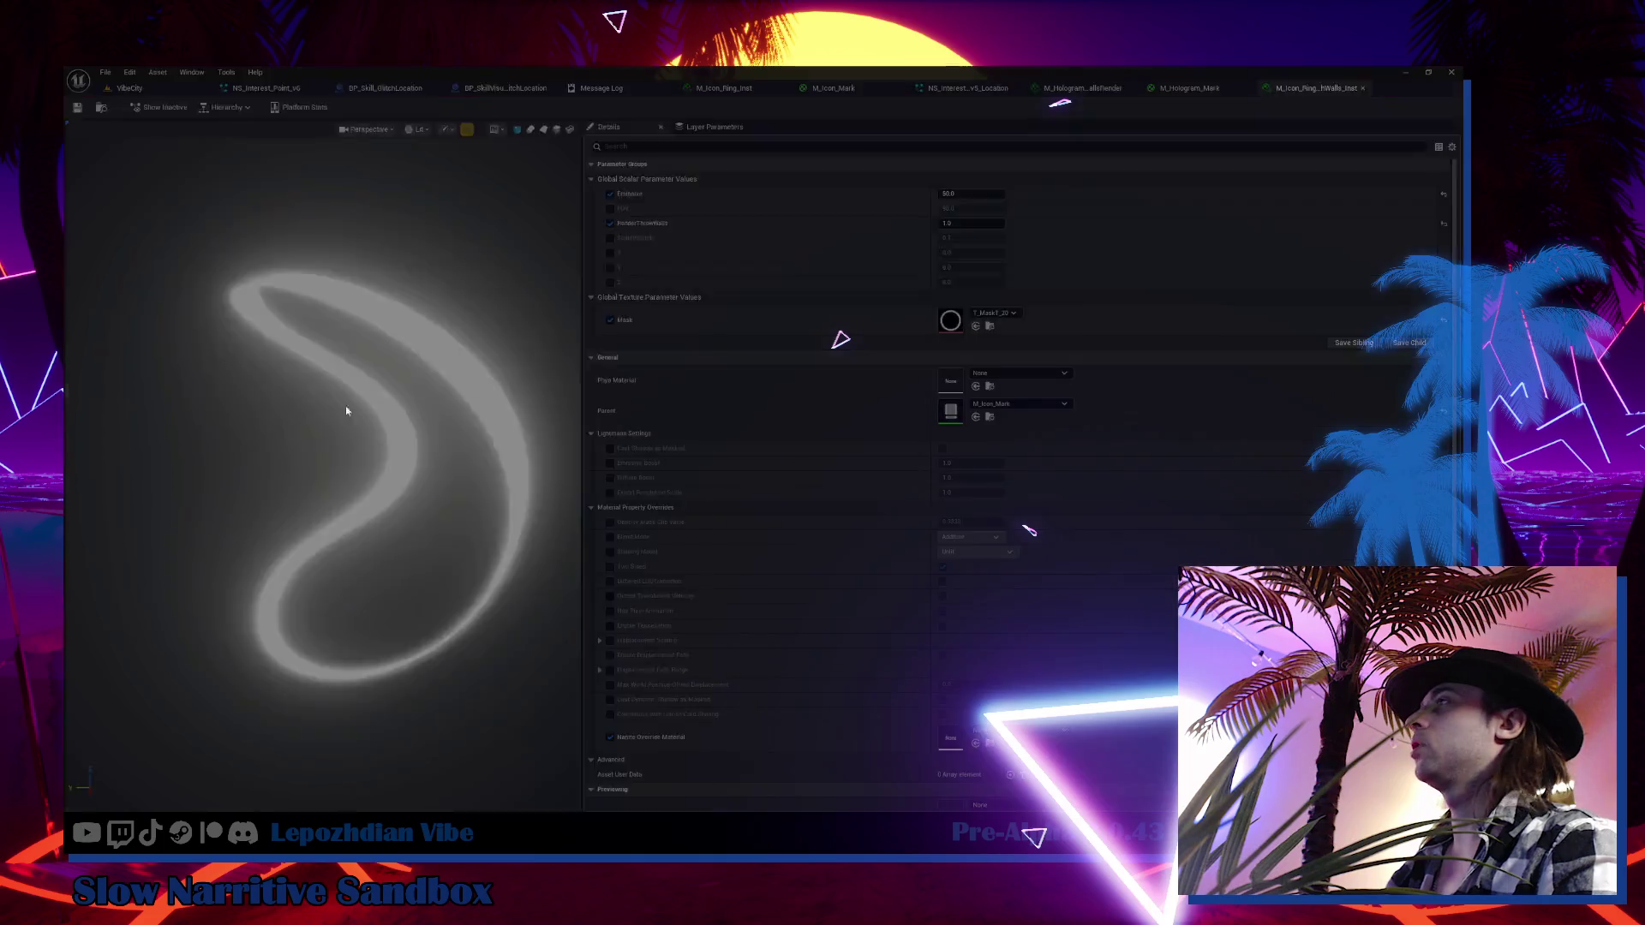
pyautogui.middleClick(1319, 90)
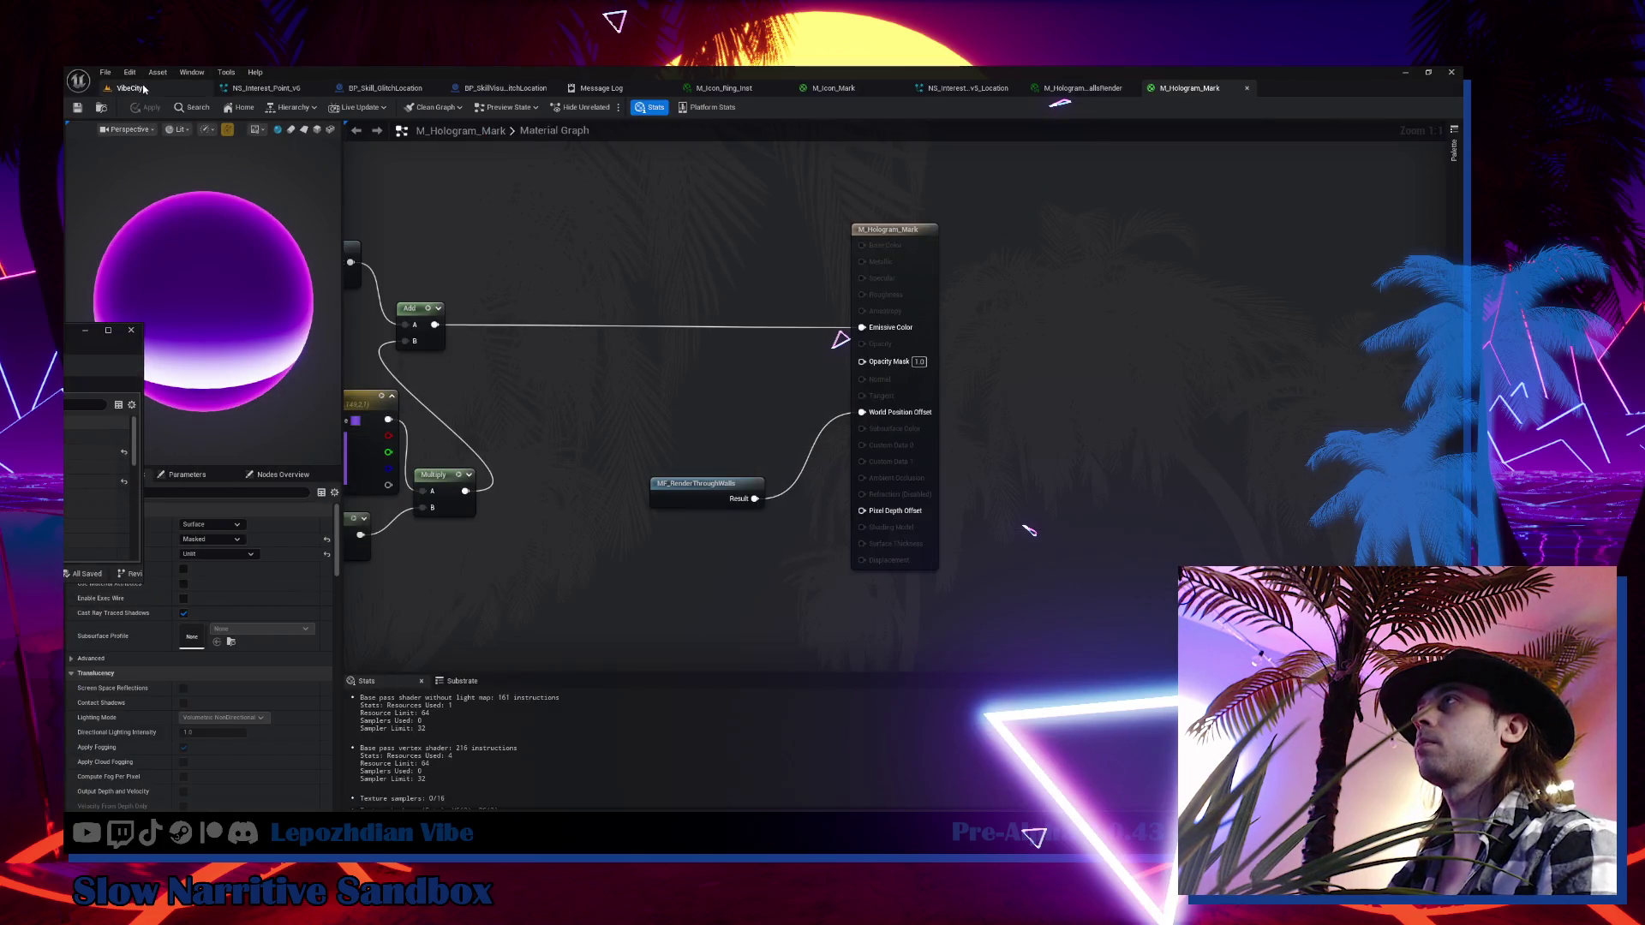
pyautogui.click(142, 89)
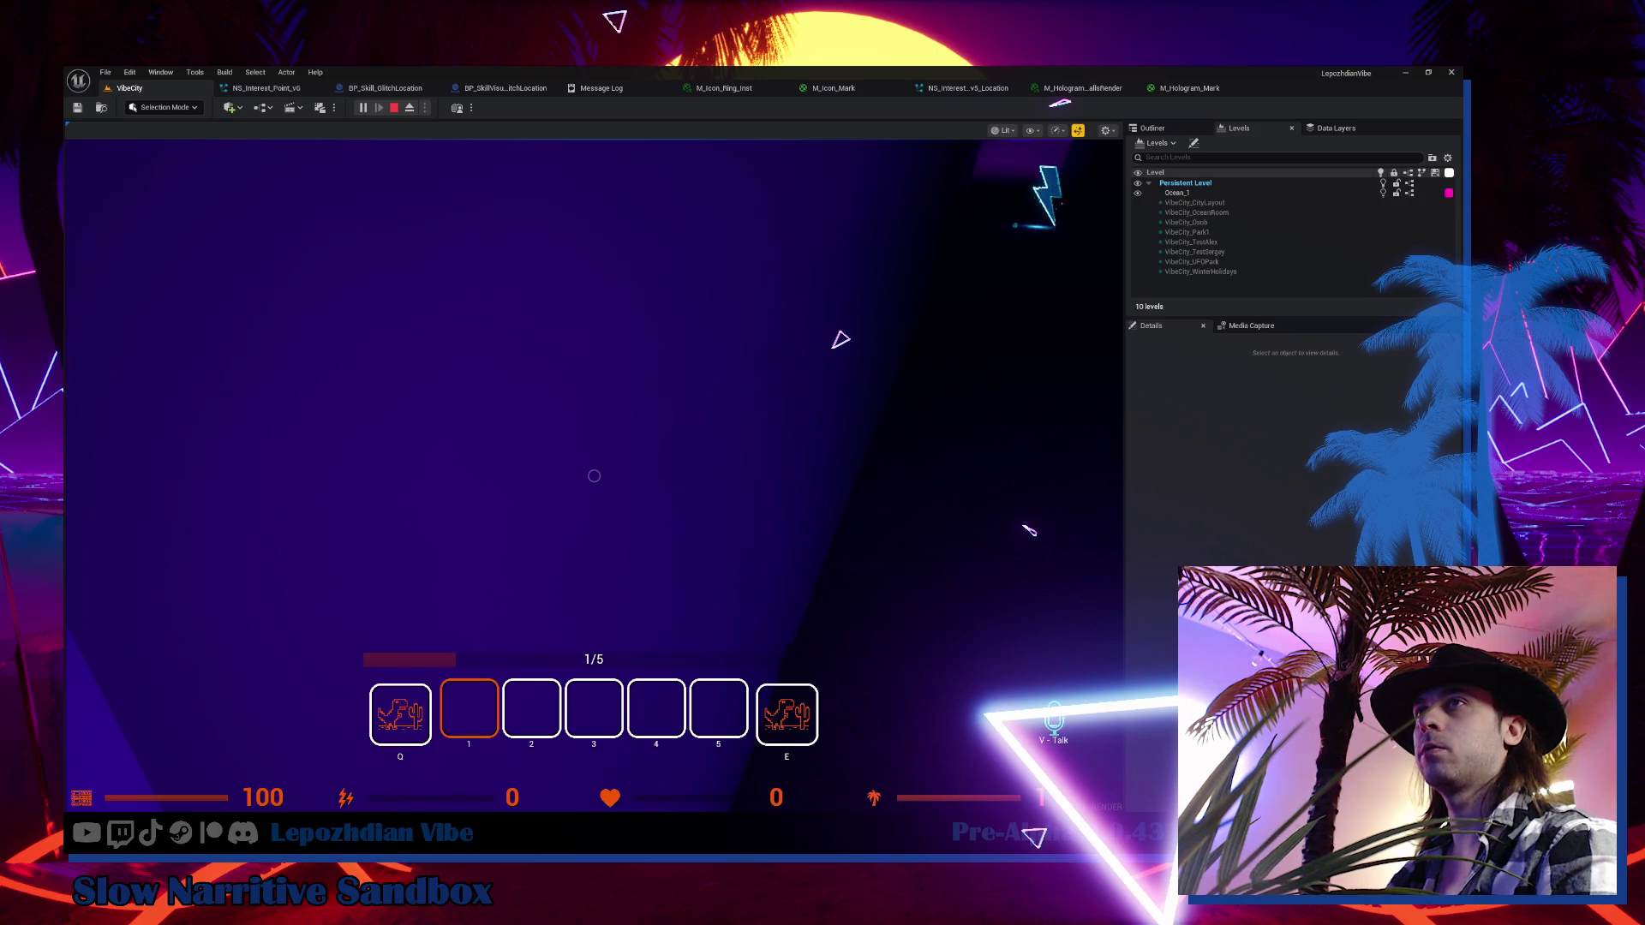
pyautogui.click(594, 475)
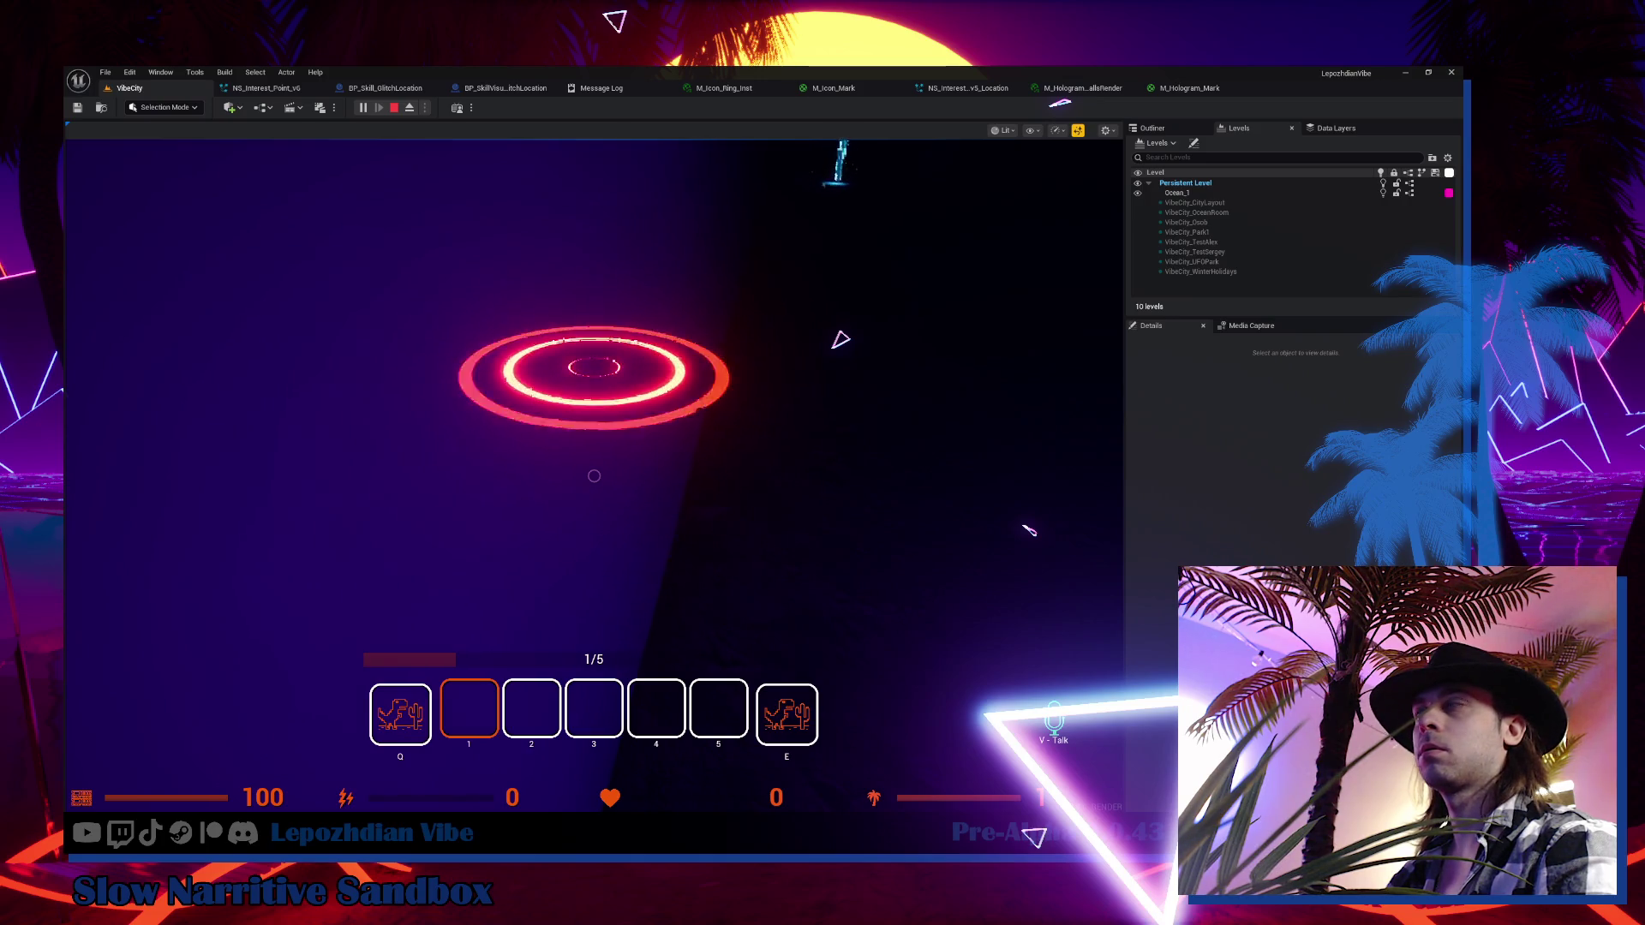
pyautogui.click(411, 455)
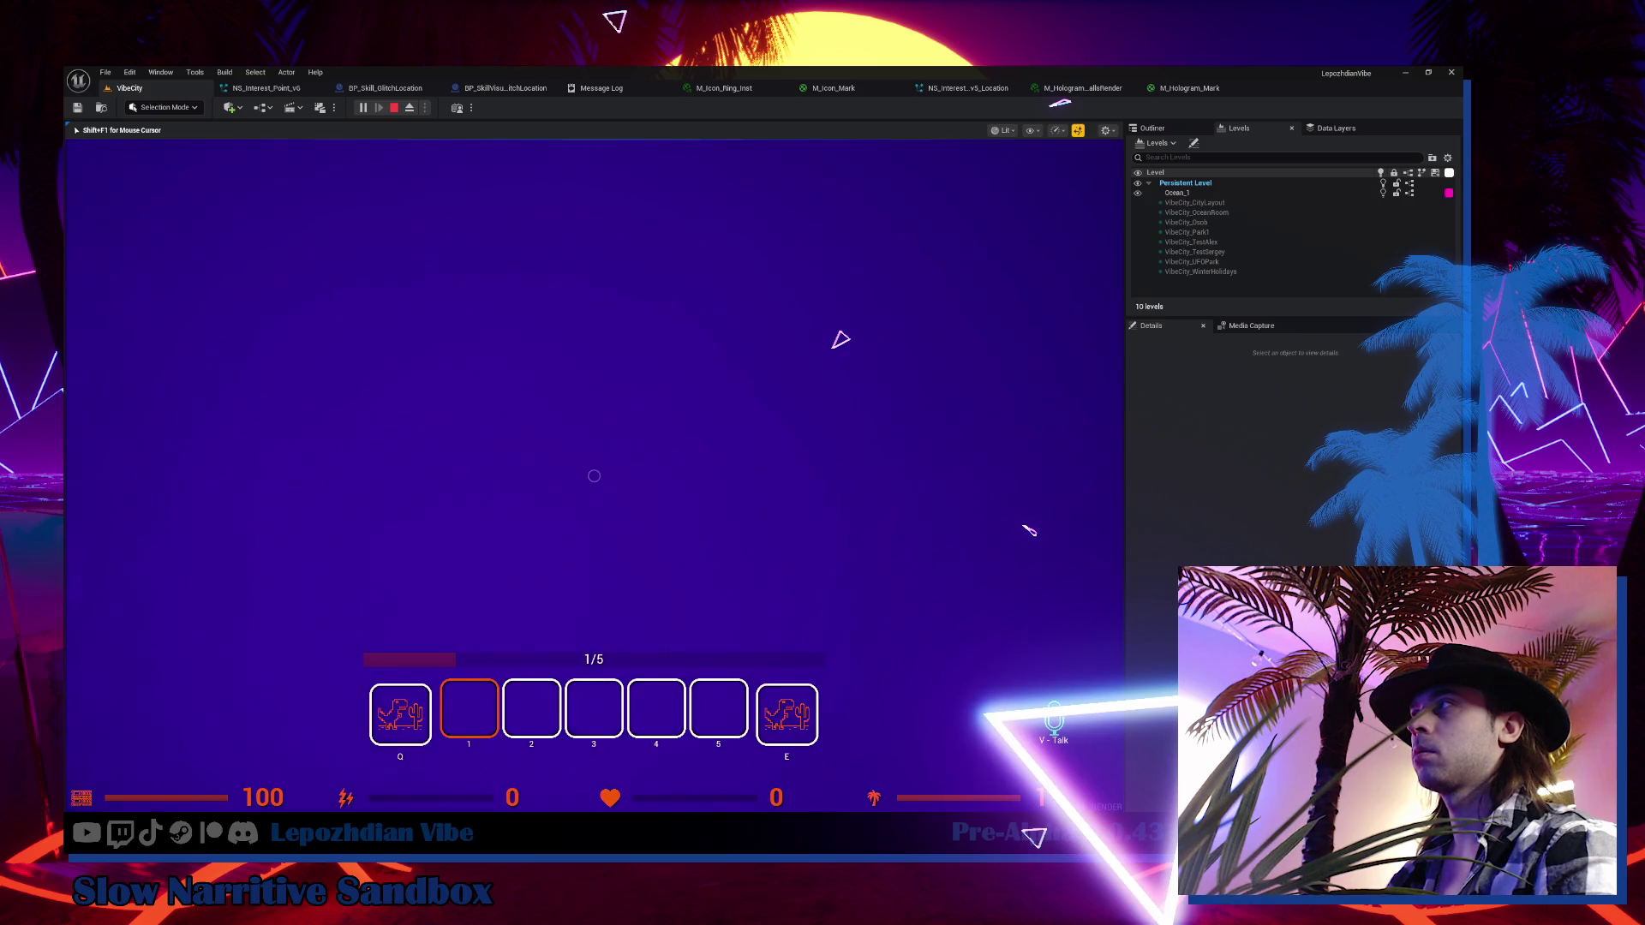
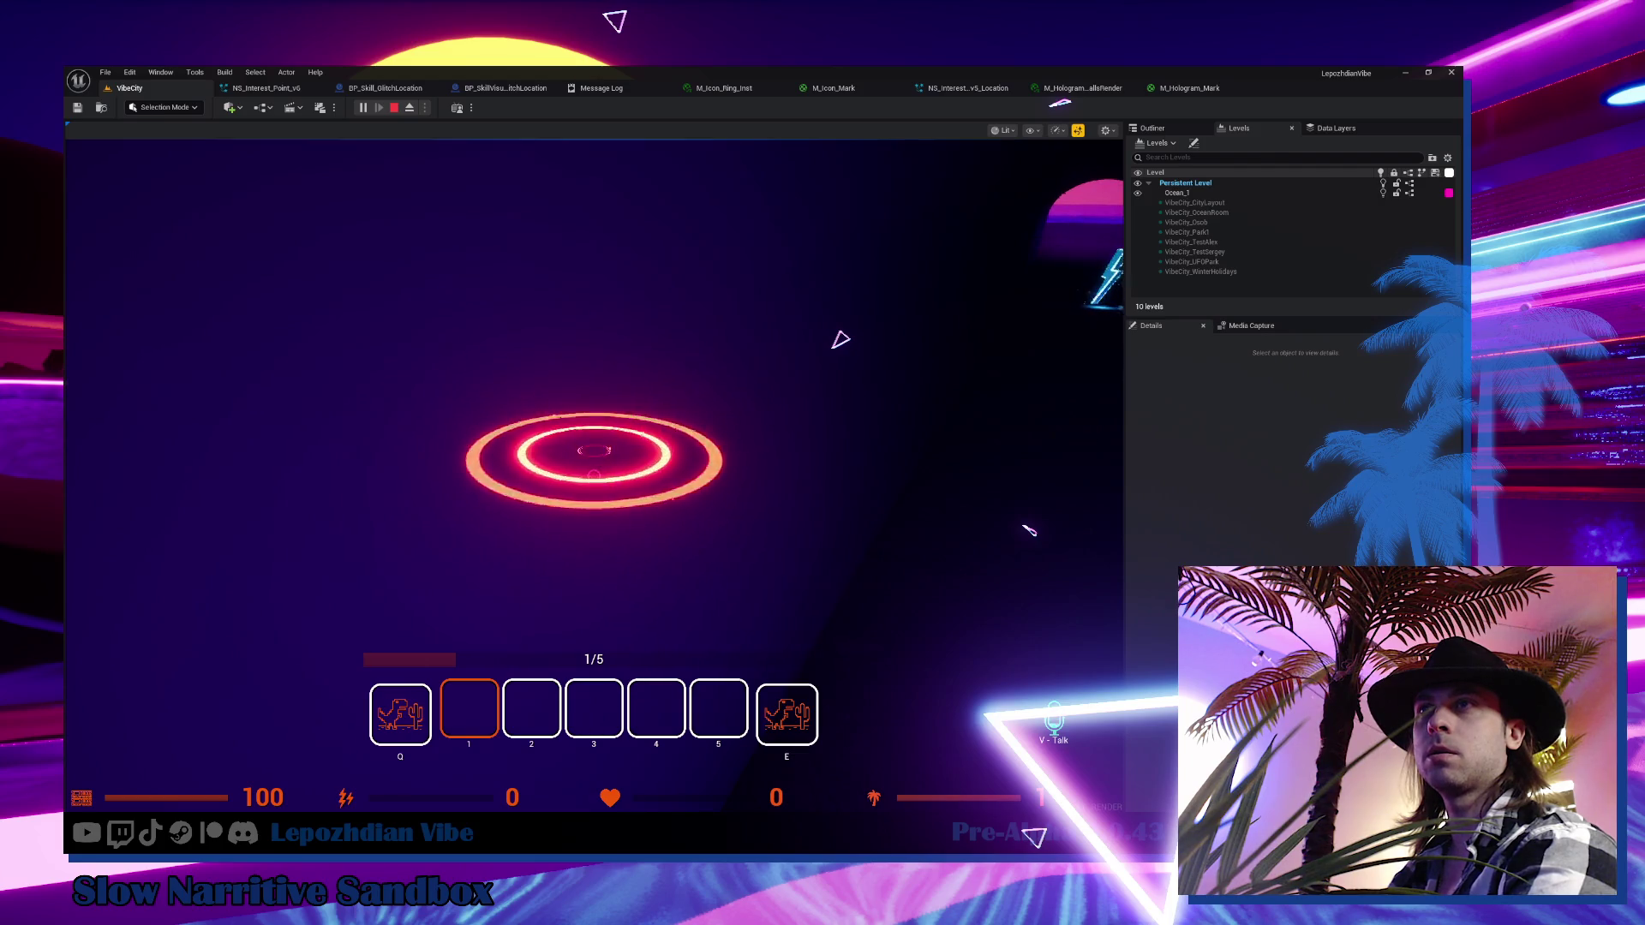
# Walk onto the rings until the counter reads 4/5, then stop the play session with Esc
pyautogui.click(426, 472)
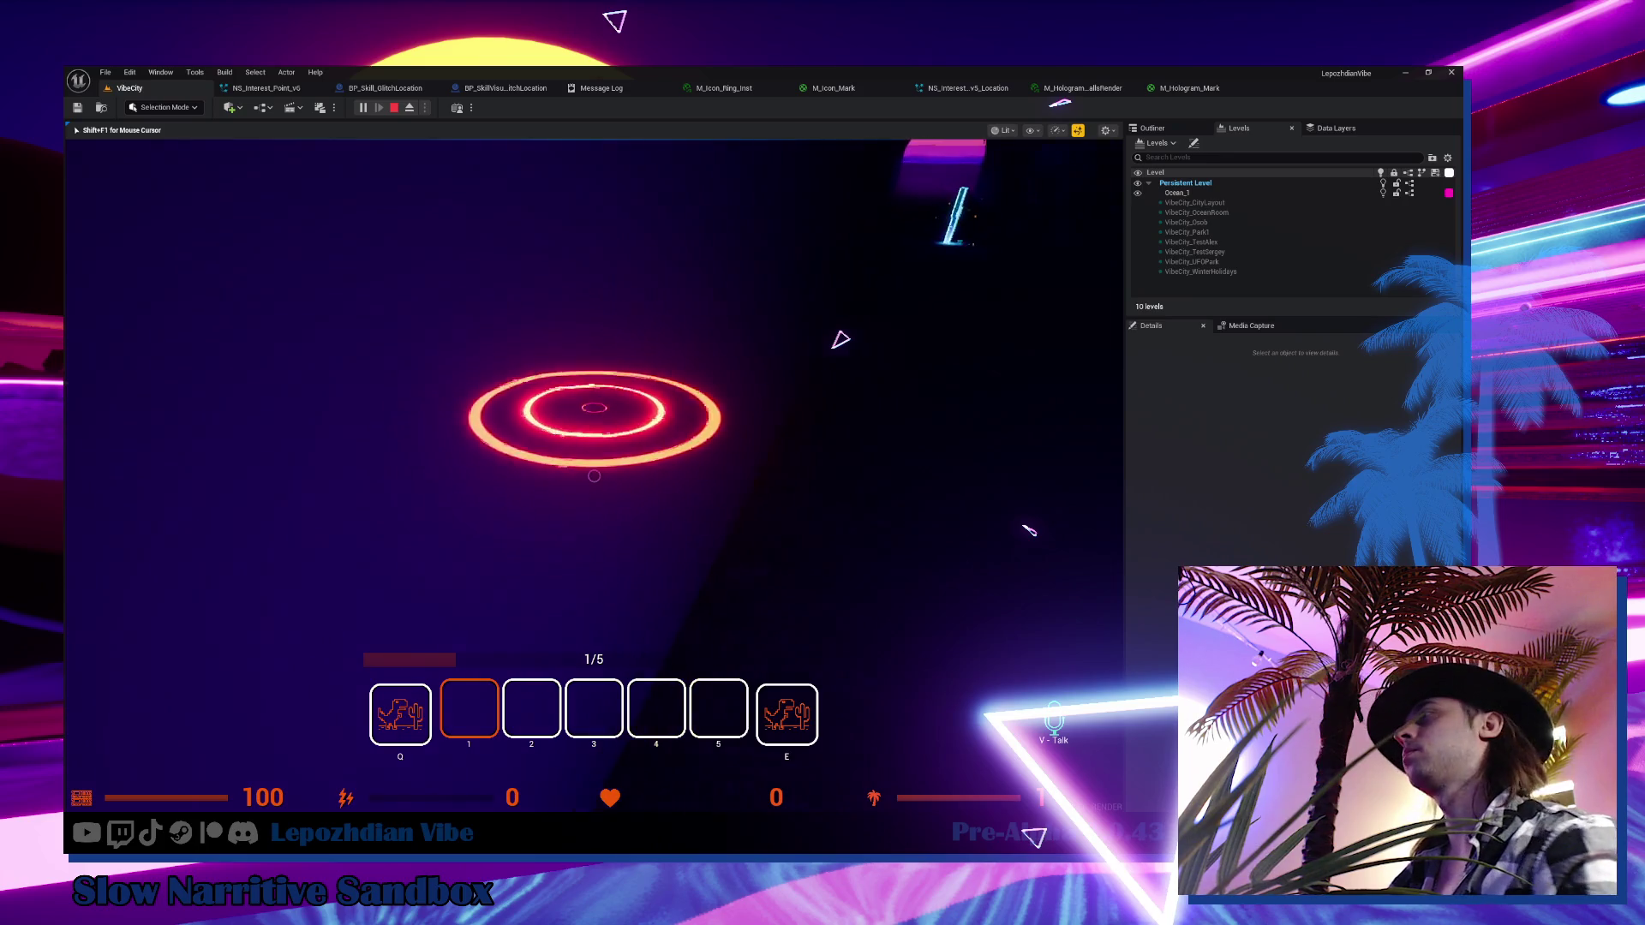
pyautogui.click(654, 457)
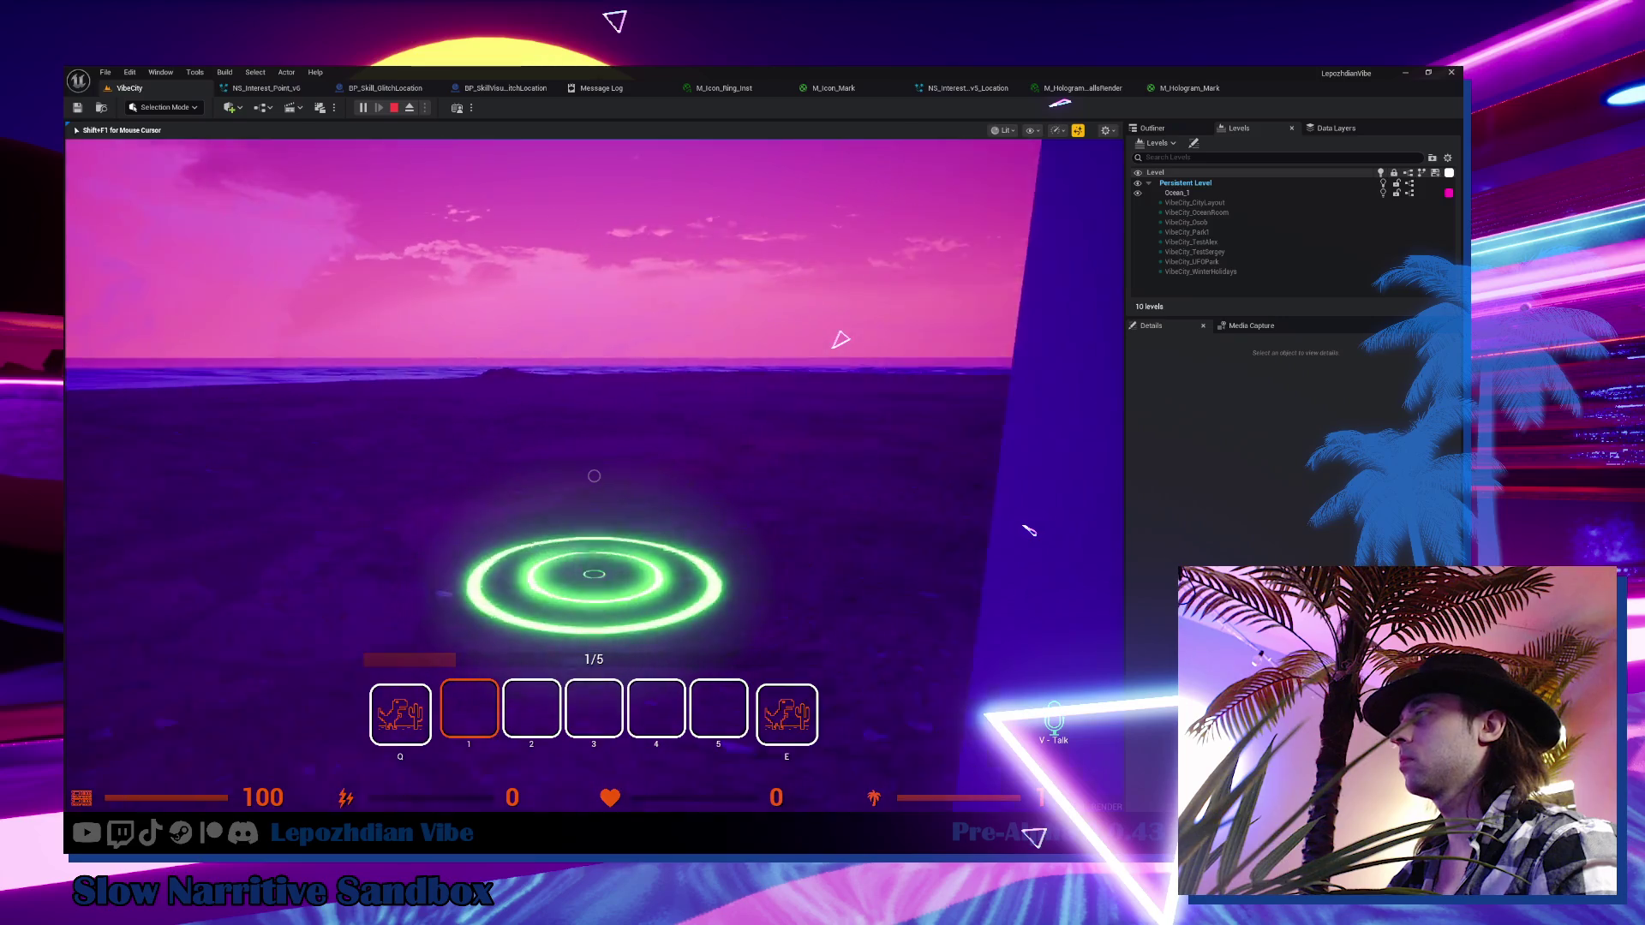
pyautogui.press('w')
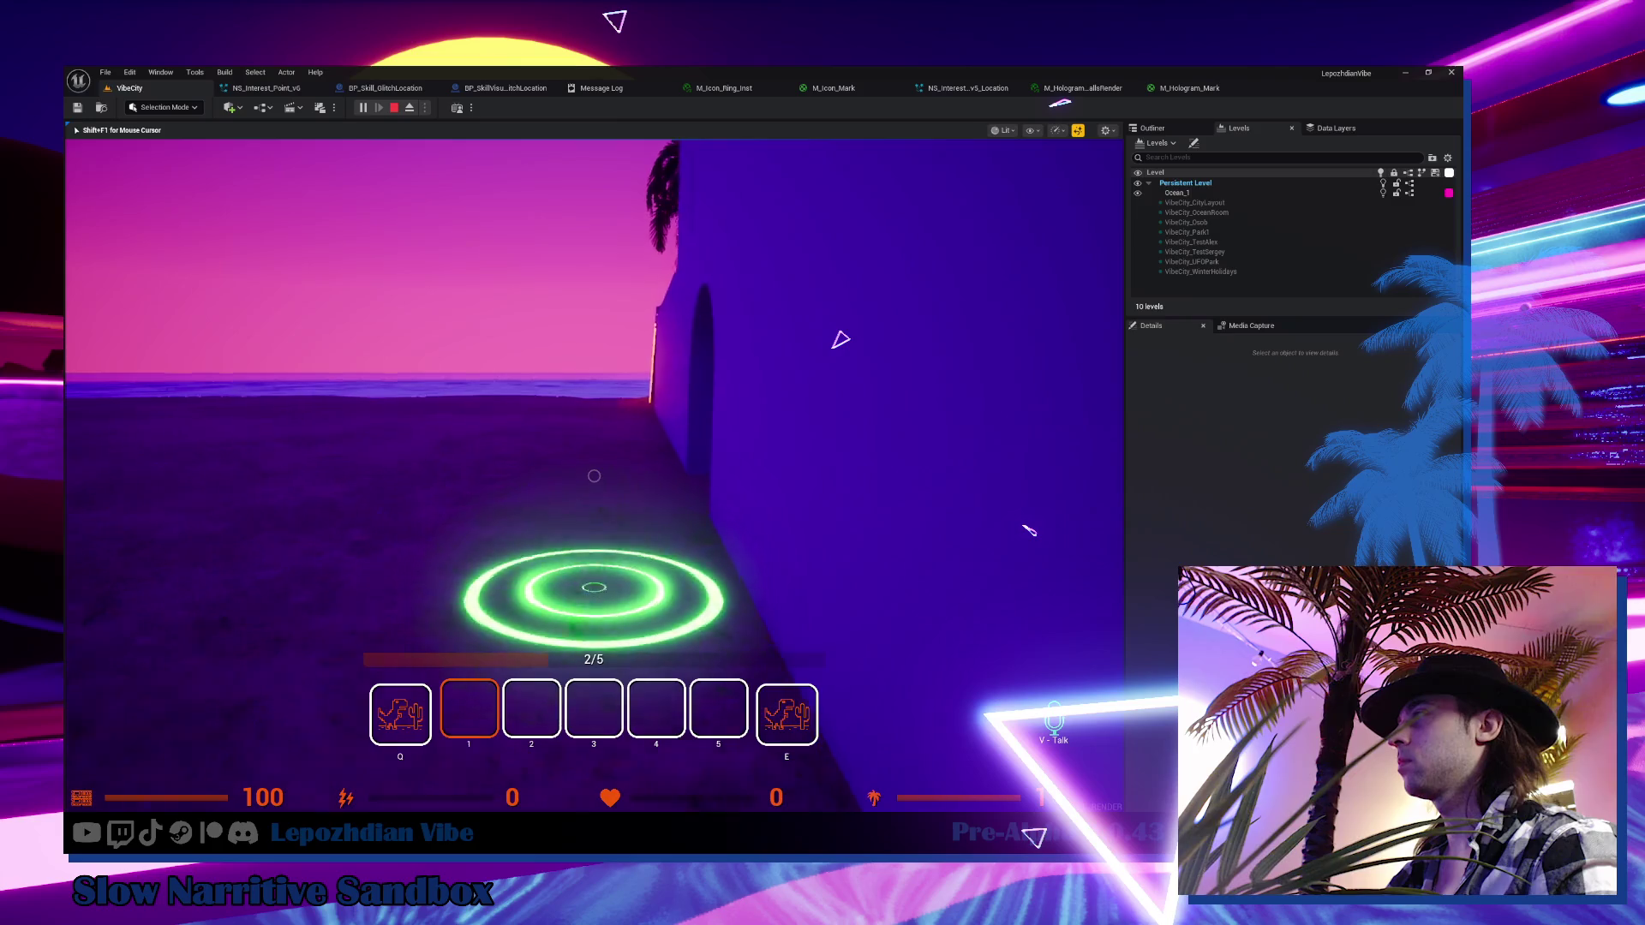
pyautogui.press('w')
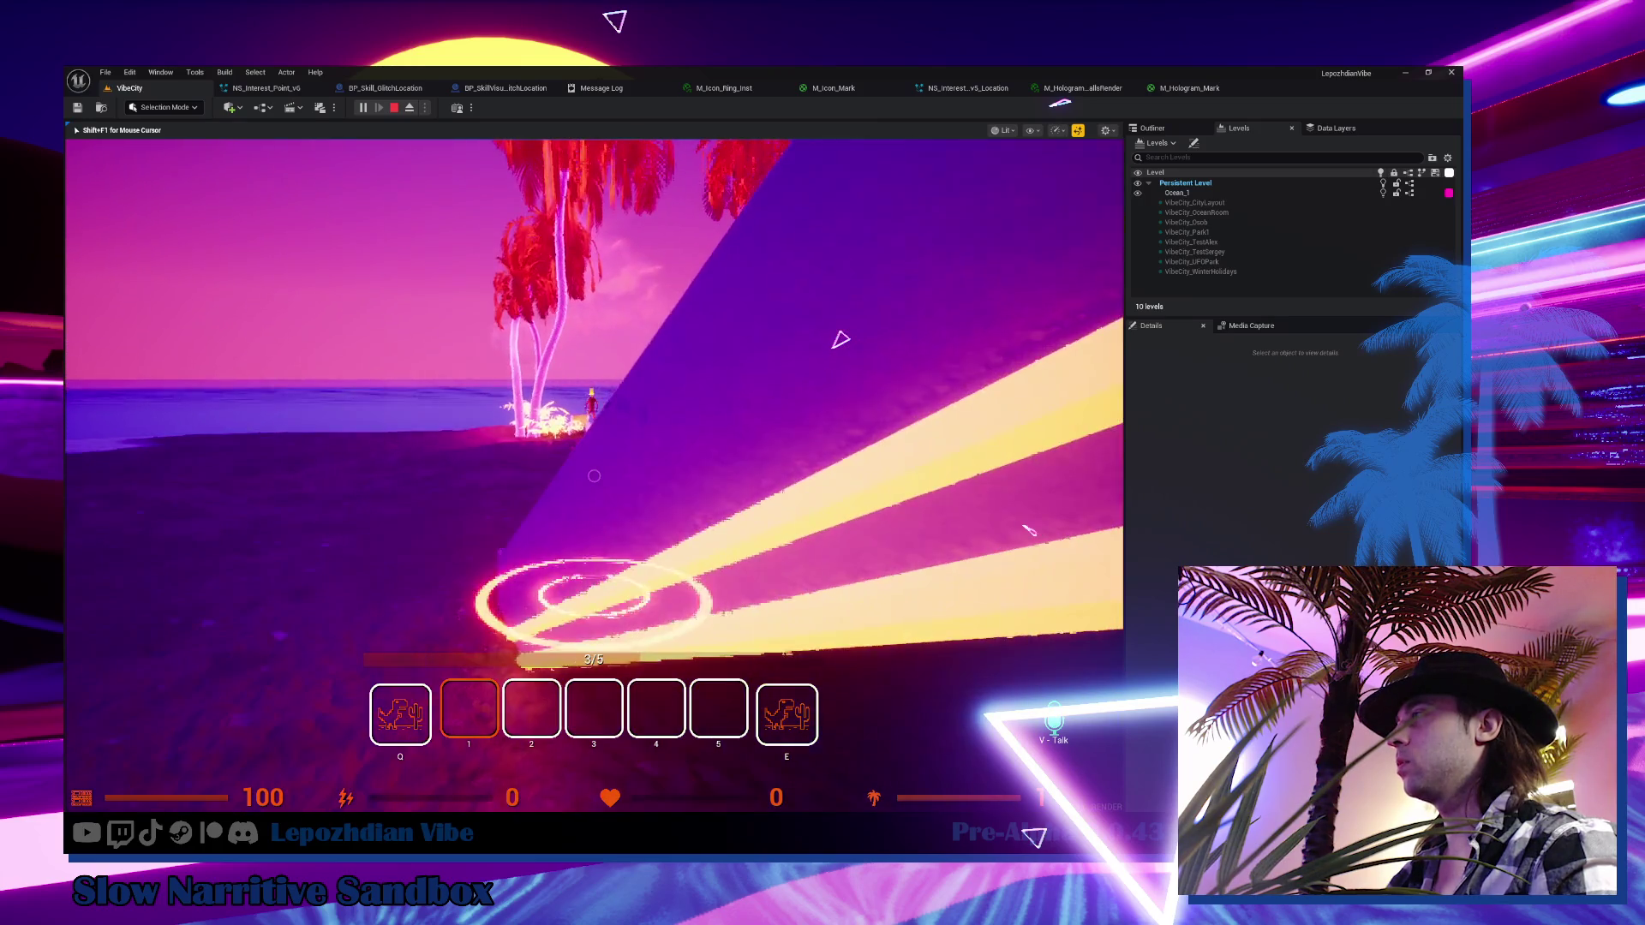
pyautogui.press('w')
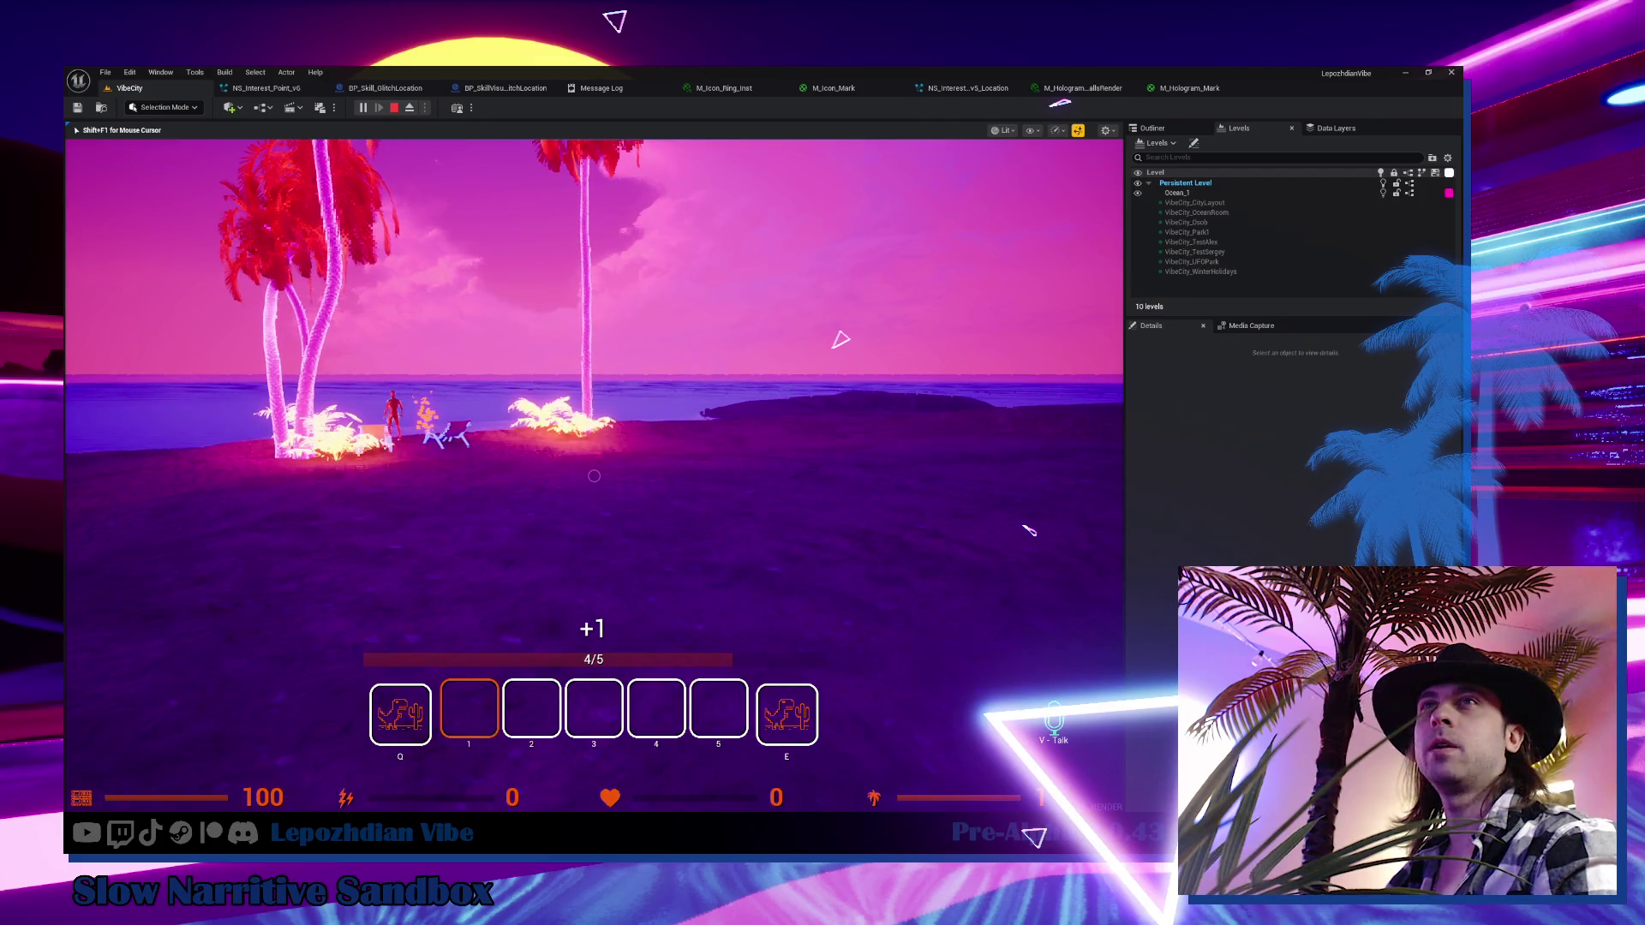
pyautogui.press('Escape')
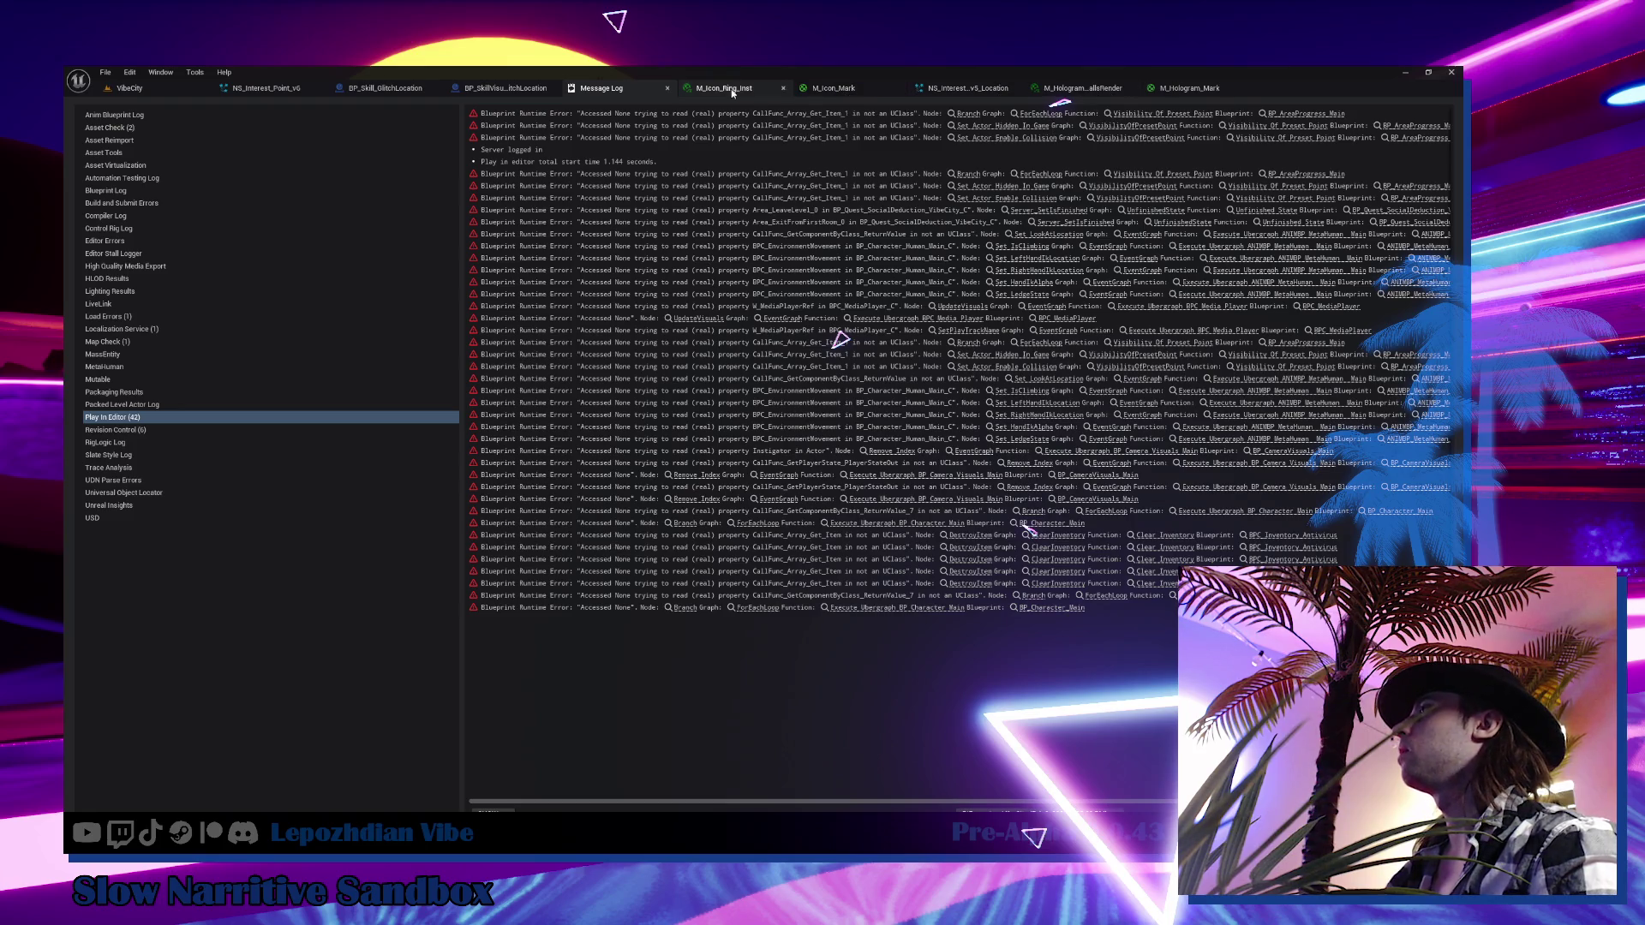
# In BP_SkillVisualTarget_GlitchLocation, move Make Color, Set Niagara Variable and NS Interest Point nodes up
pyautogui.click(510, 90)
pyautogui.moveTo(583, 344); pyautogui.dragTo(612, 368)
pyautogui.moveTo(679, 419); pyautogui.dragTo(619, 315)
pyautogui.moveTo(903, 530)
pyautogui.mouseDown()
pyautogui.moveTo(719, 424)
pyautogui.moveTo(617, 638)
pyautogui.mouseUp()
pyautogui.moveTo(797, 600); pyautogui.dragTo(804, 494)
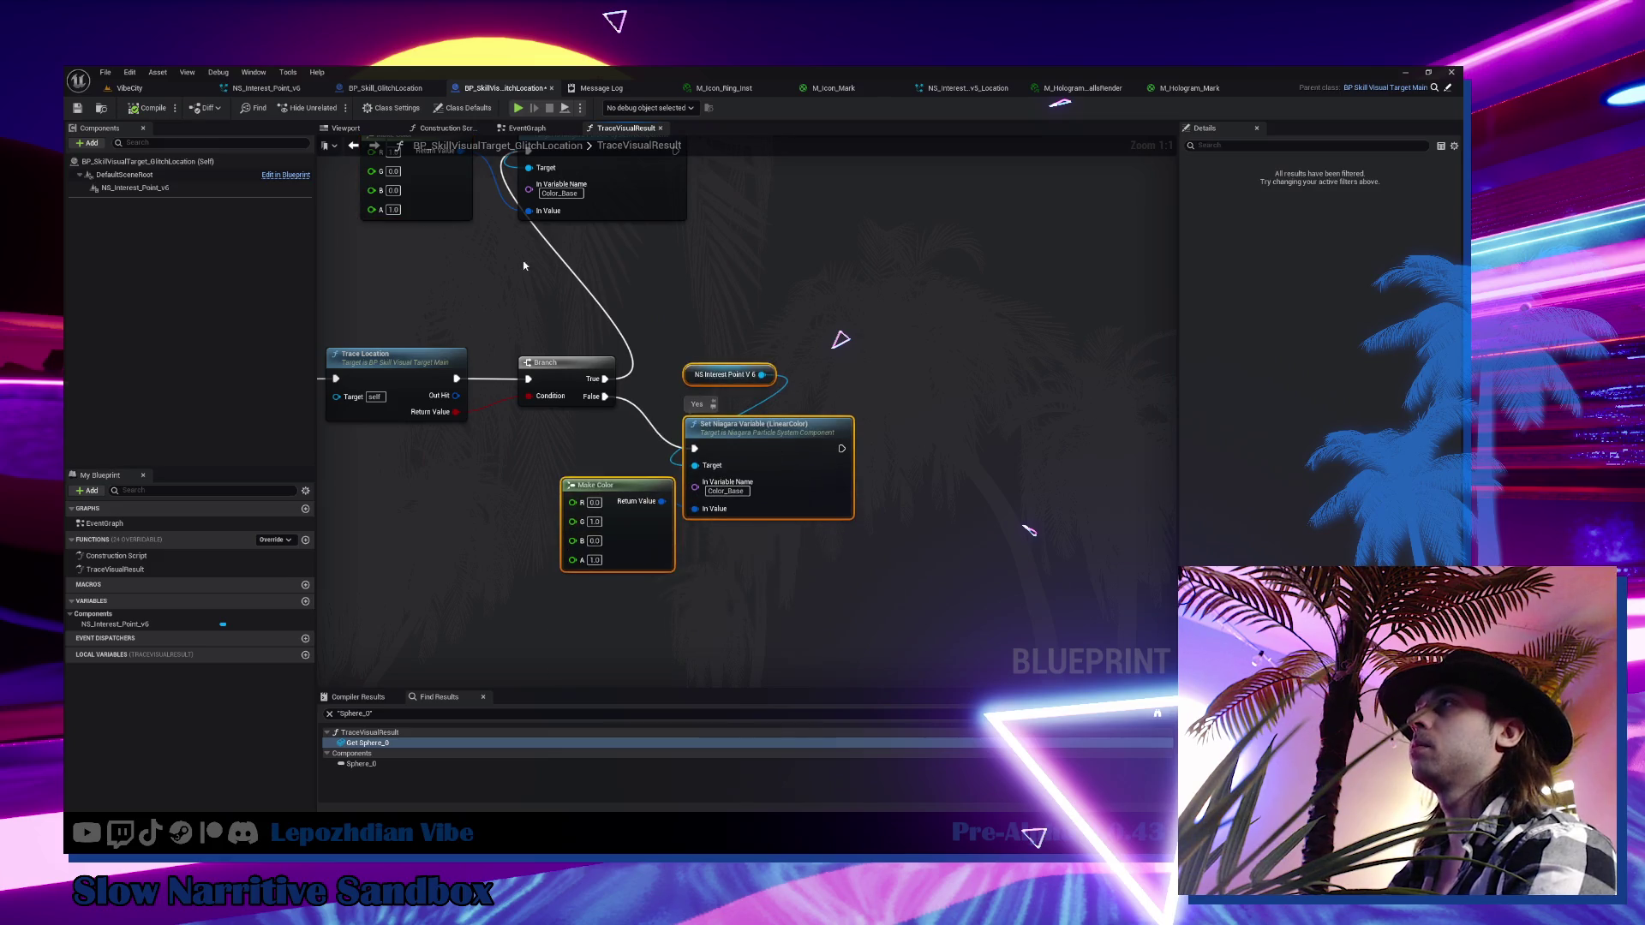
pyautogui.moveTo(505, 179); pyautogui.dragTo(506, 342)
pyautogui.click(527, 128)
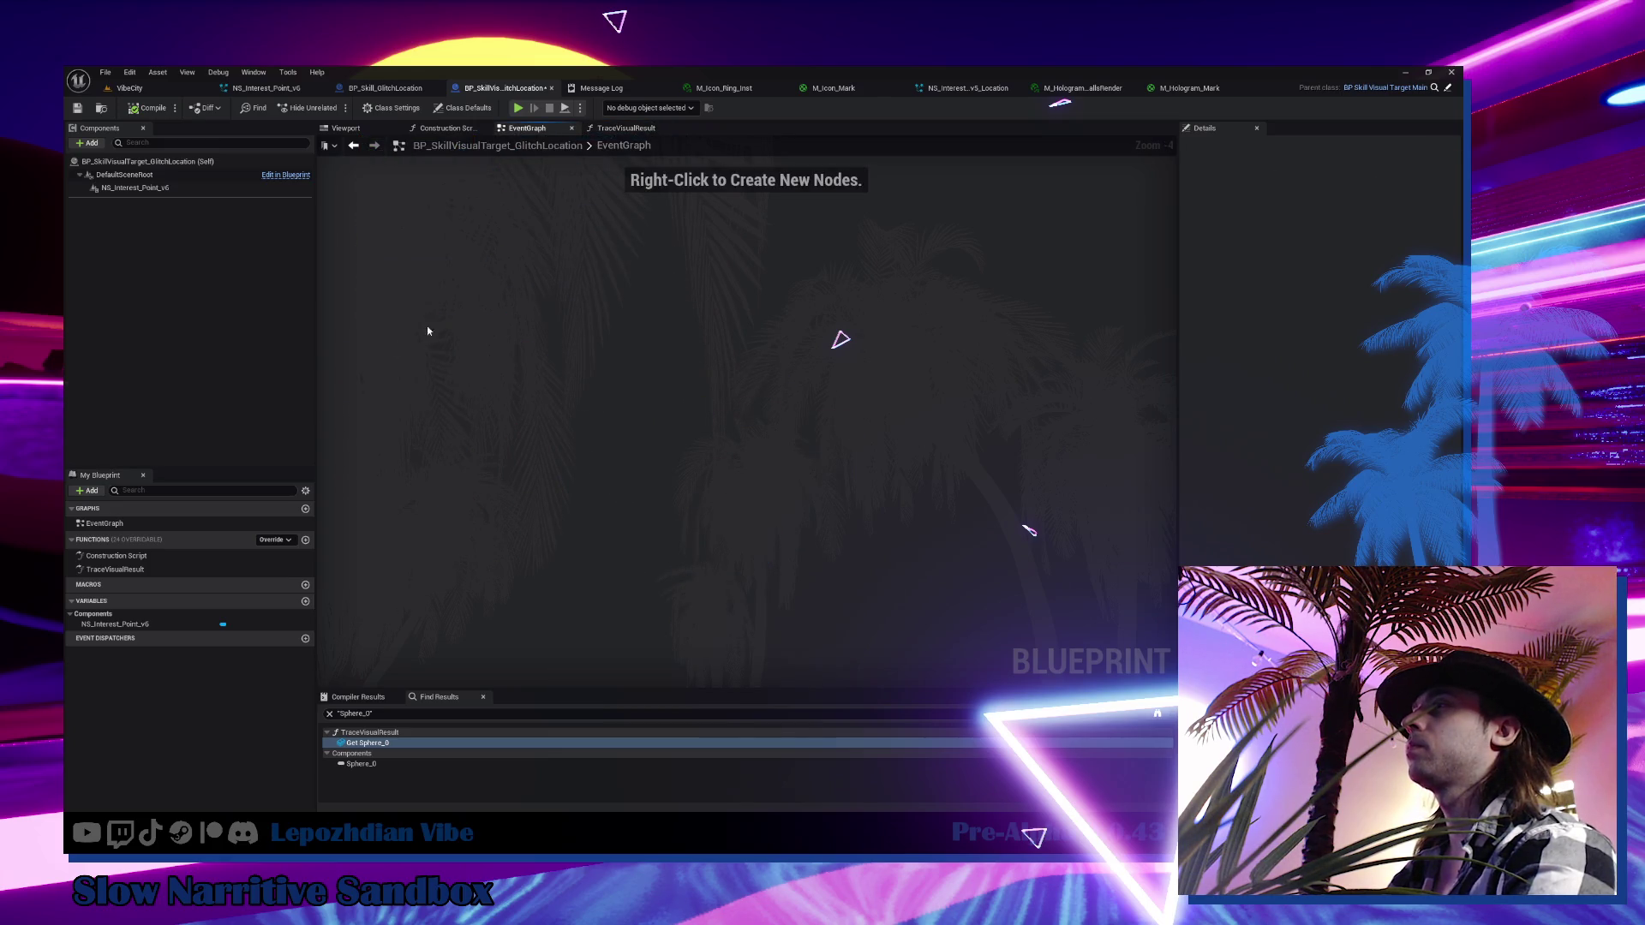
# Rearrange Client Instigator Ref and Get Temp Visual Spawn Location in BP_Skill_GlitchLocation's UseSkill graph
pyautogui.click(385, 87)
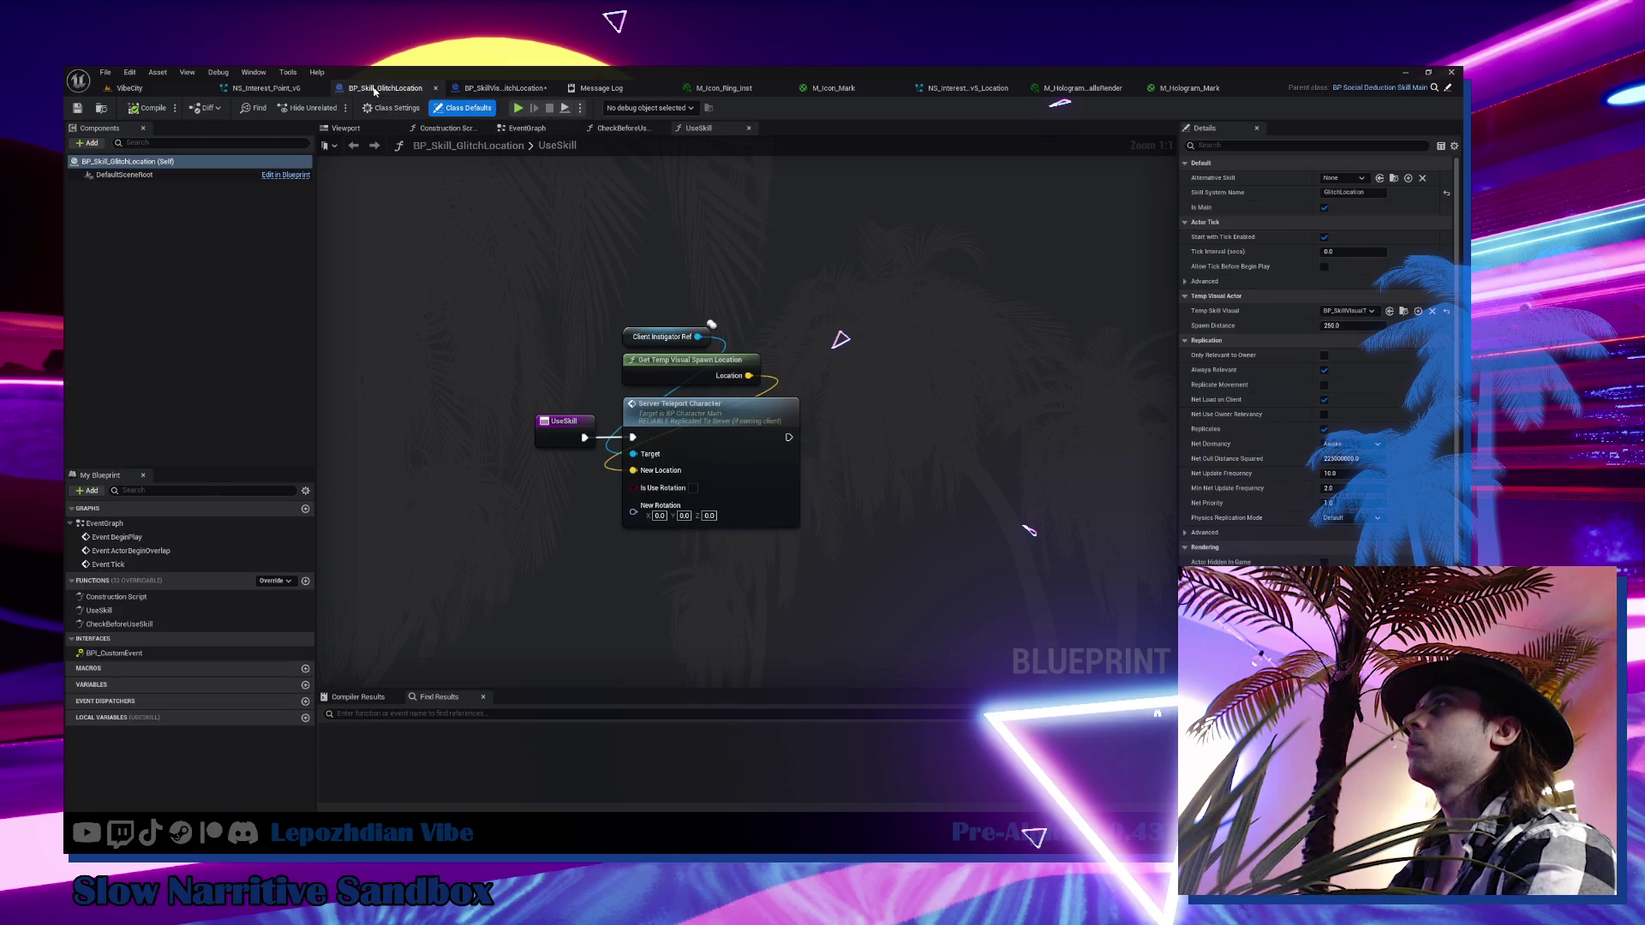
pyautogui.doubleClick(538, 147)
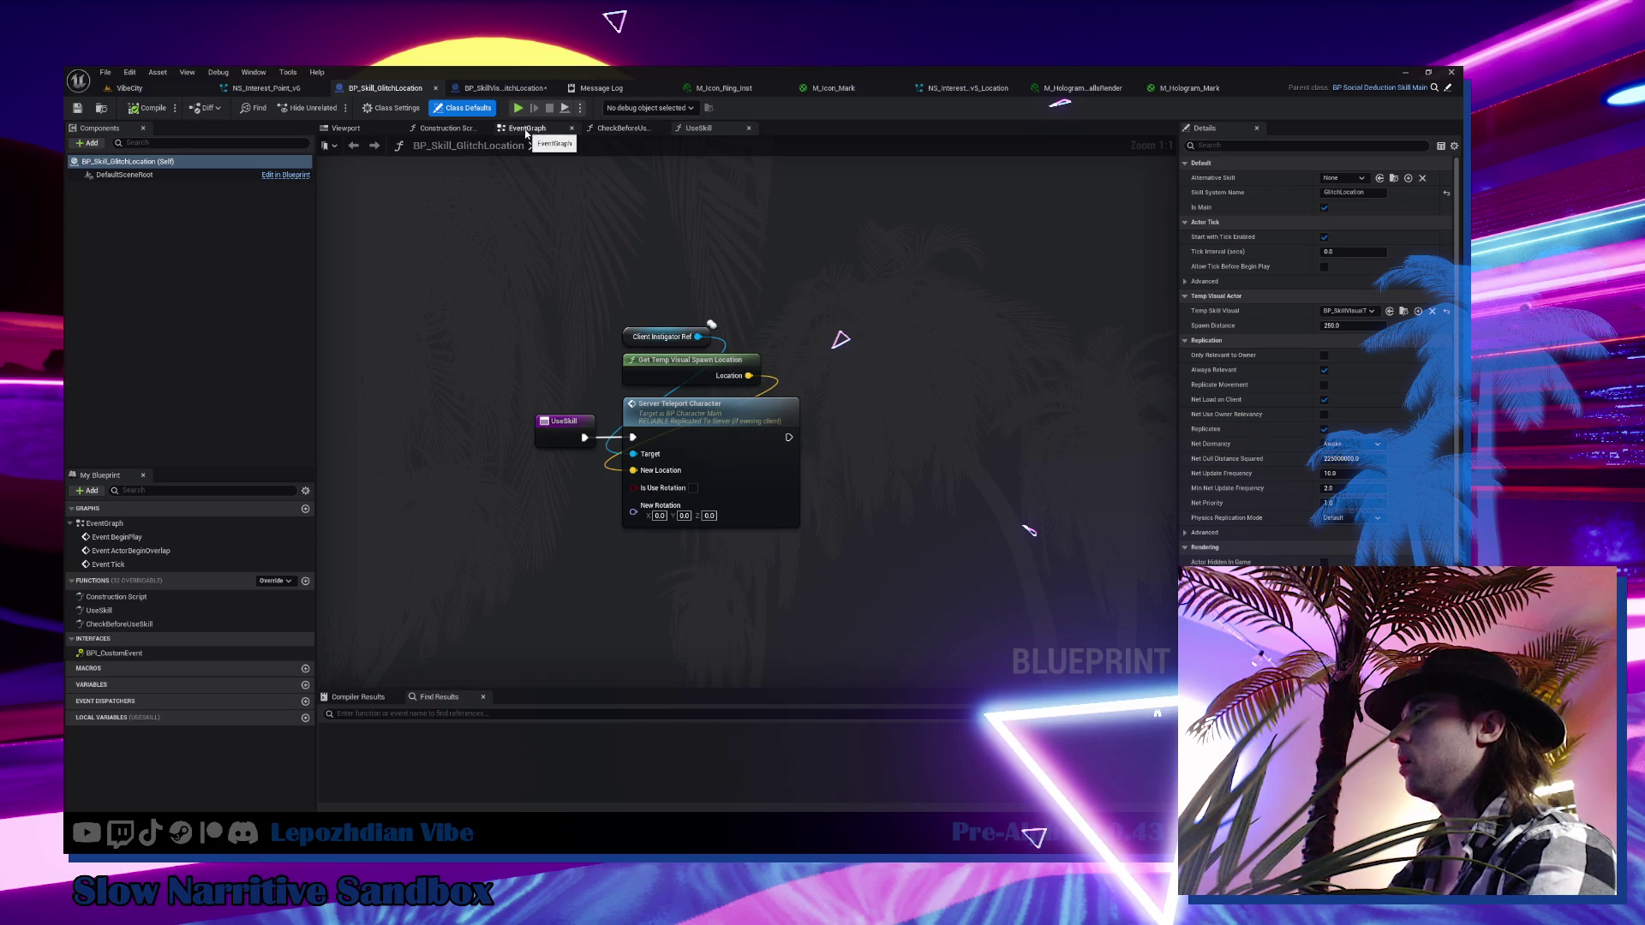
pyautogui.click(526, 129)
pyautogui.doubleClick(98, 610)
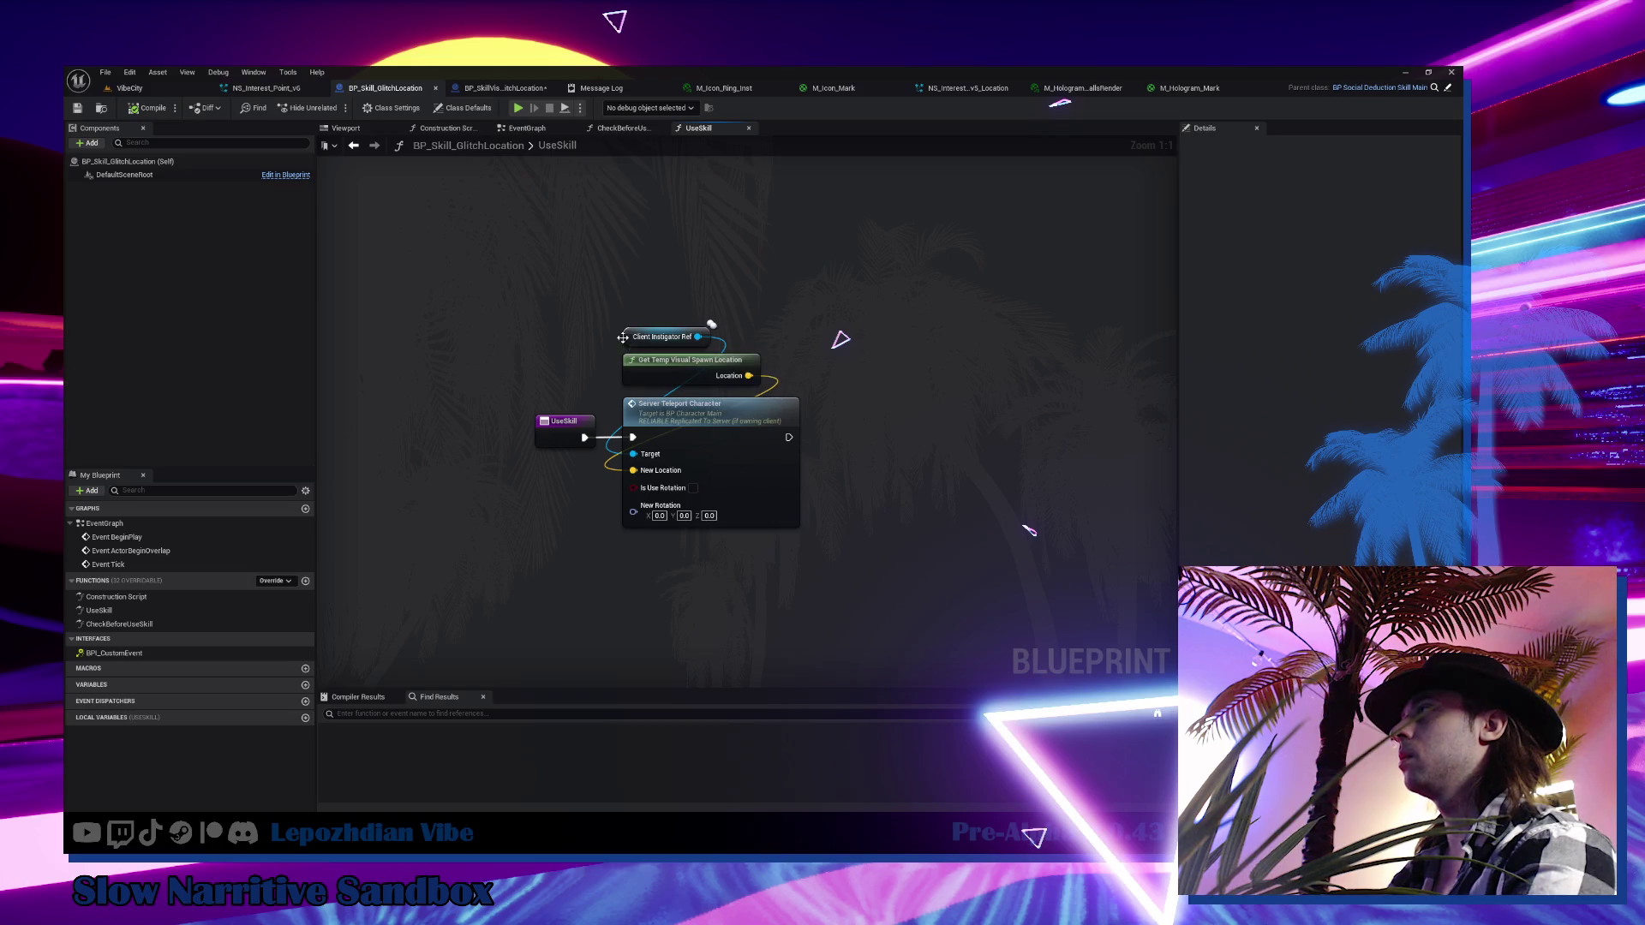
pyautogui.moveTo(620, 340)
pyautogui.mouseDown()
pyautogui.moveTo(393, 479)
pyautogui.moveTo(485, 519)
pyautogui.moveTo(634, 454)
pyautogui.mouseUp()
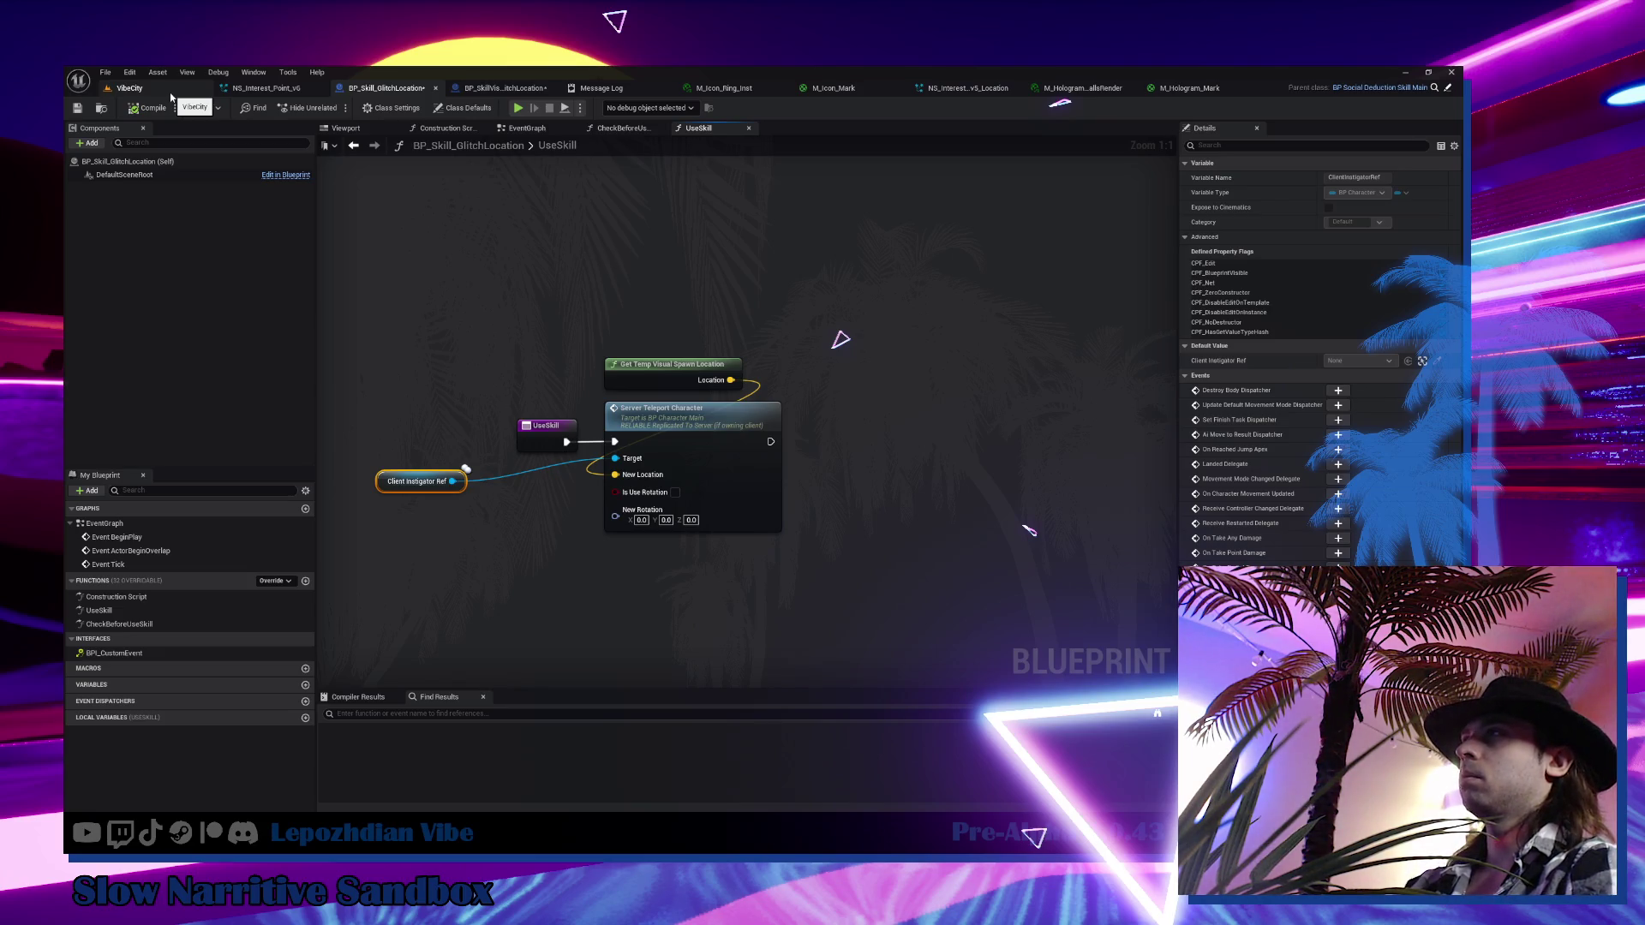
pyautogui.moveTo(629, 377)
pyautogui.mouseDown()
pyautogui.moveTo(447, 377)
pyautogui.moveTo(633, 376)
pyautogui.mouseUp()
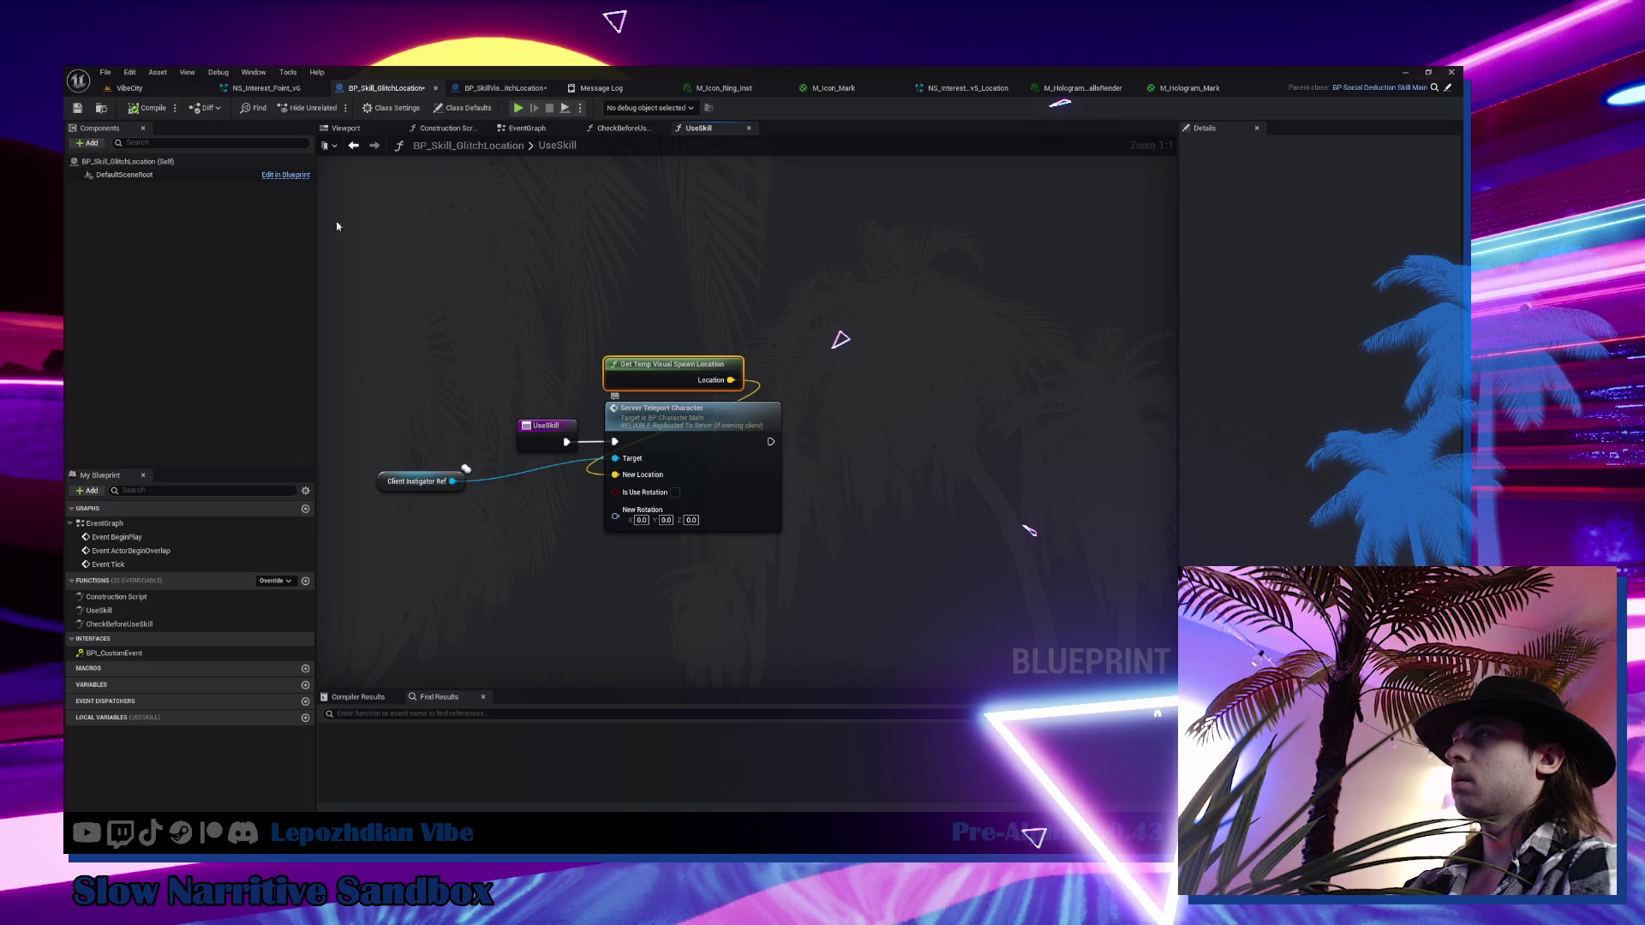
pyautogui.click(147, 88)
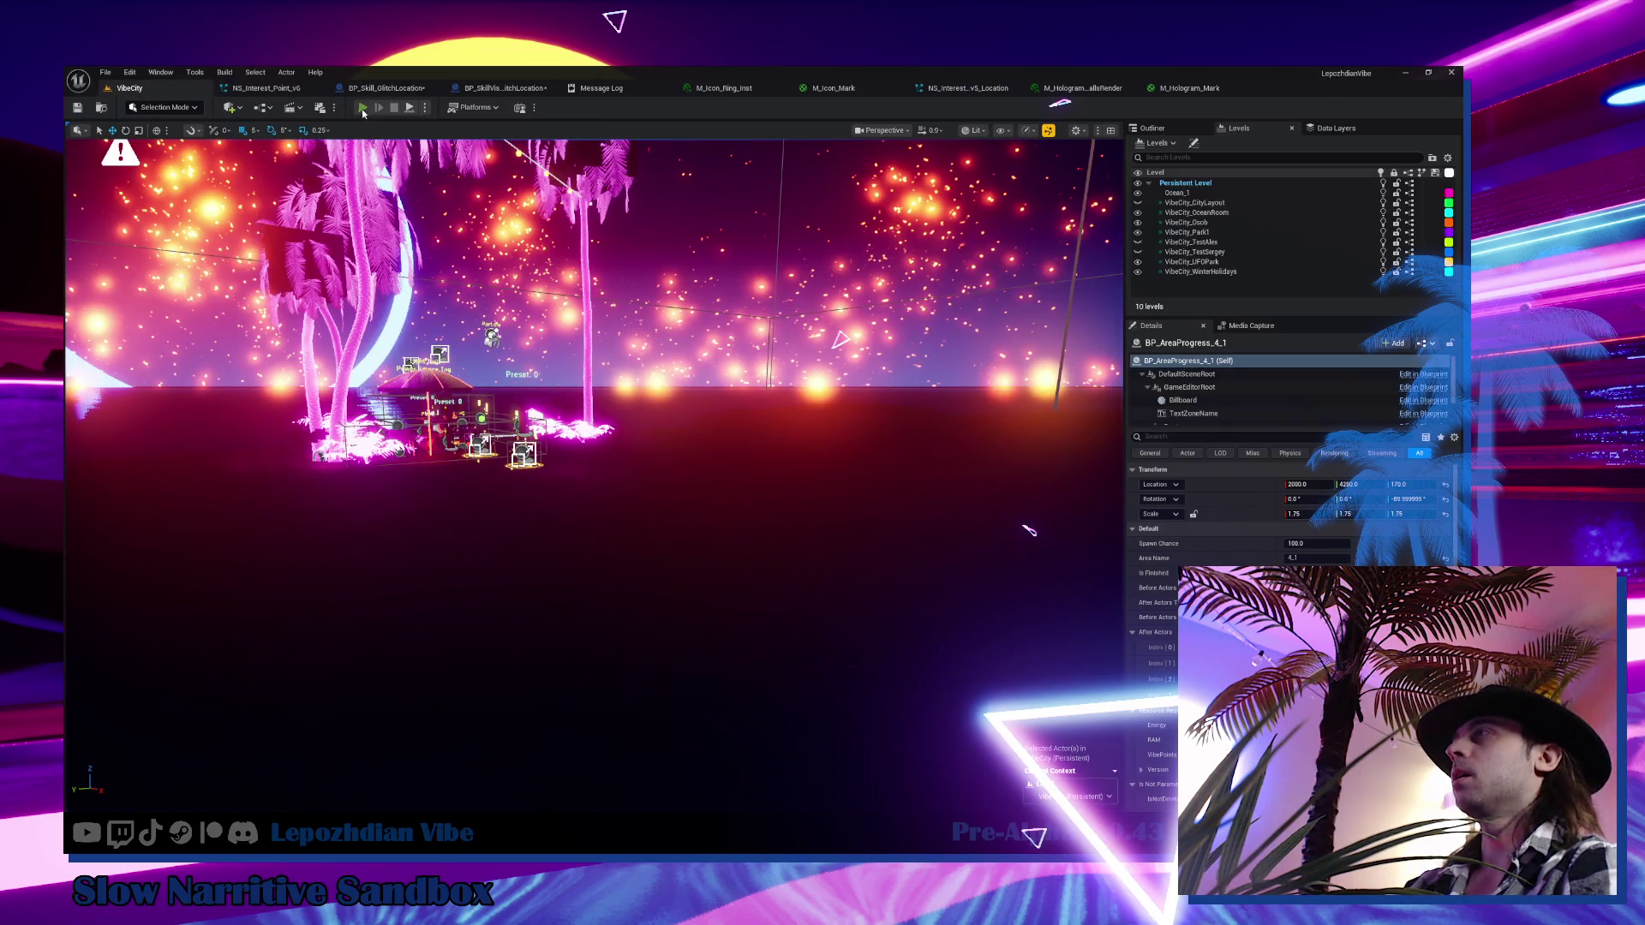
# Launch the VibeCity level in Play-in-Editor from the toolbar Play button
pyautogui.click(362, 108)
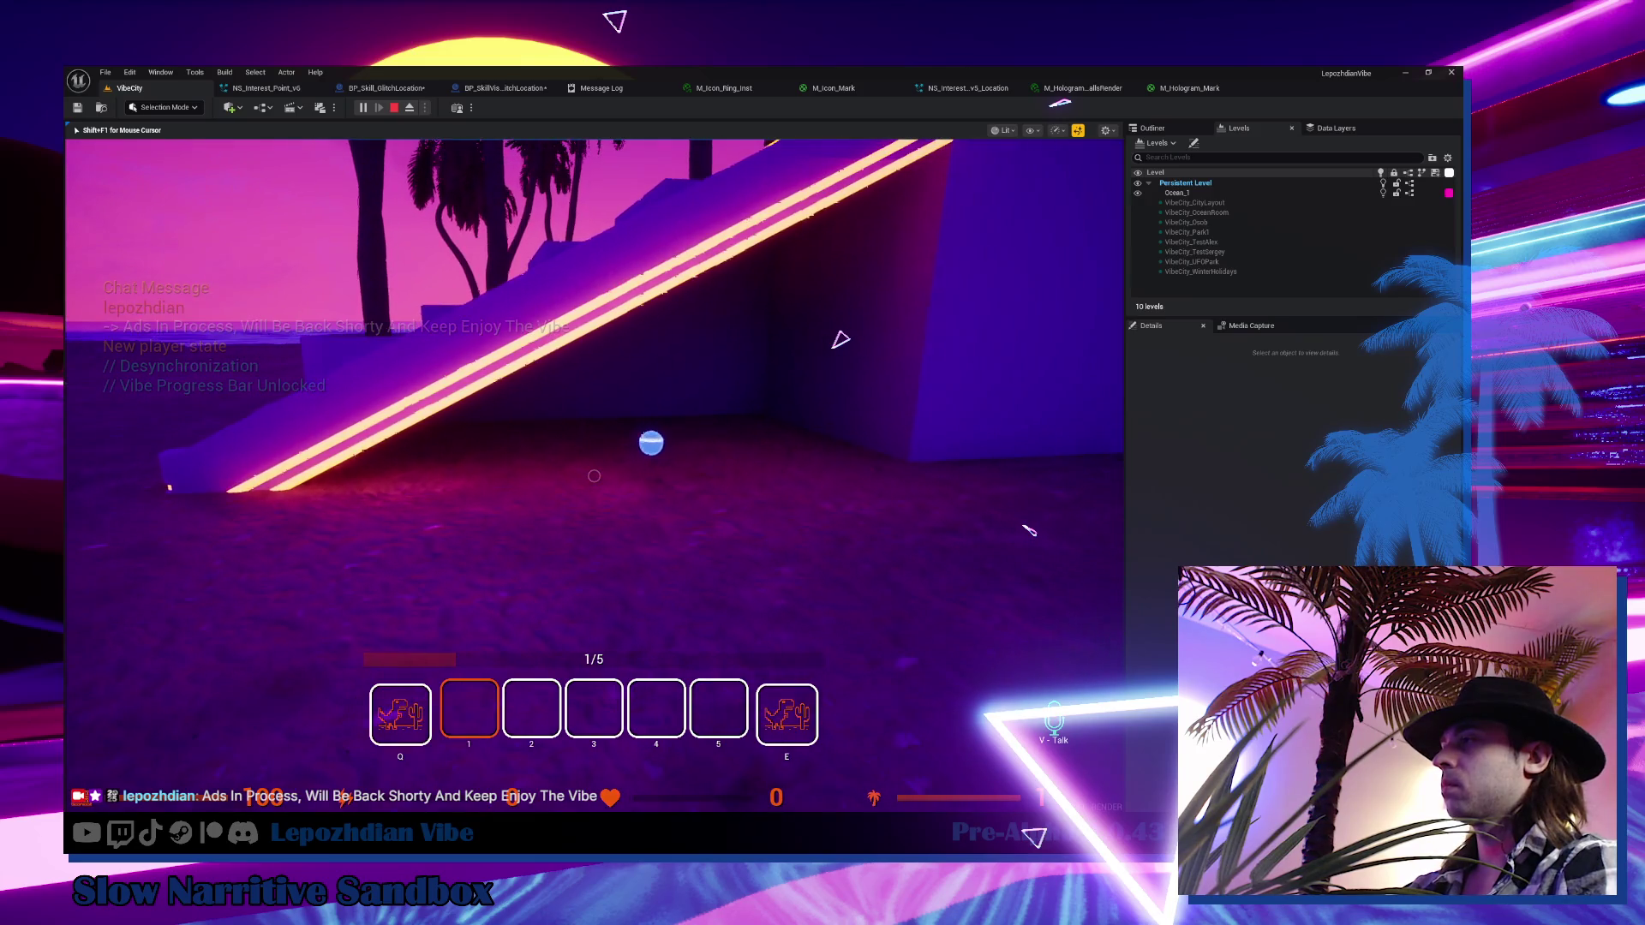
# Add and check off 'Created Temp Particle For Ghost Teleportation Point Location' under Visuals, then return to Unreal
pyautogui.write('Crea')
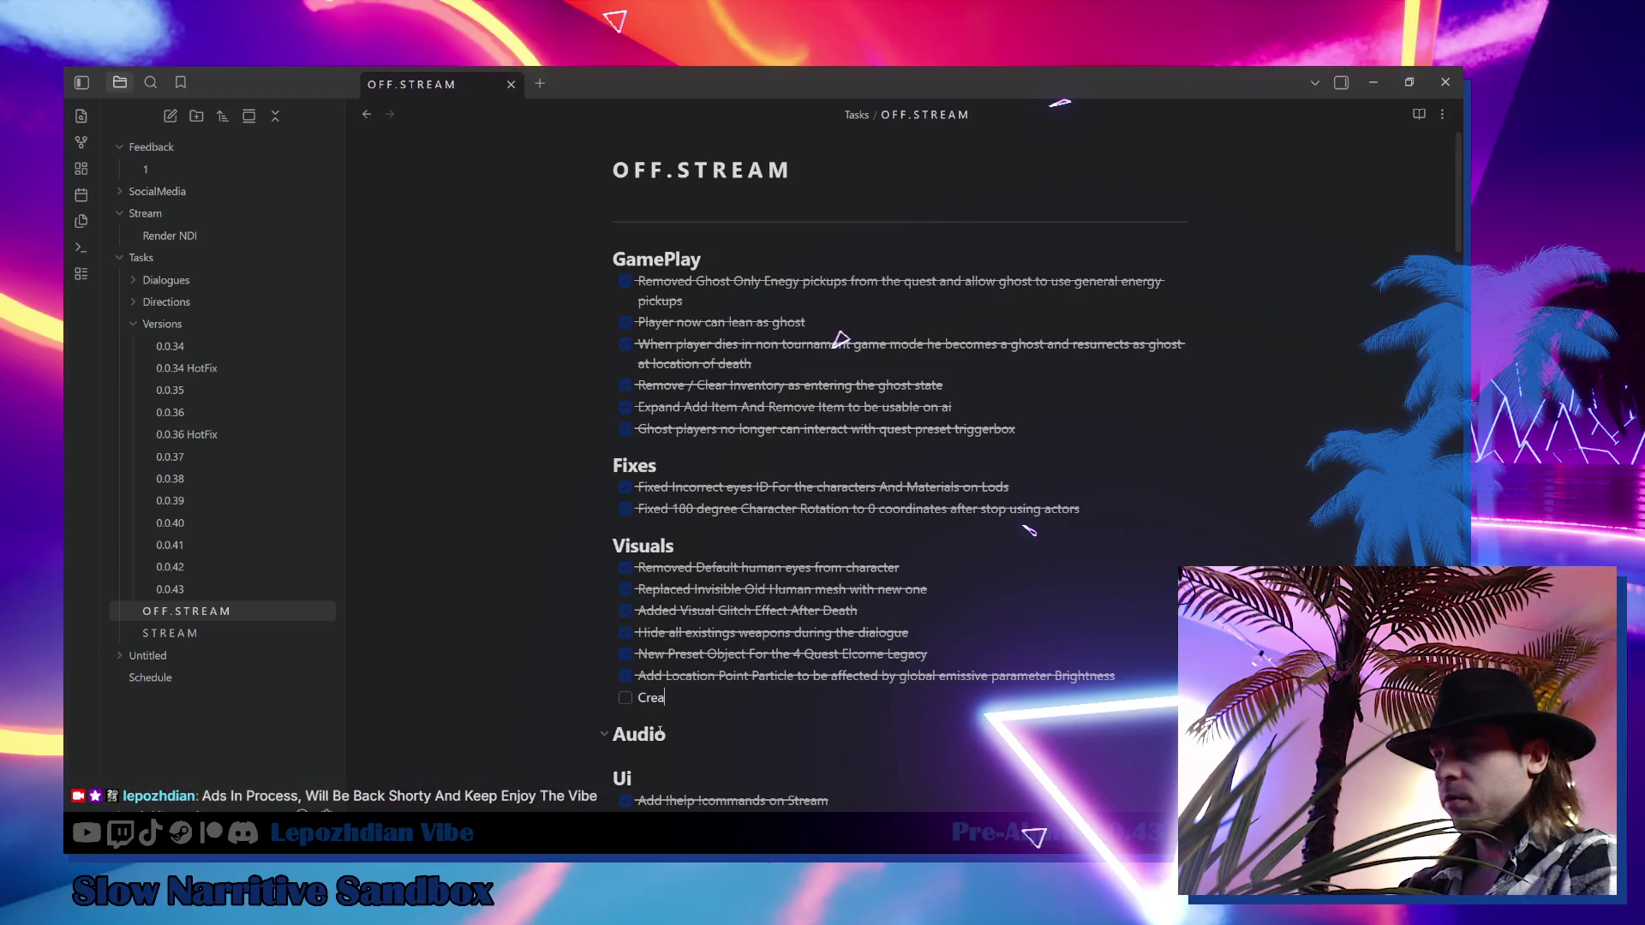
pyautogui.write('ted Tem')
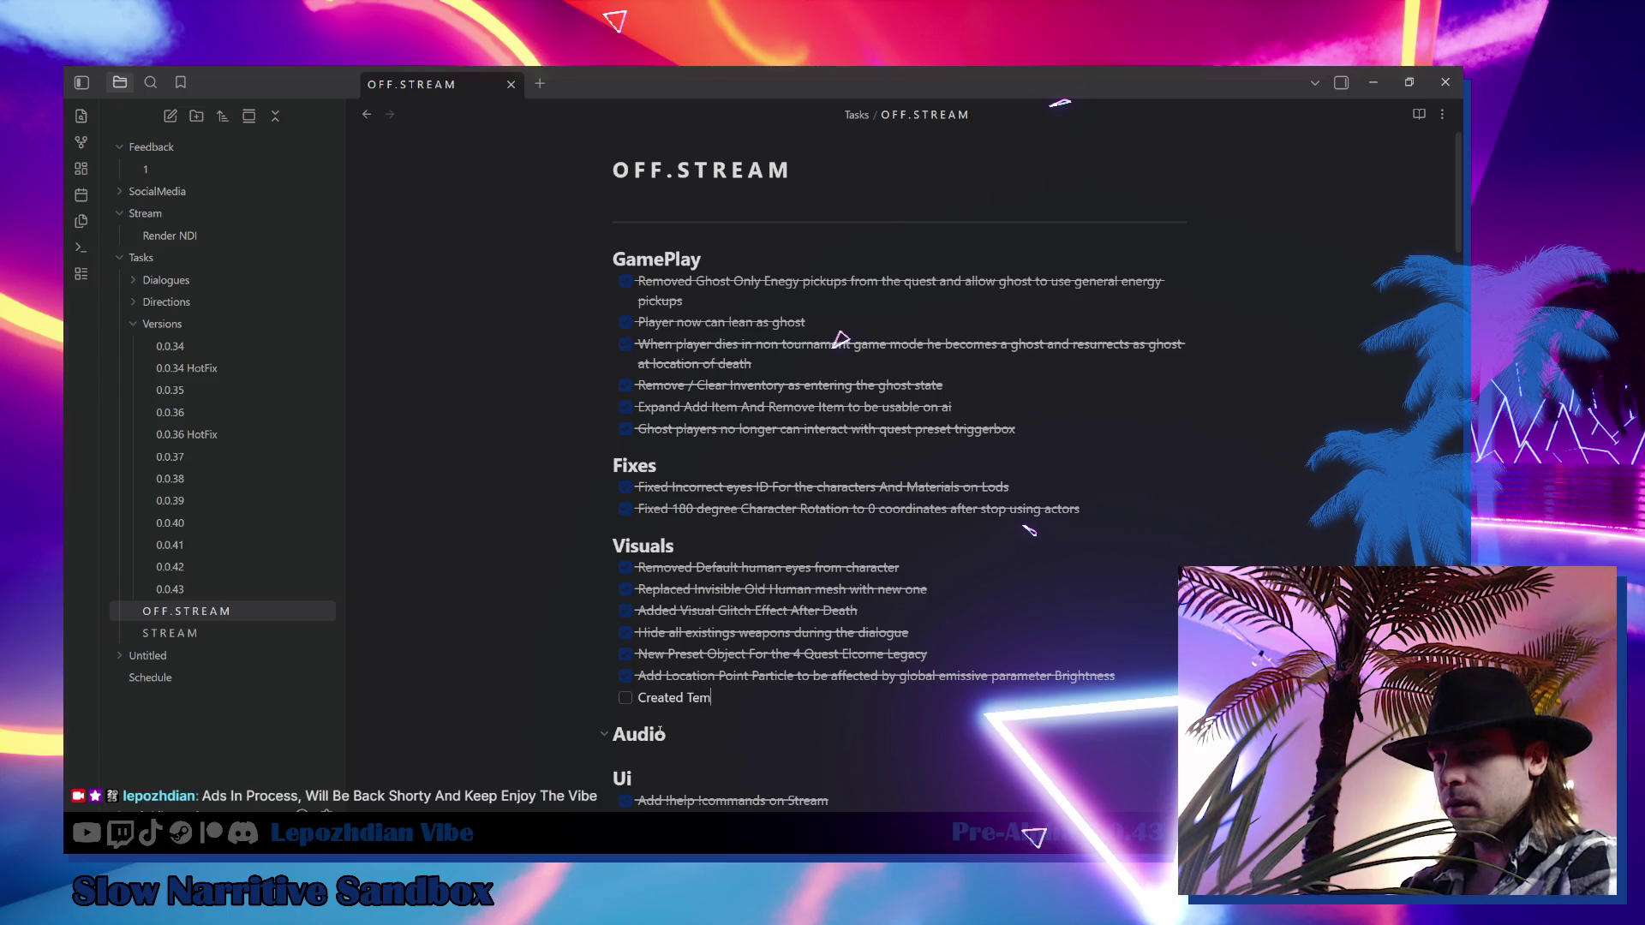
pyautogui.write('p Particl')
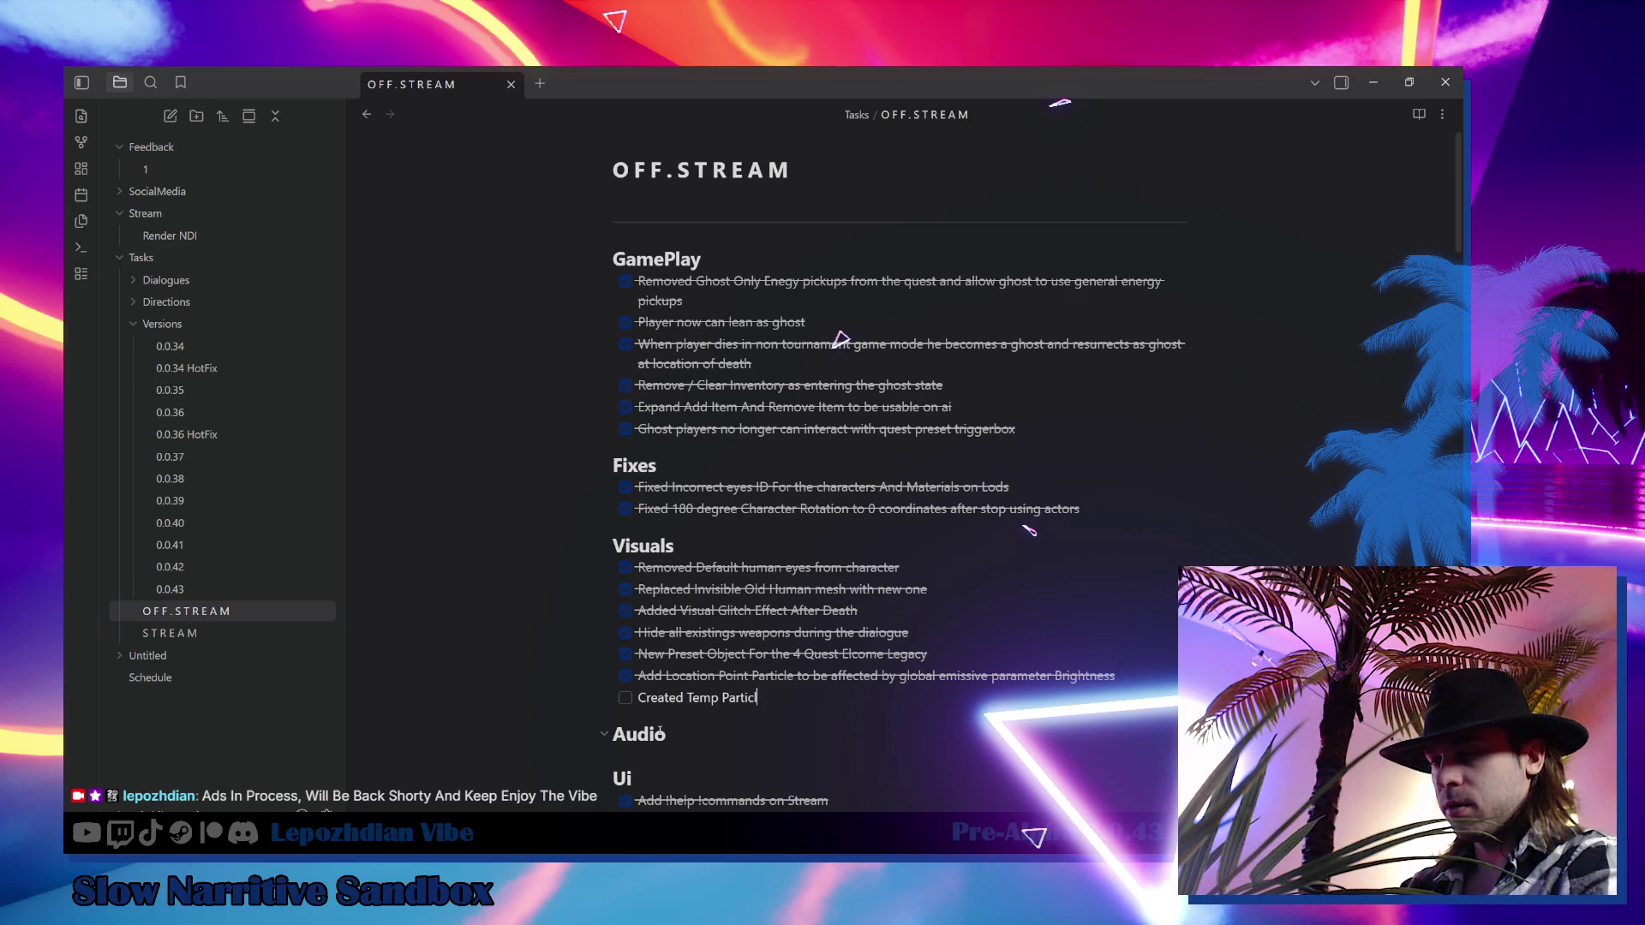
pyautogui.write('e For ')
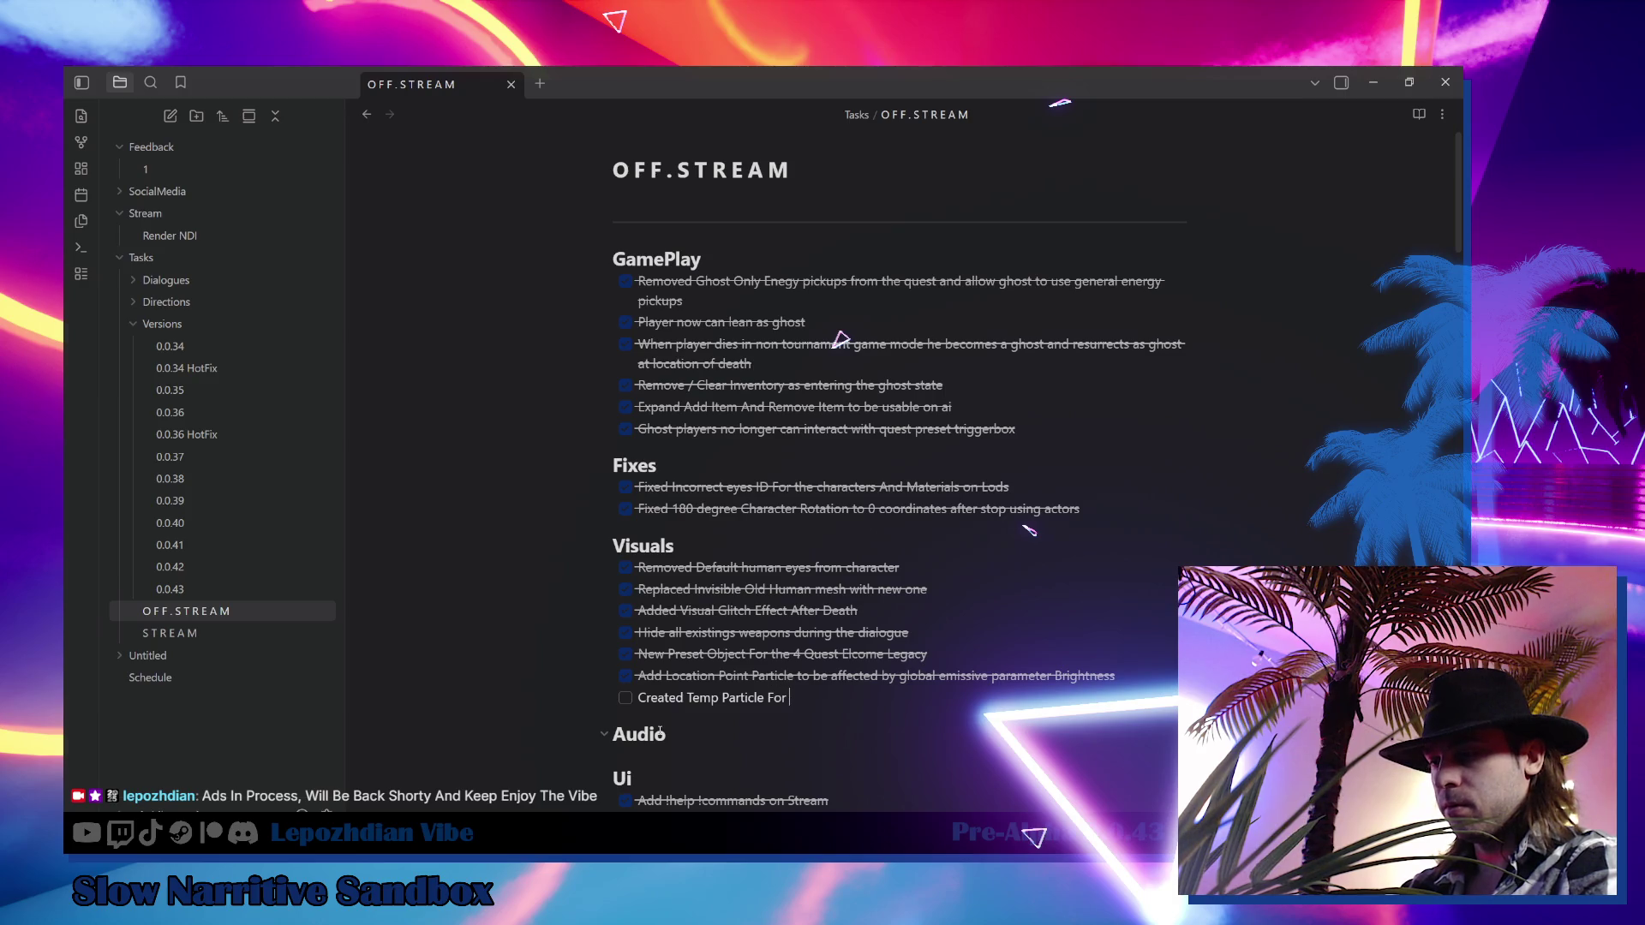
pyautogui.write('Ghost Teleportation Poin')
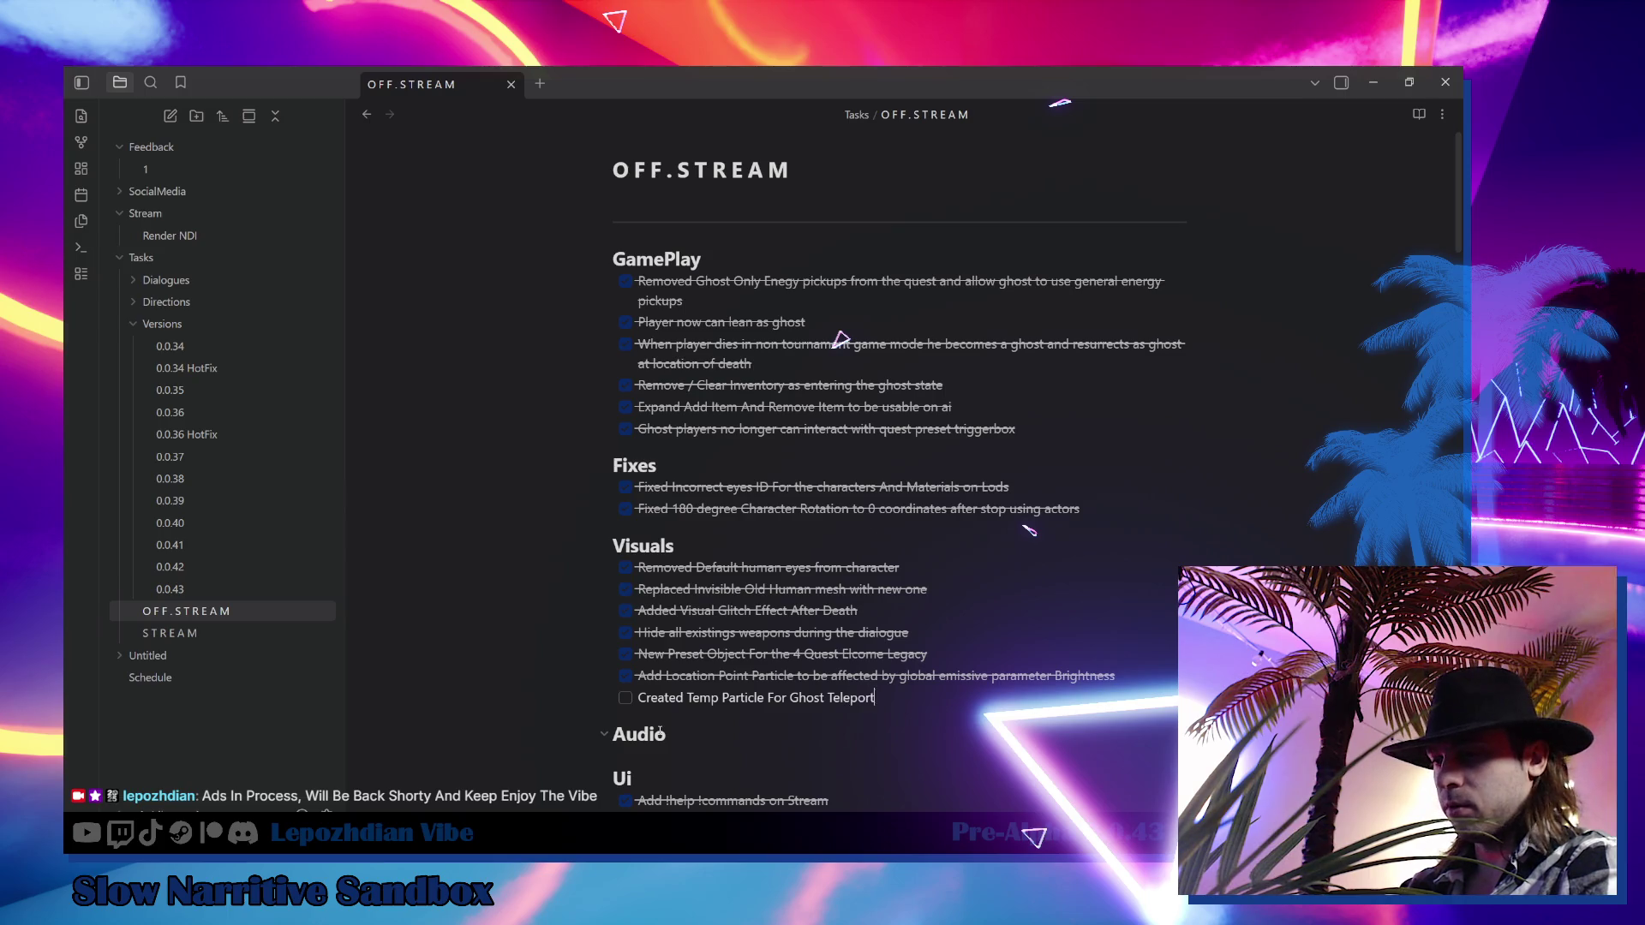
pyautogui.write('t ')
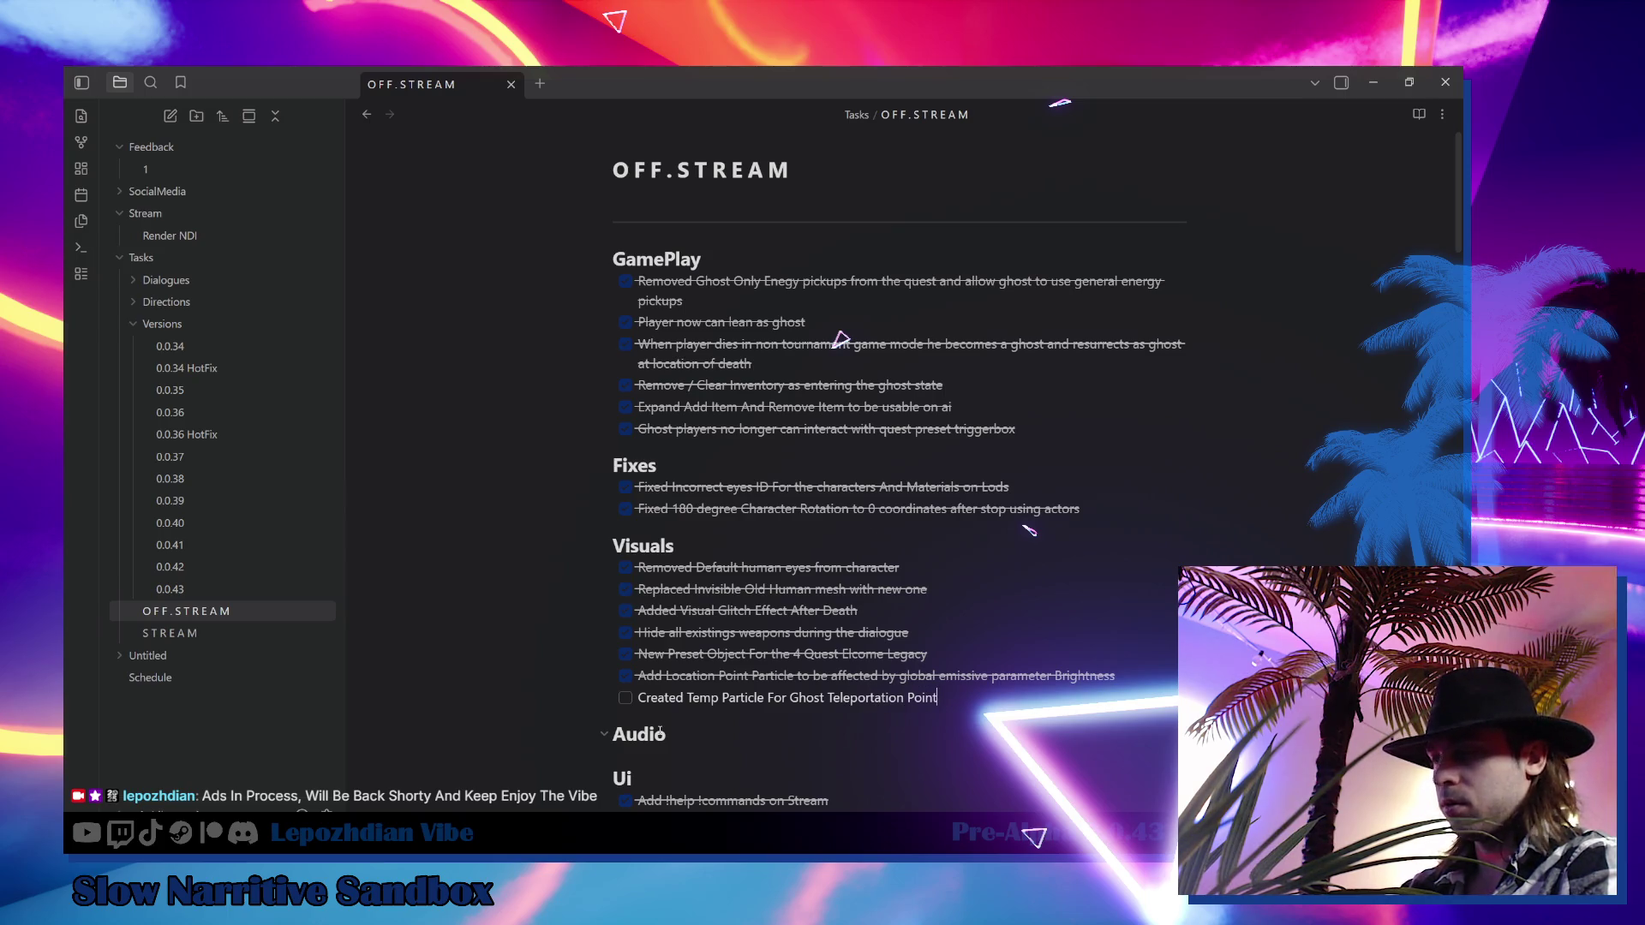
pyautogui.write('Location')
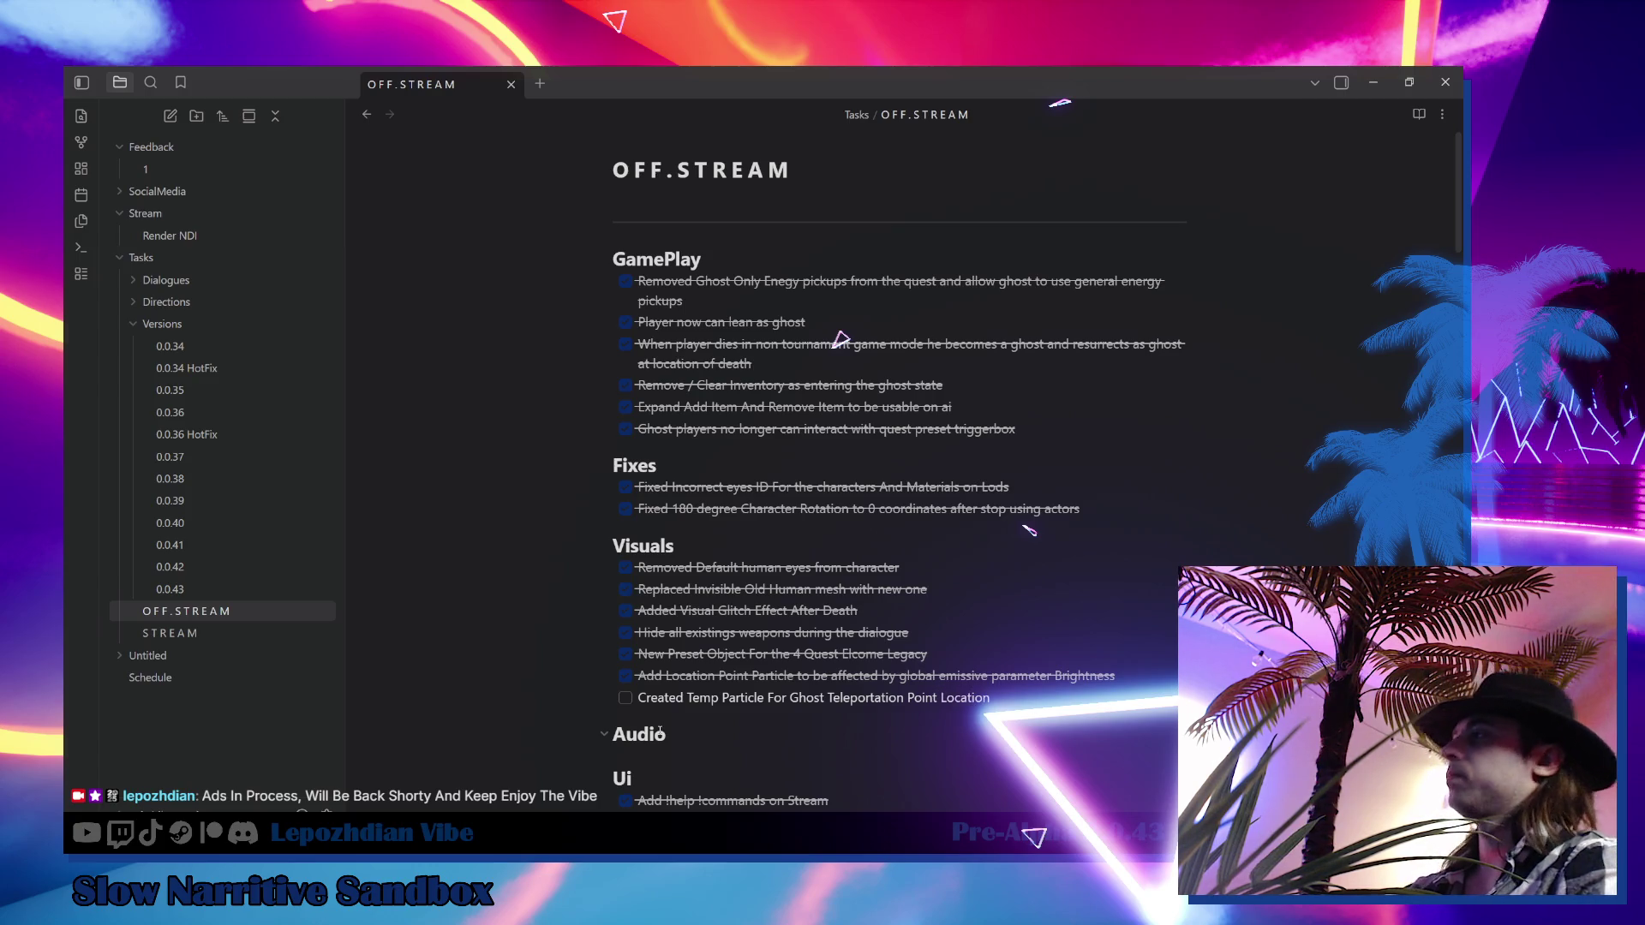
pyautogui.click(625, 697)
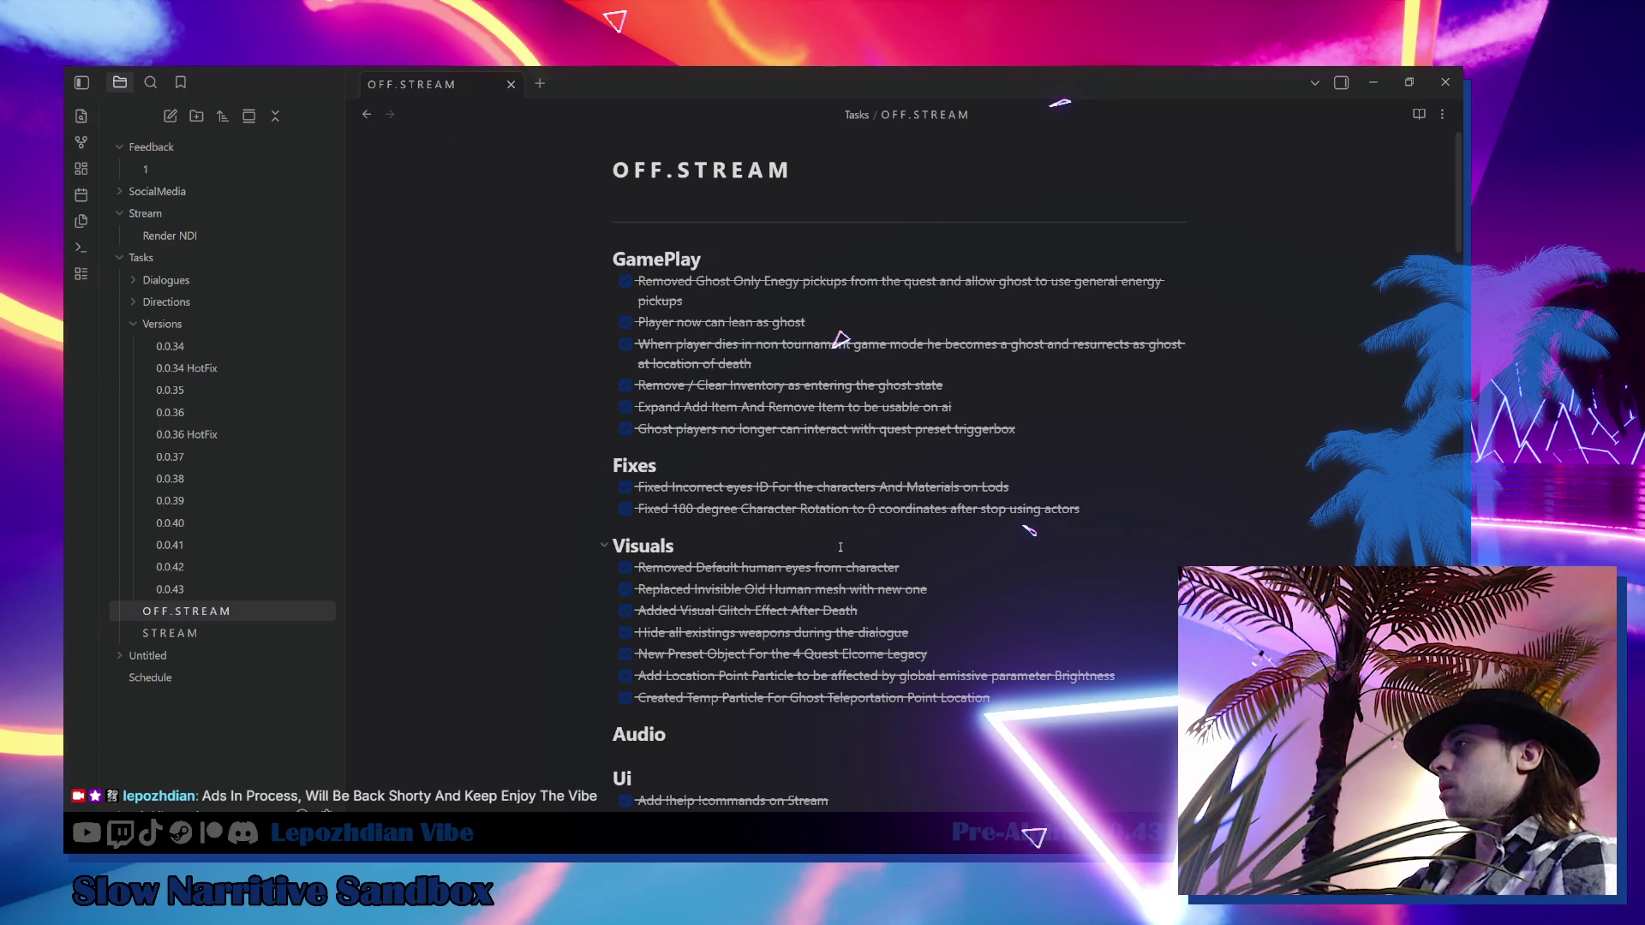
pyautogui.hotkey('alt', 'Tab')
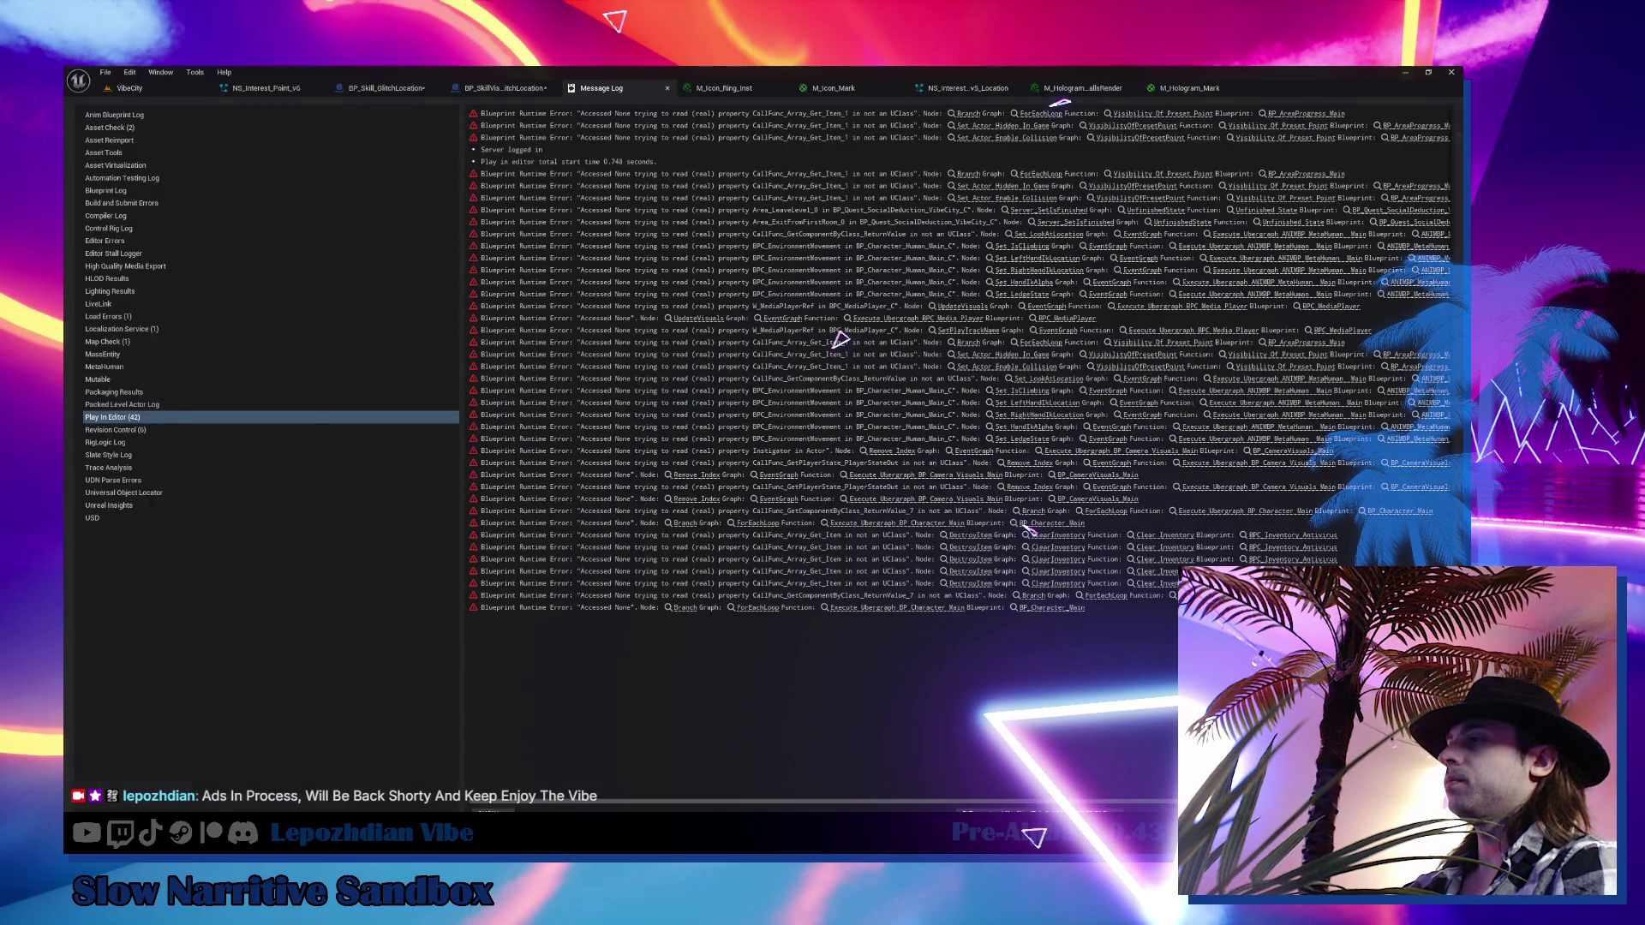
pyautogui.hotkey('alt', 'Tab')
pyautogui.scroll(-3, 700, 618)
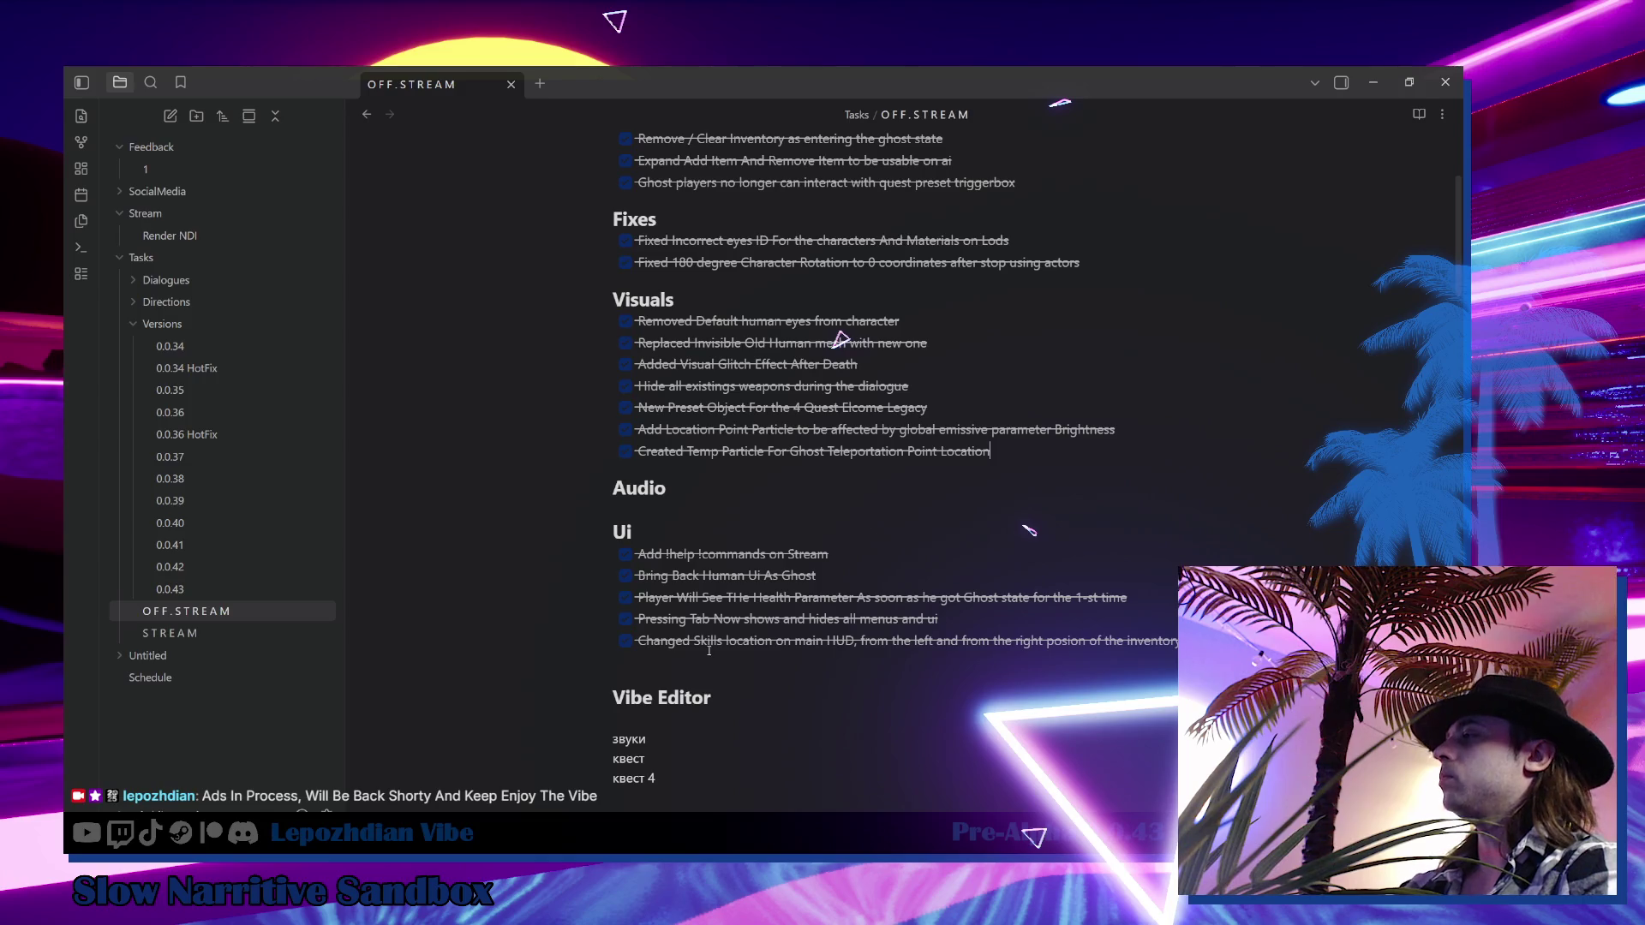
# Delete the empty line under the weapon note in the Vibe Editor section, then go back to Unreal
pyautogui.scroll(-2, 719, 660)
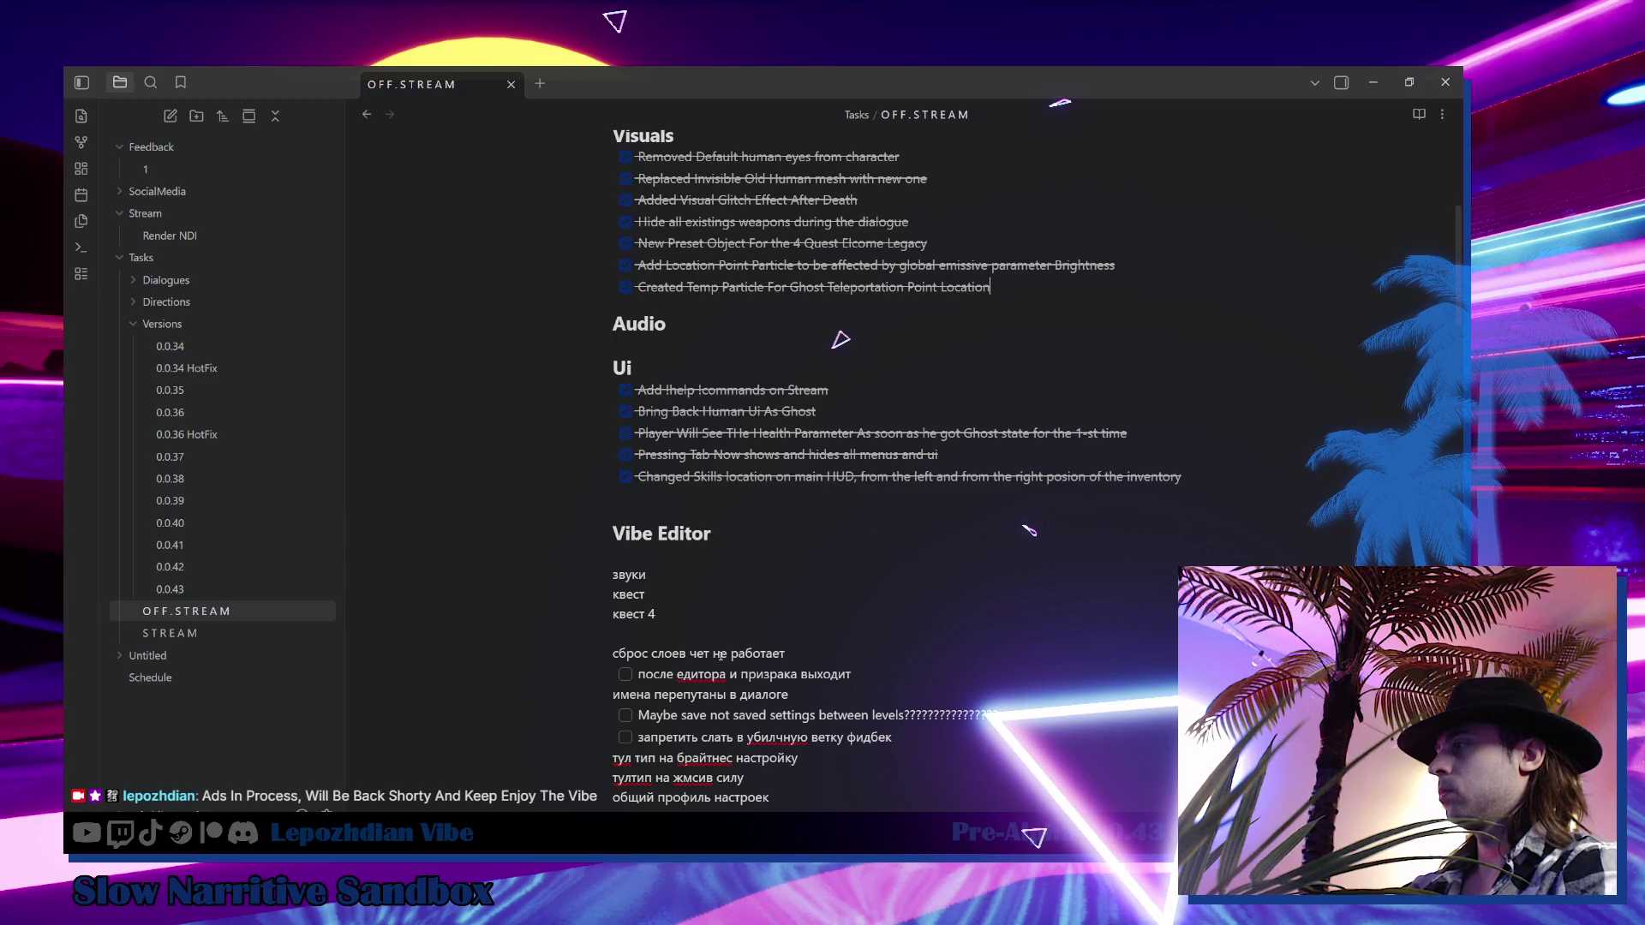
pyautogui.scroll(-2, 719, 660)
pyautogui.scroll(-2, 720, 647)
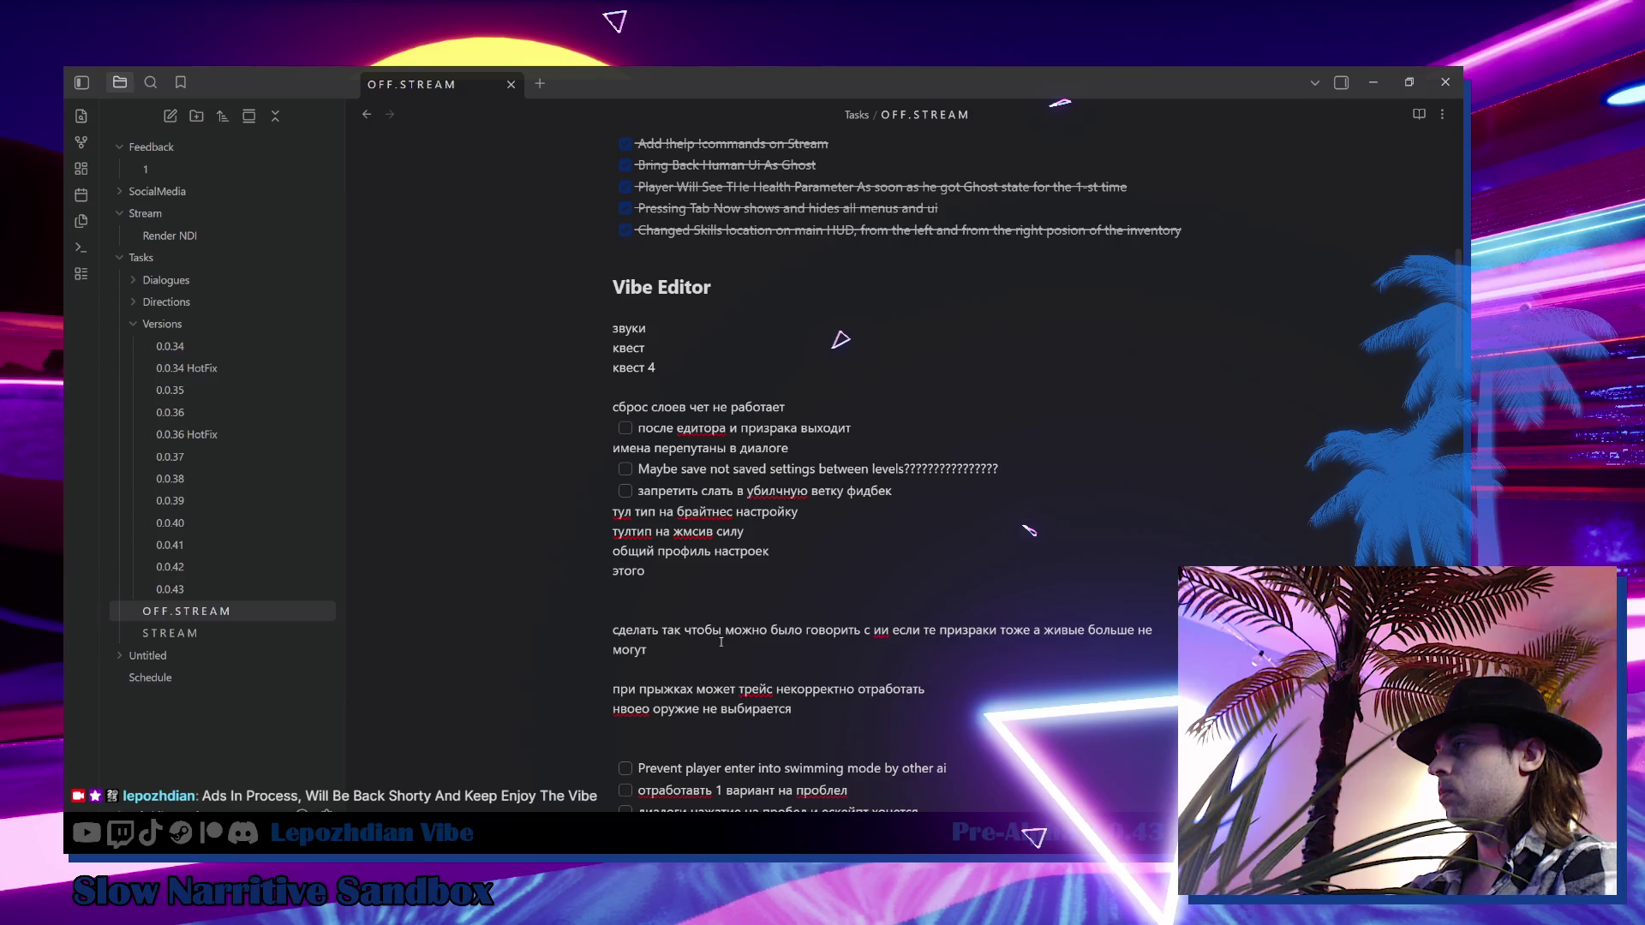
pyautogui.scroll(-1, 721, 642)
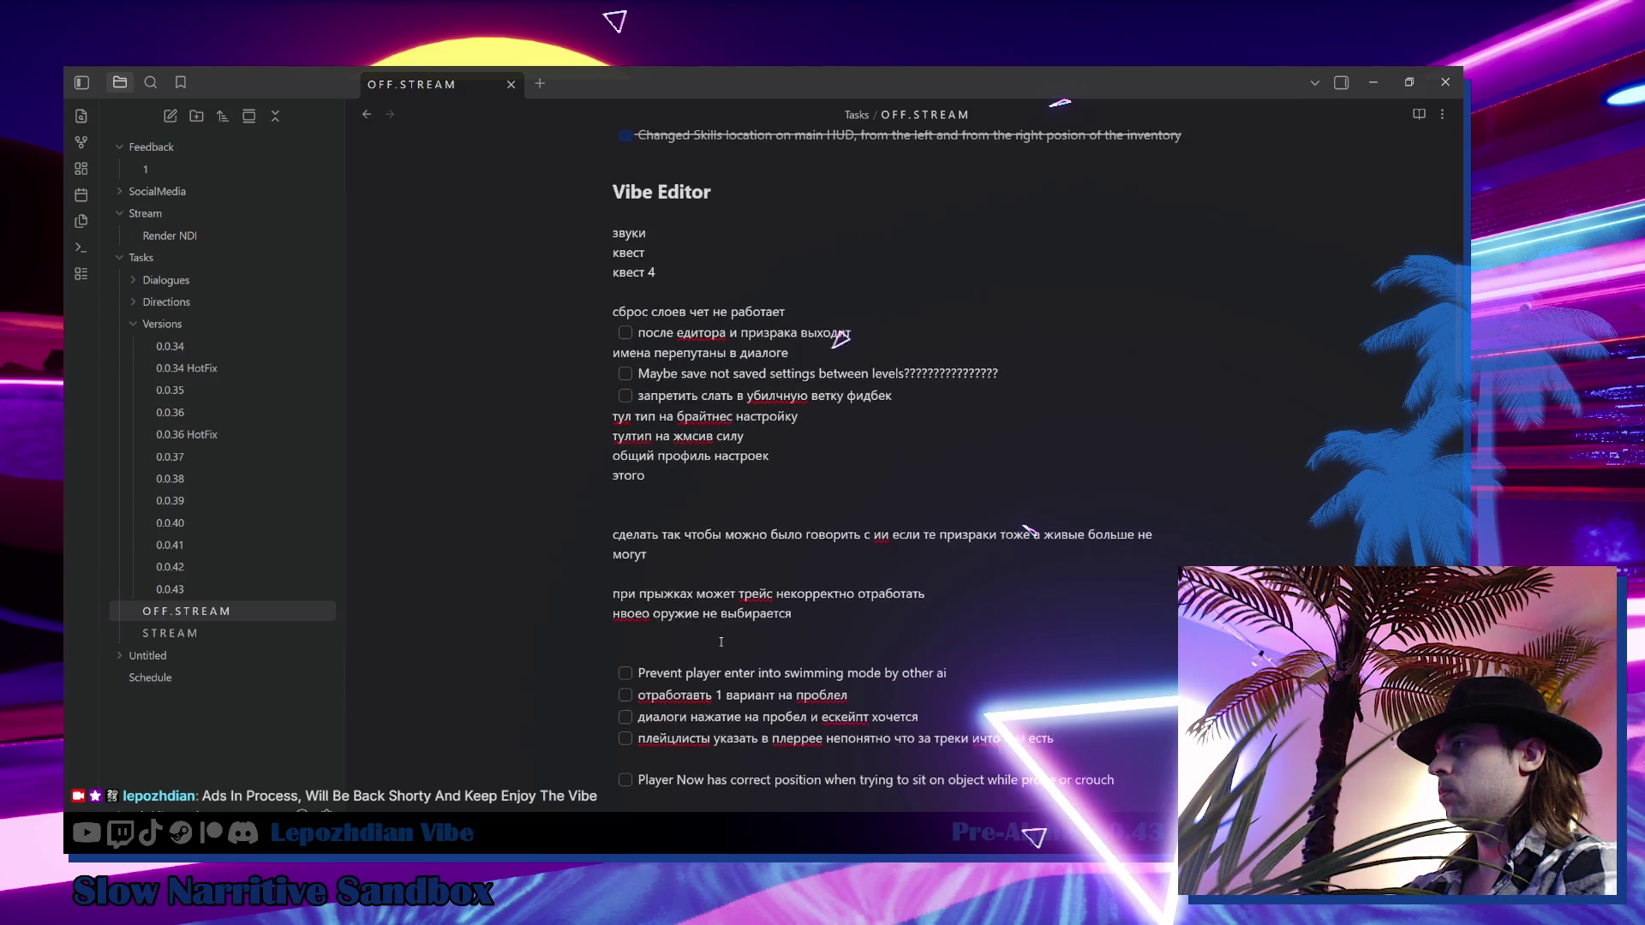
pyautogui.scroll(-1, 721, 642)
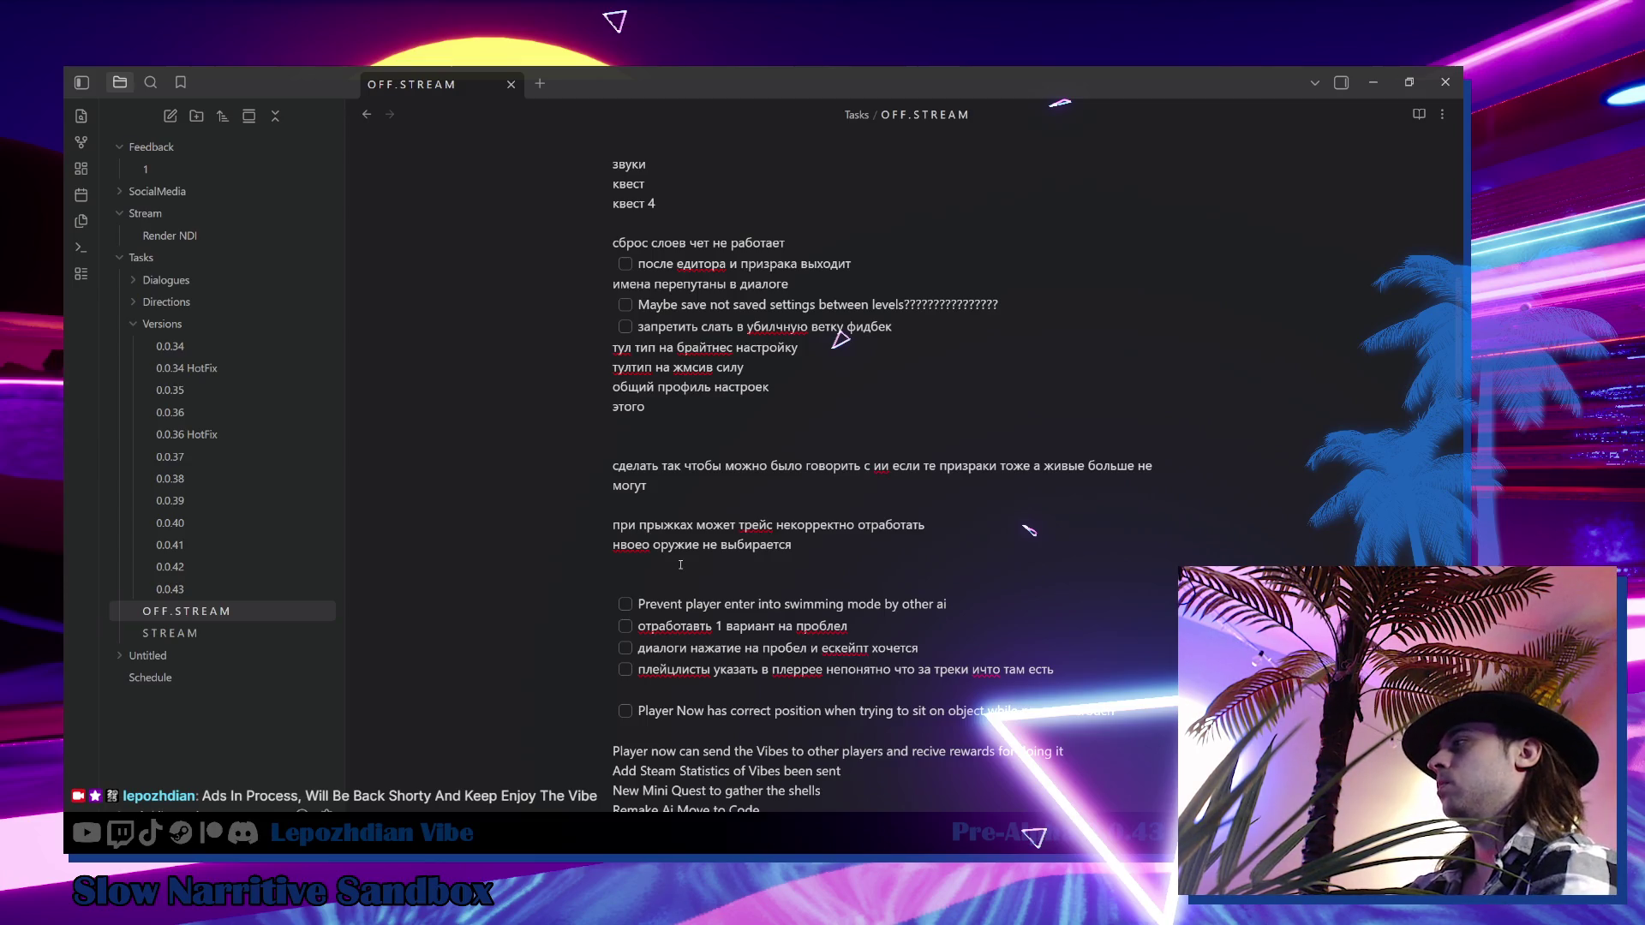
pyautogui.press('BackSpace')
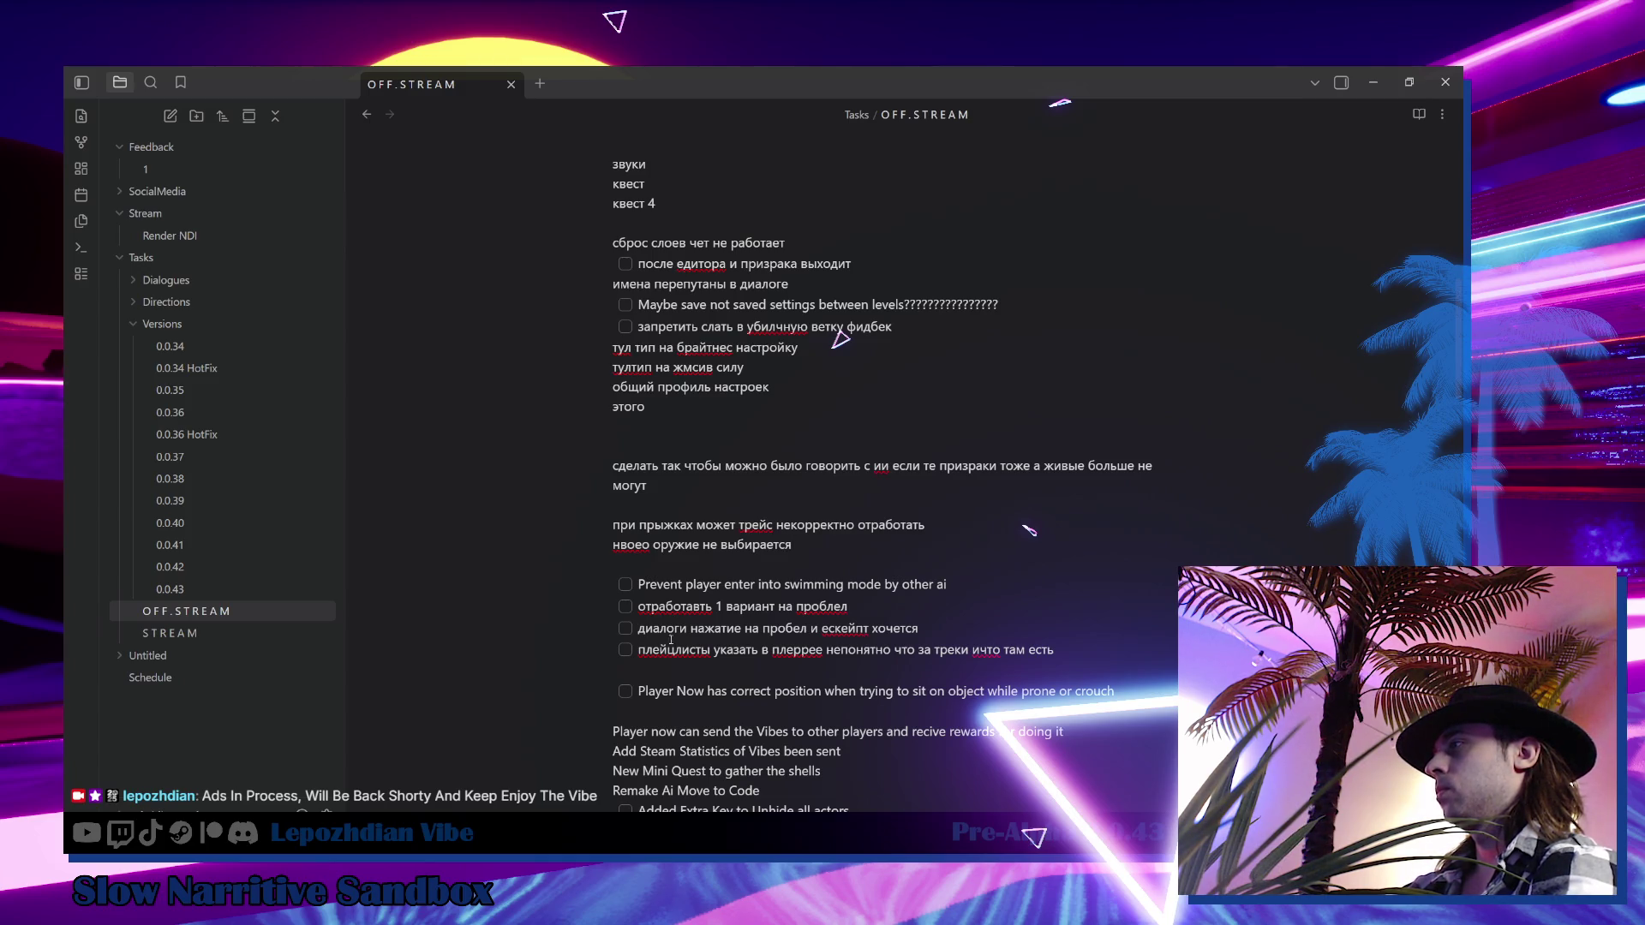
pyautogui.hotkey('alt', 'Tab')
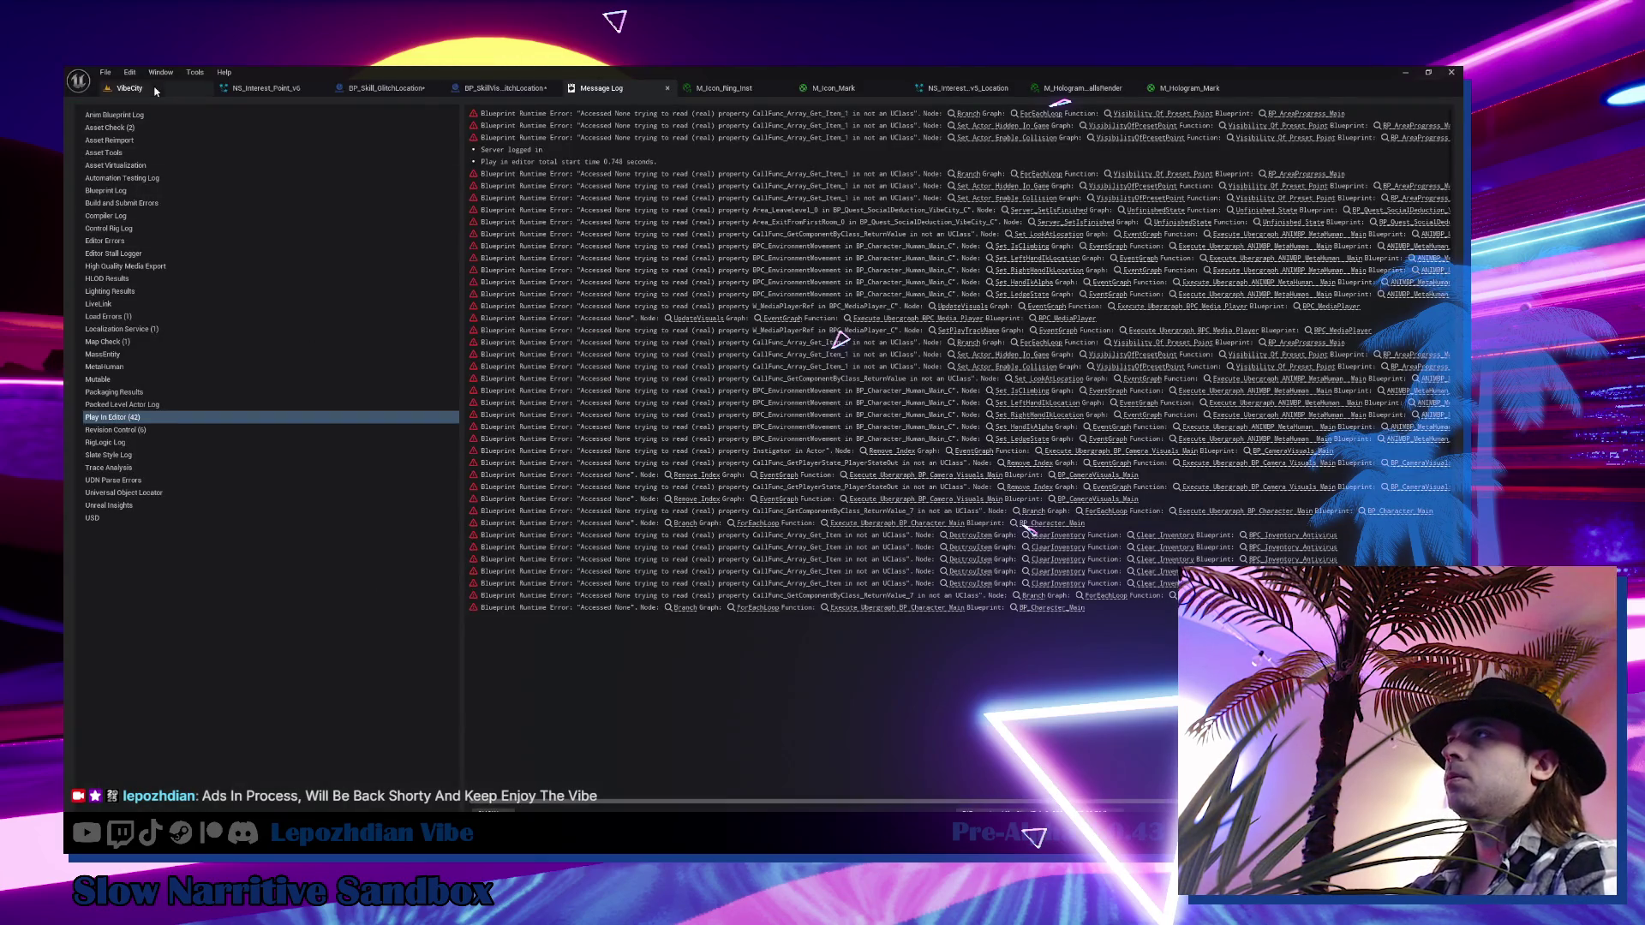
# Browse to the Ui folder in the Content Browser and start a search there
pyautogui.hotkey('ctrl', 'space')
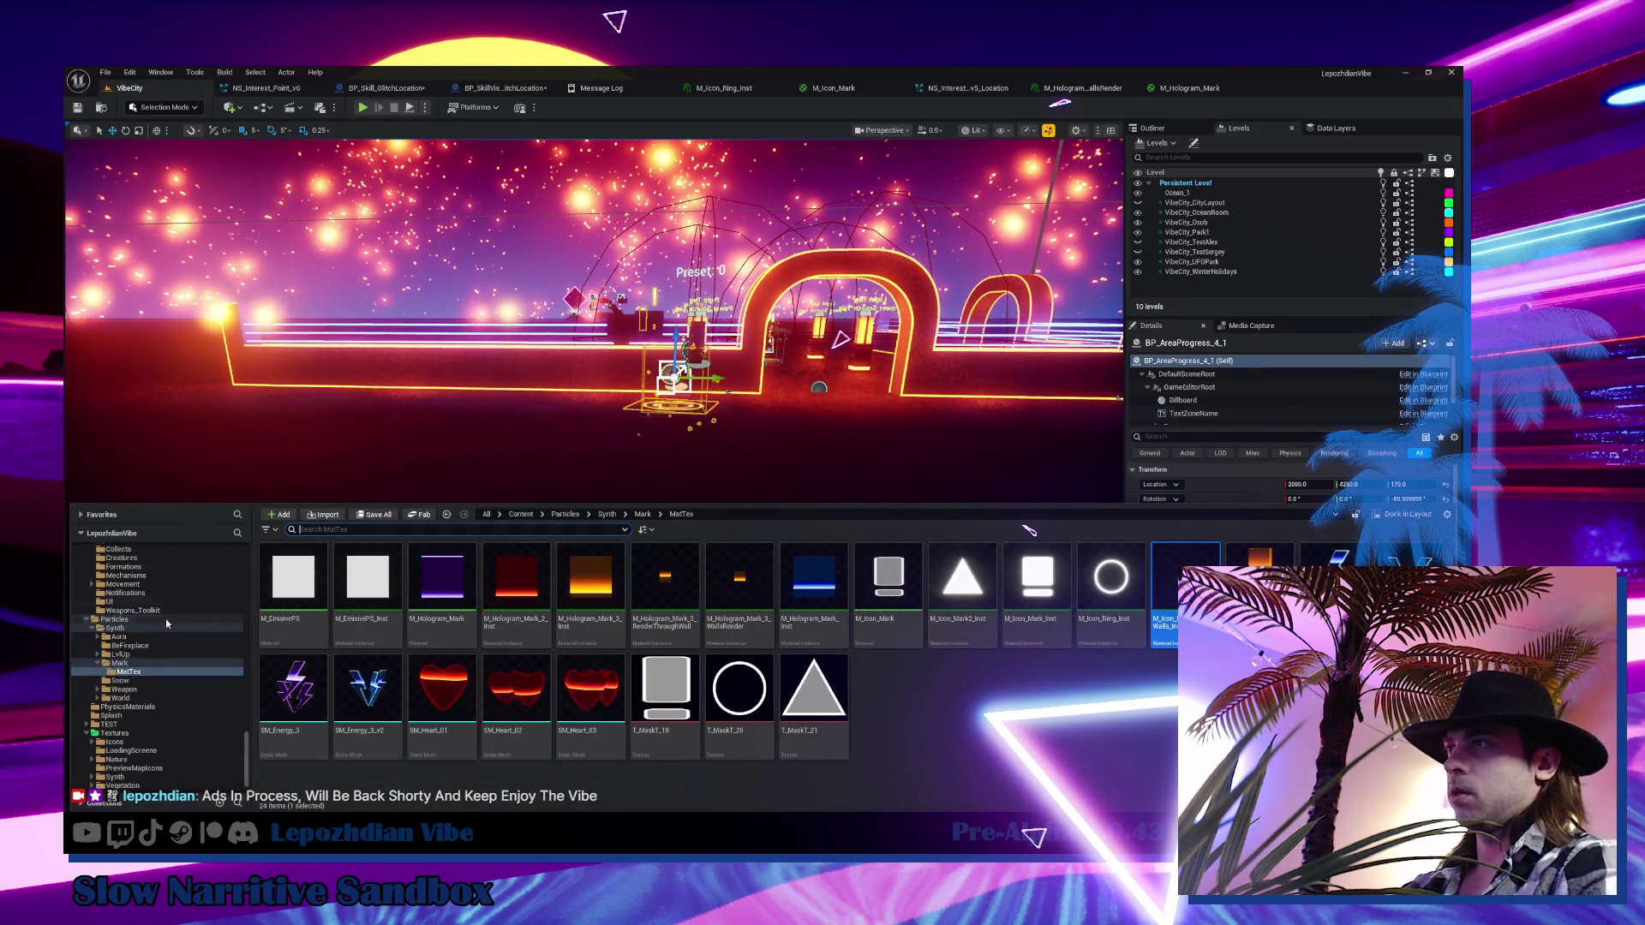
pyautogui.scroll(10, 164, 623)
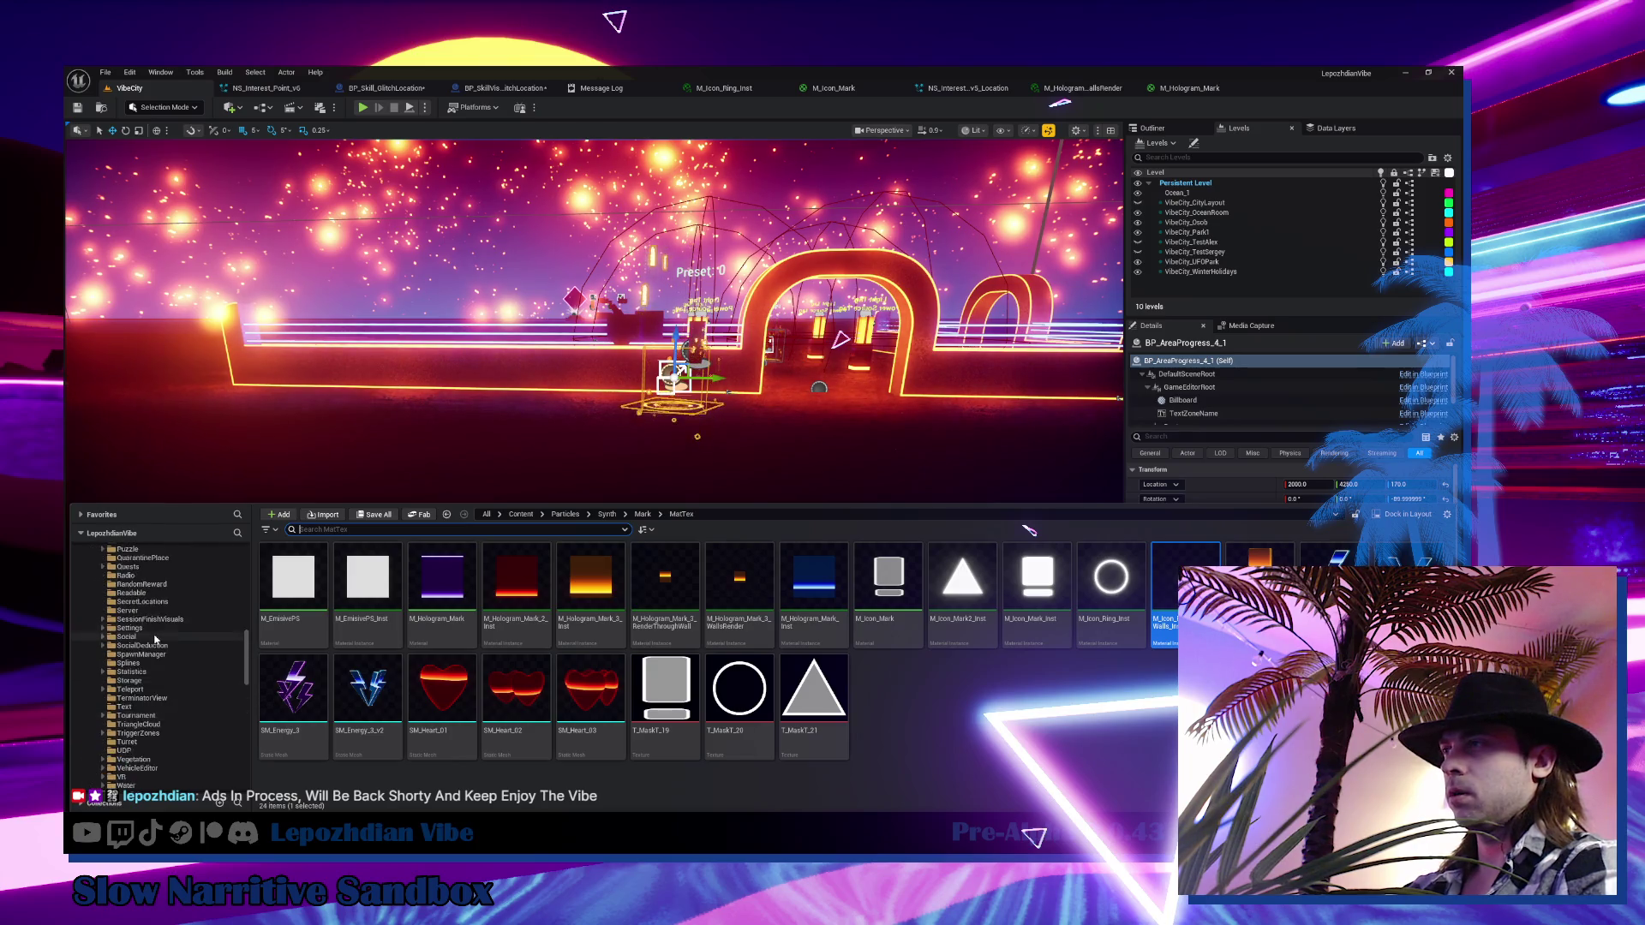
pyautogui.scroll(10, 154, 641)
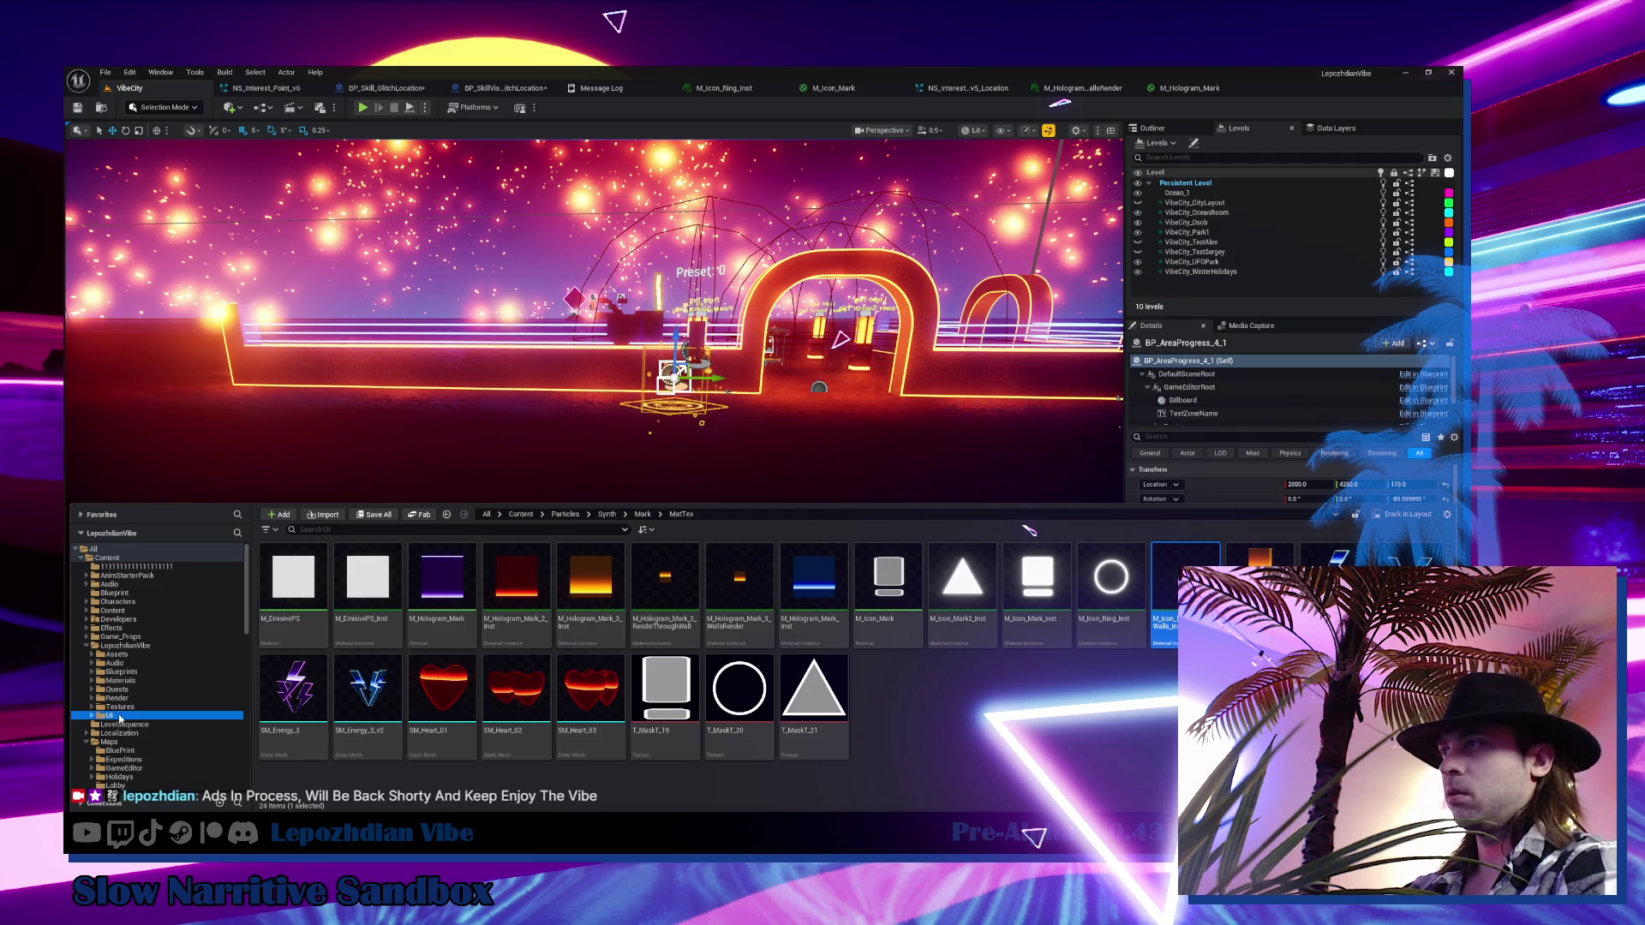
pyautogui.click(110, 715)
pyautogui.click(346, 530)
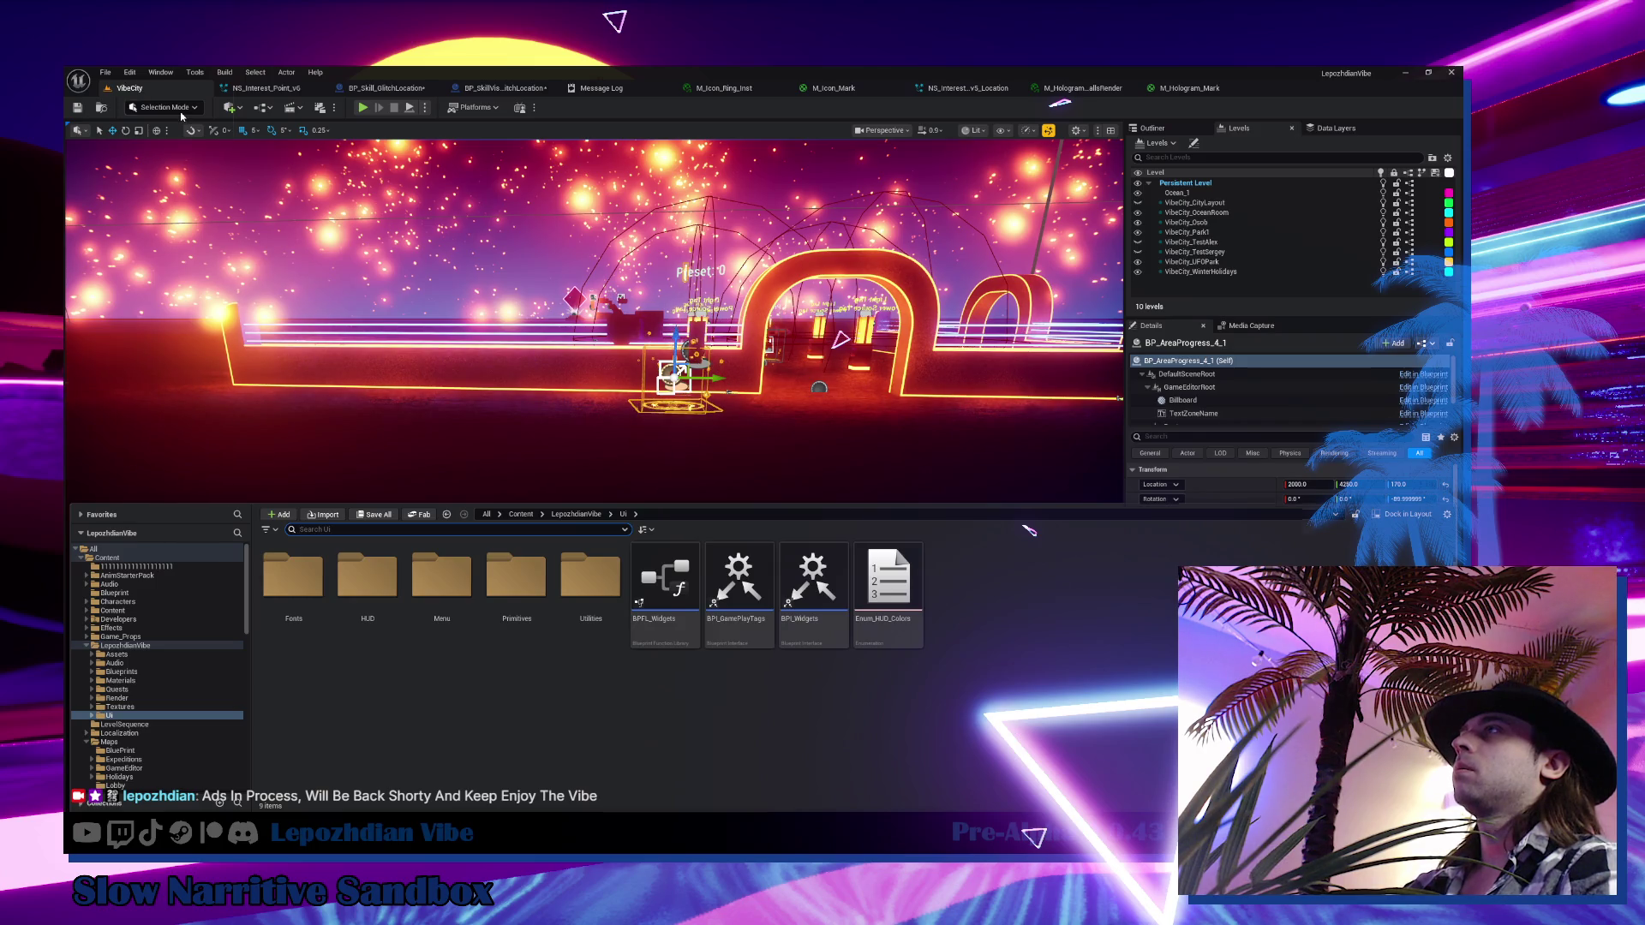
# Close all editor tabs except VibeCity and launch Task Manager from the taskbar menu
pyautogui.rightClick(144, 90)
pyautogui.click(195, 161)
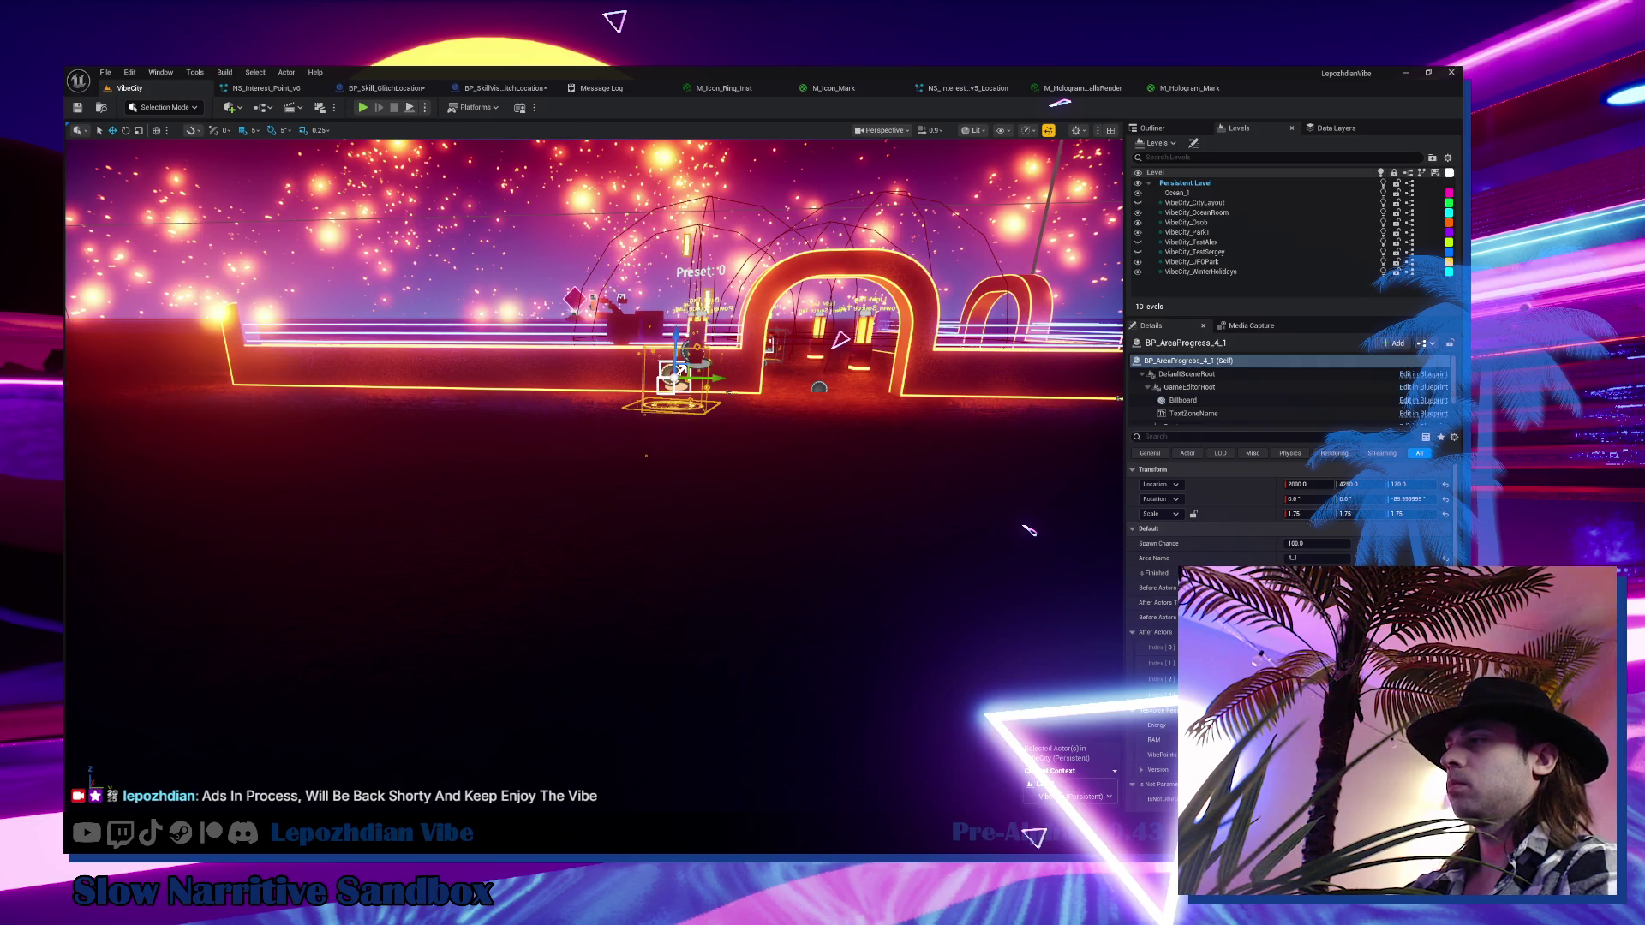
pyautogui.rightClick(452, 805)
pyautogui.click(514, 724)
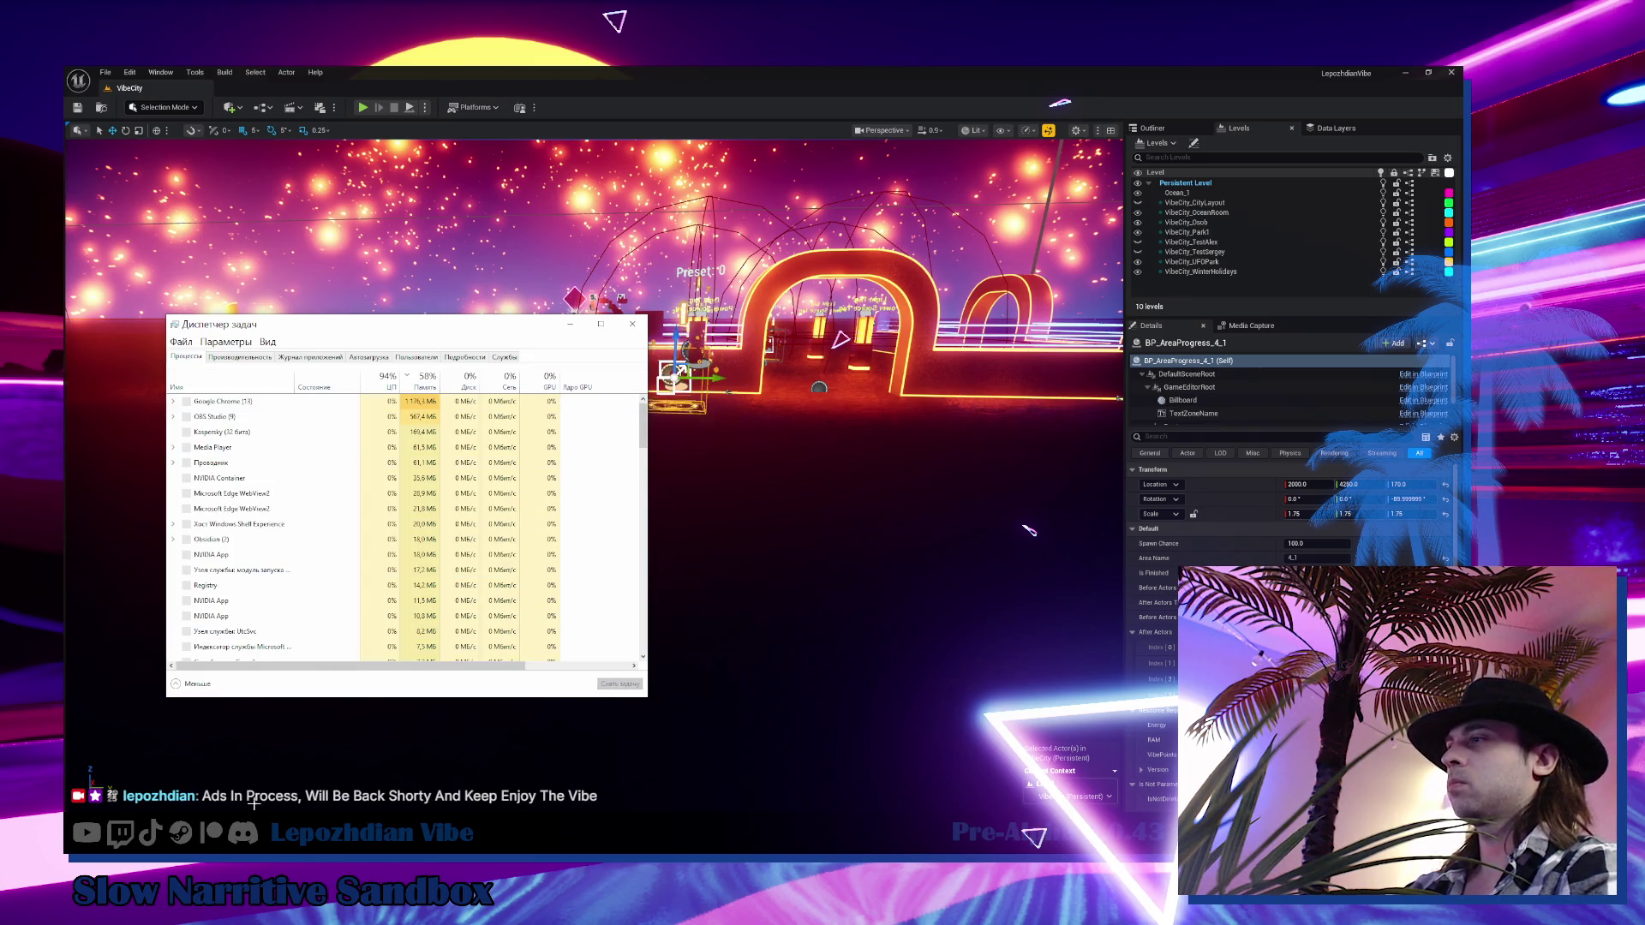
# Reposition Task Manager, expand OBS Studio to inspect its child processes' usage, then close it
pyautogui.moveTo(514, 324); pyautogui.dragTo(62, 325)
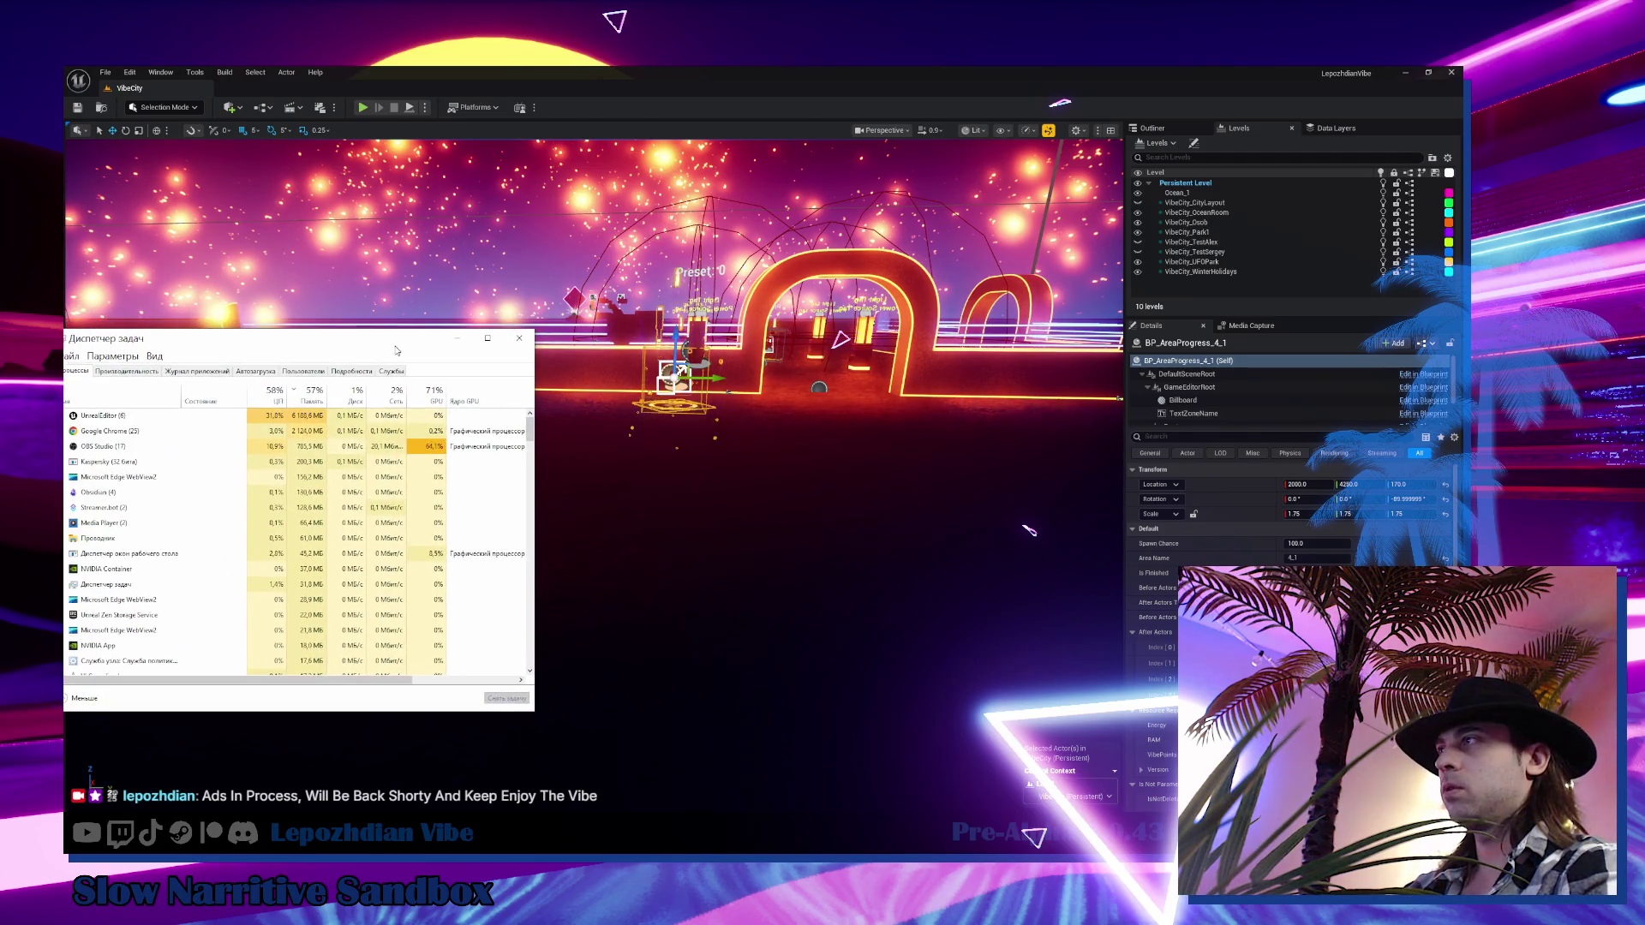
pyautogui.moveTo(409, 335); pyautogui.dragTo(538, 371)
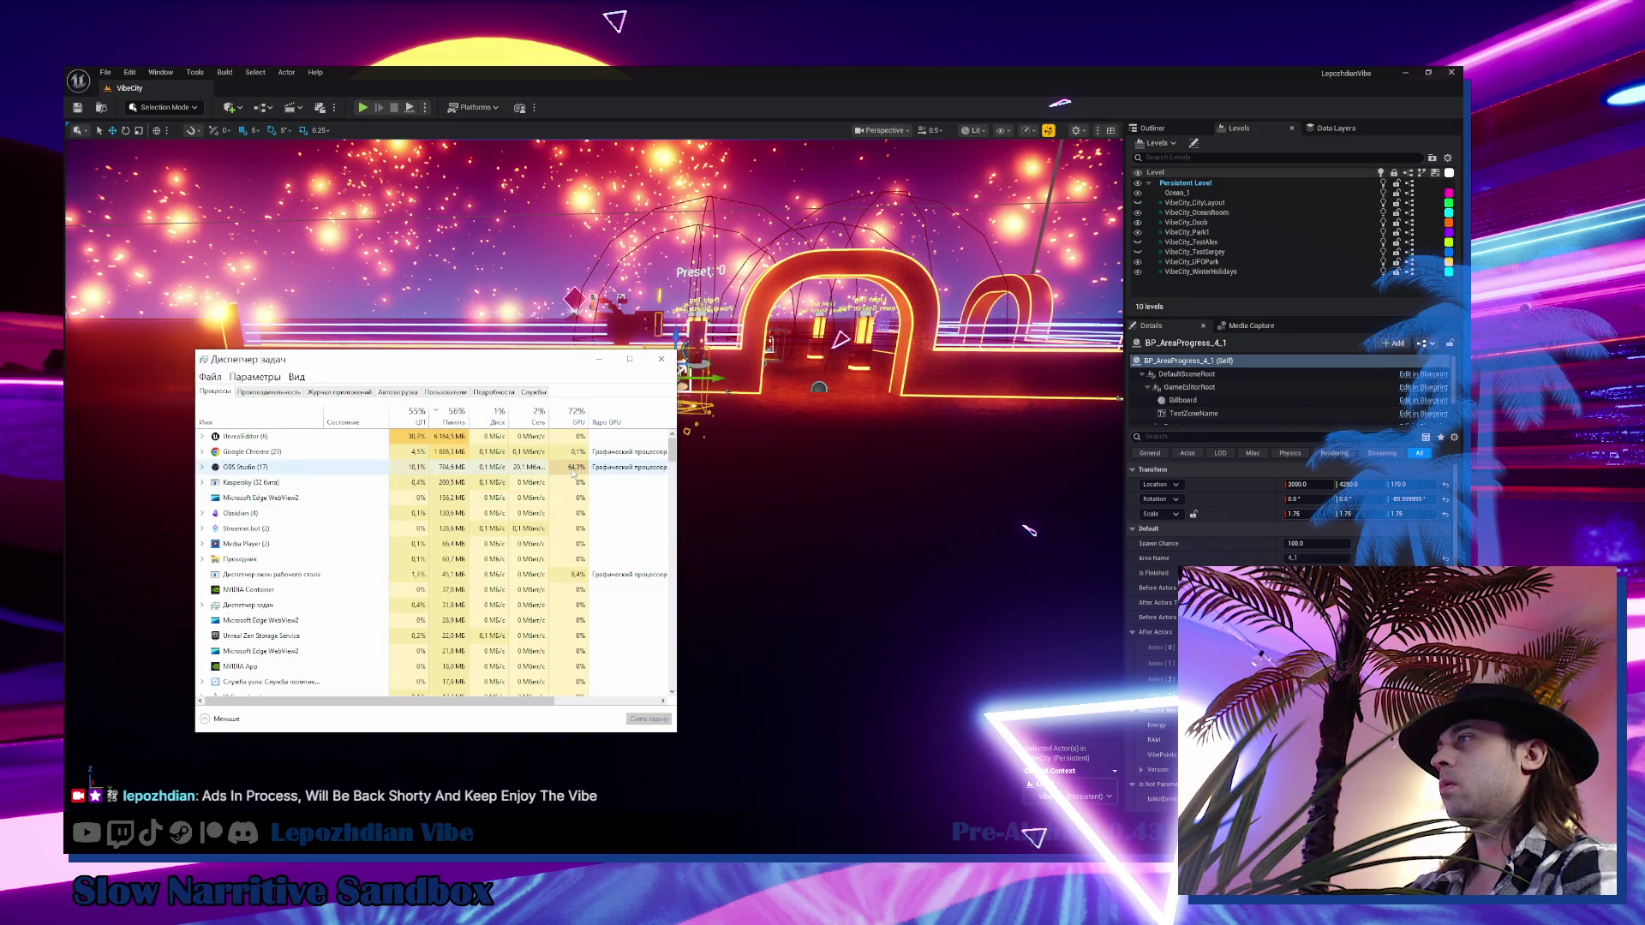
pyautogui.click(203, 467)
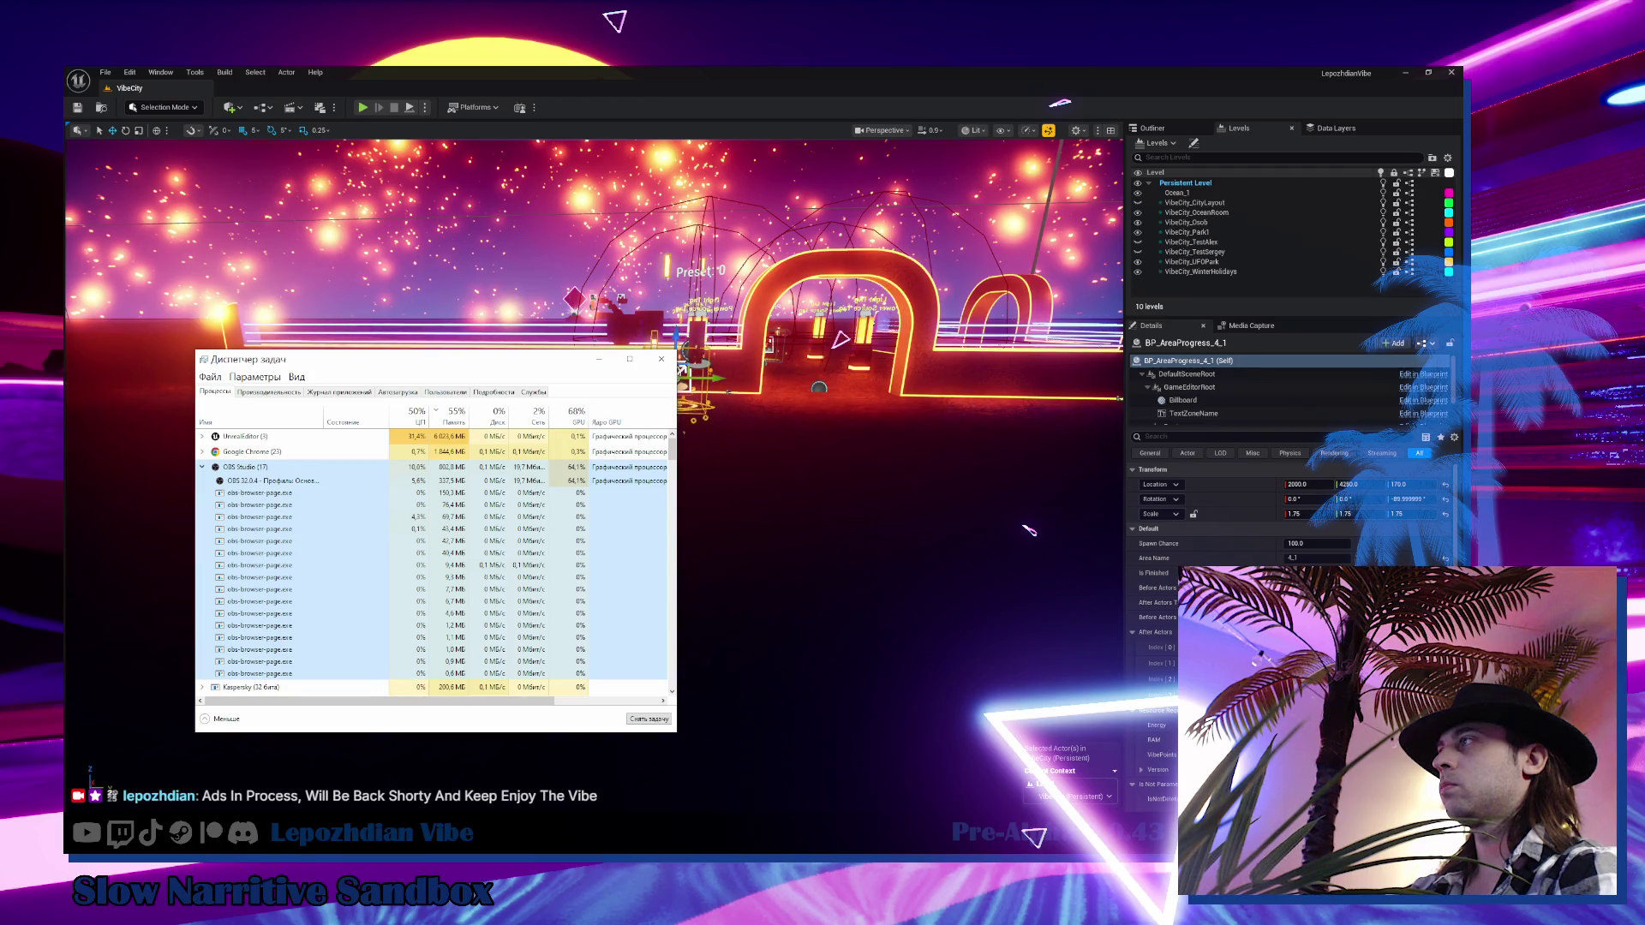
pyautogui.click(1028, 530)
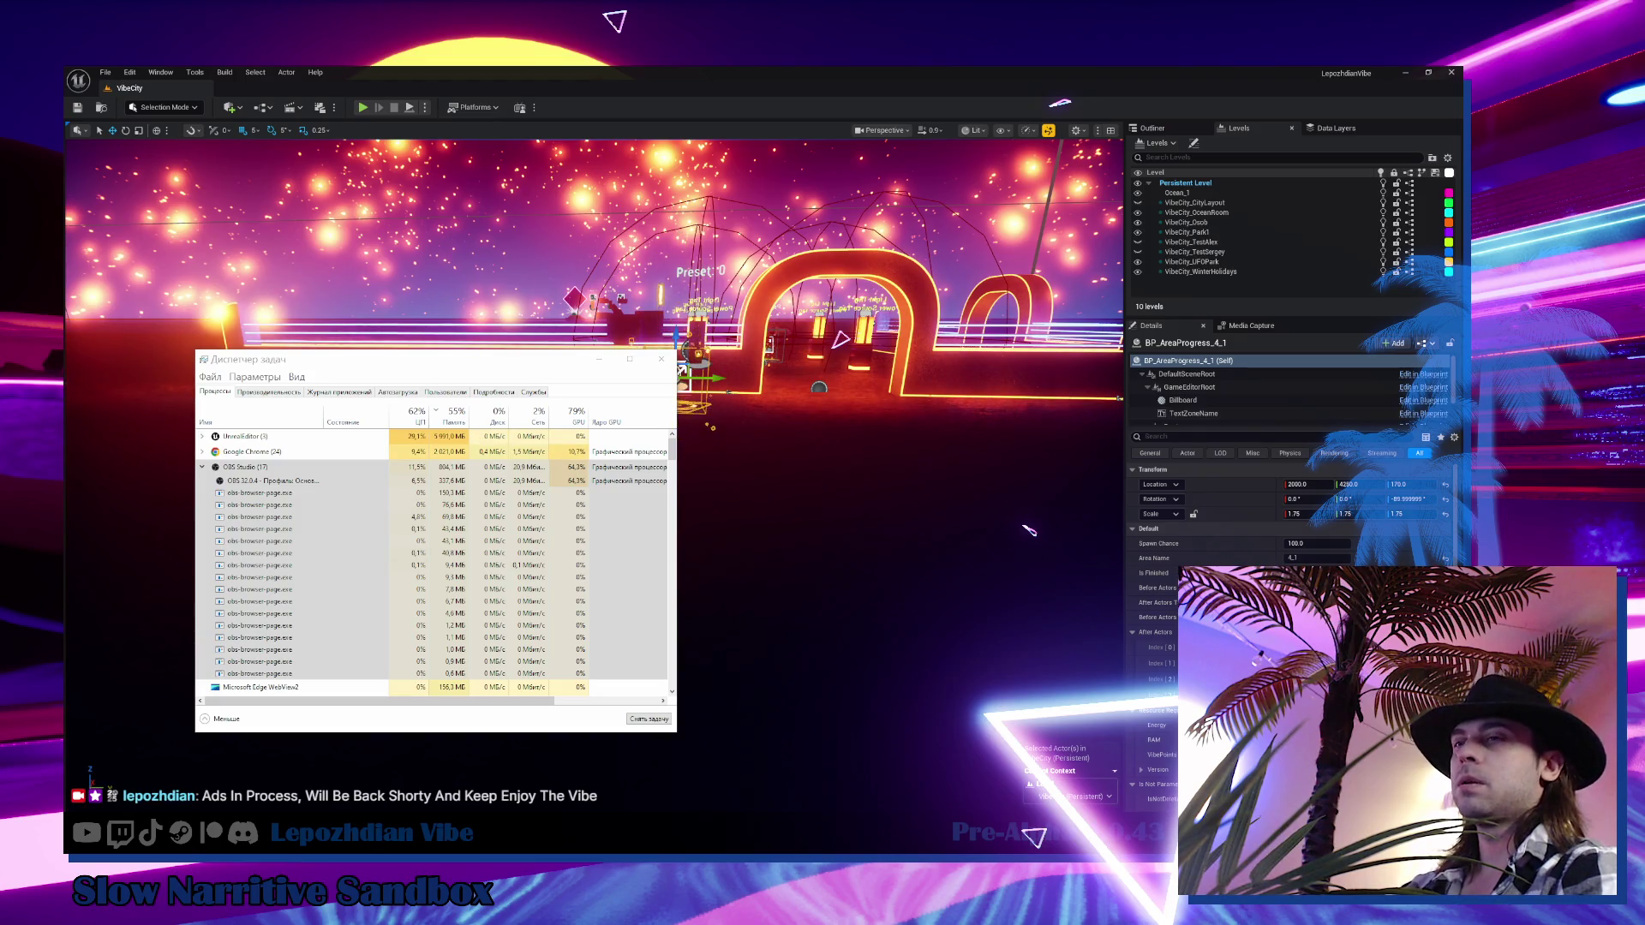
pyautogui.click(324, 715)
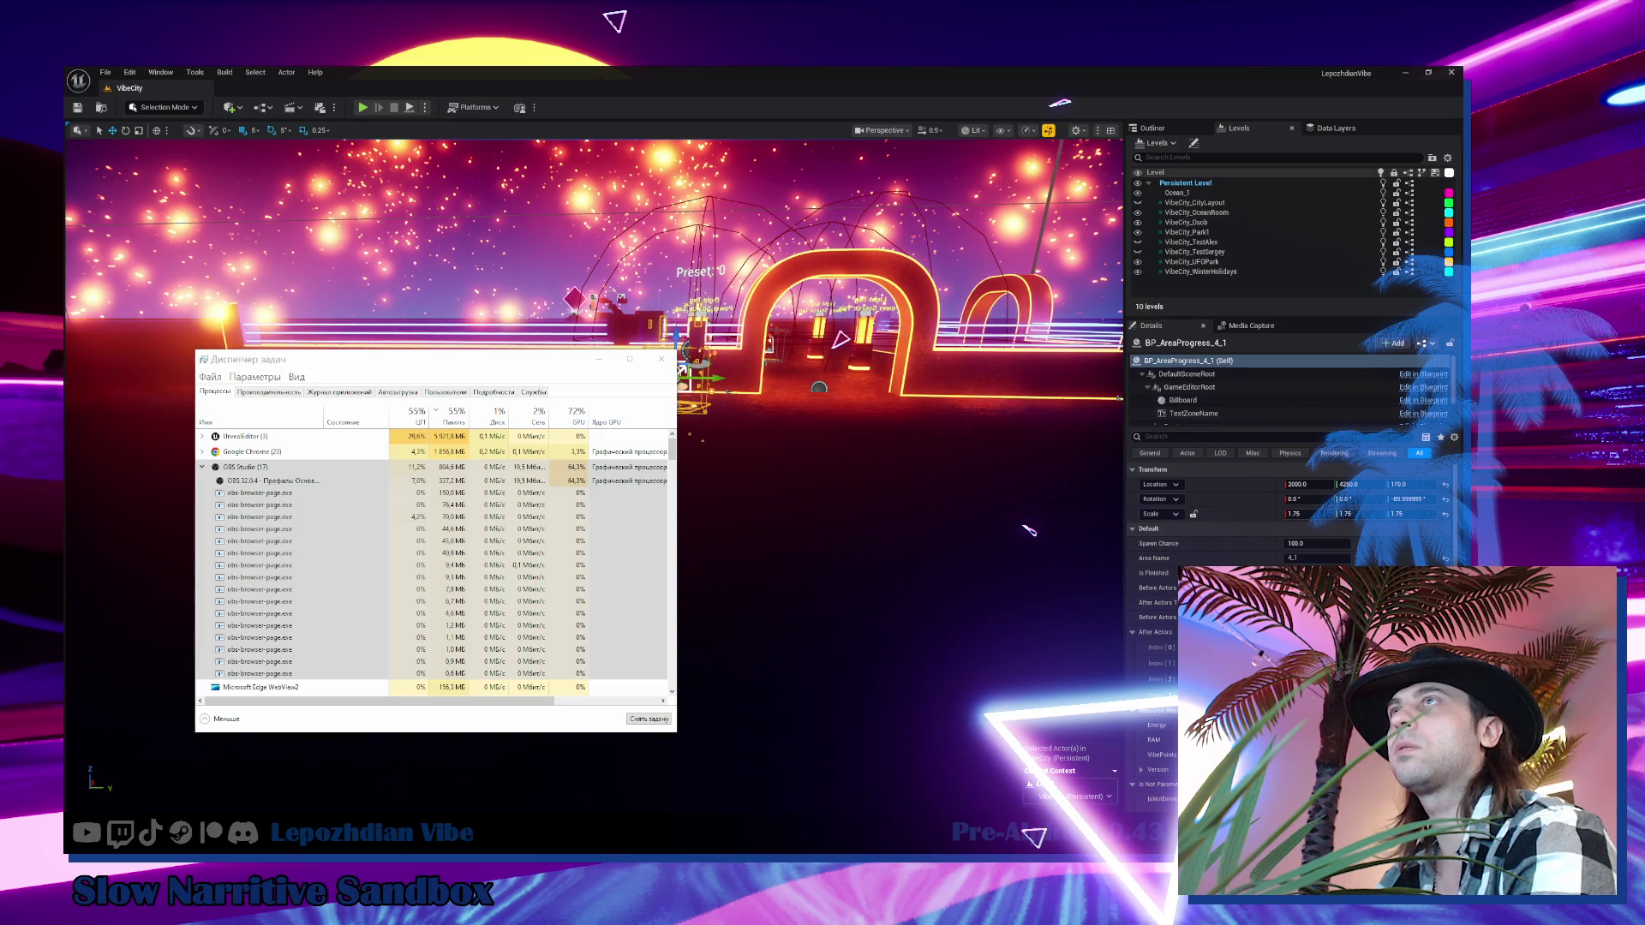
pyautogui.click(667, 370)
pyautogui.click(663, 361)
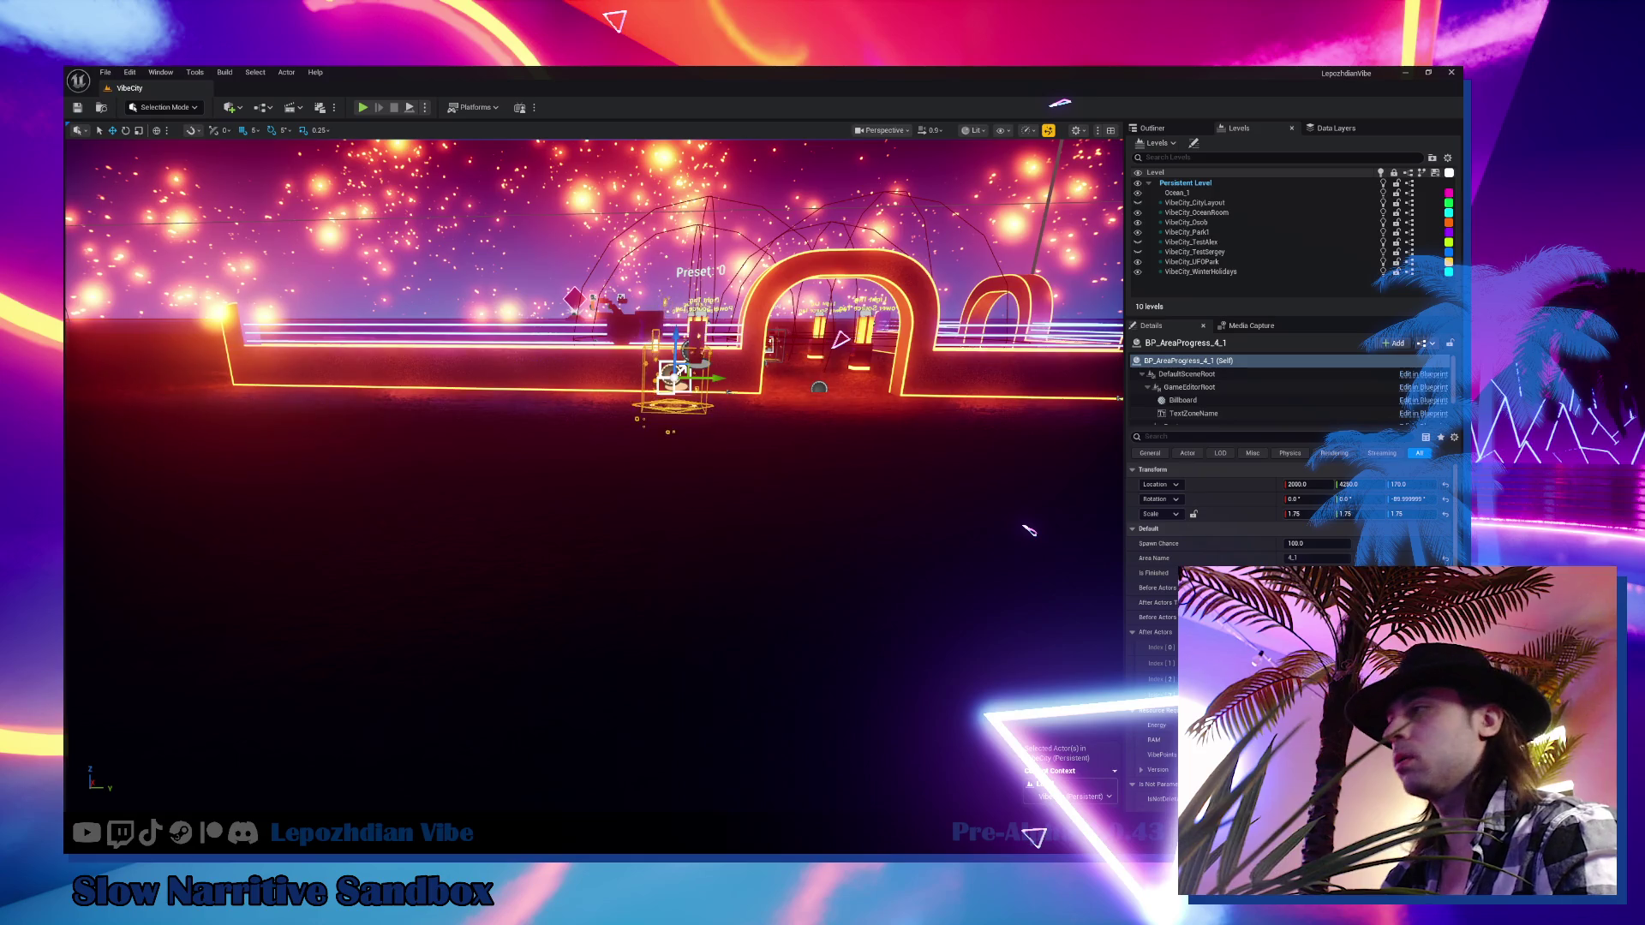
# Switch from the editor to the full-screen Lepozhdian Vibe reveal trailer window via the taskbar
pyautogui.rightClick(454, 835)
pyautogui.click(476, 788)
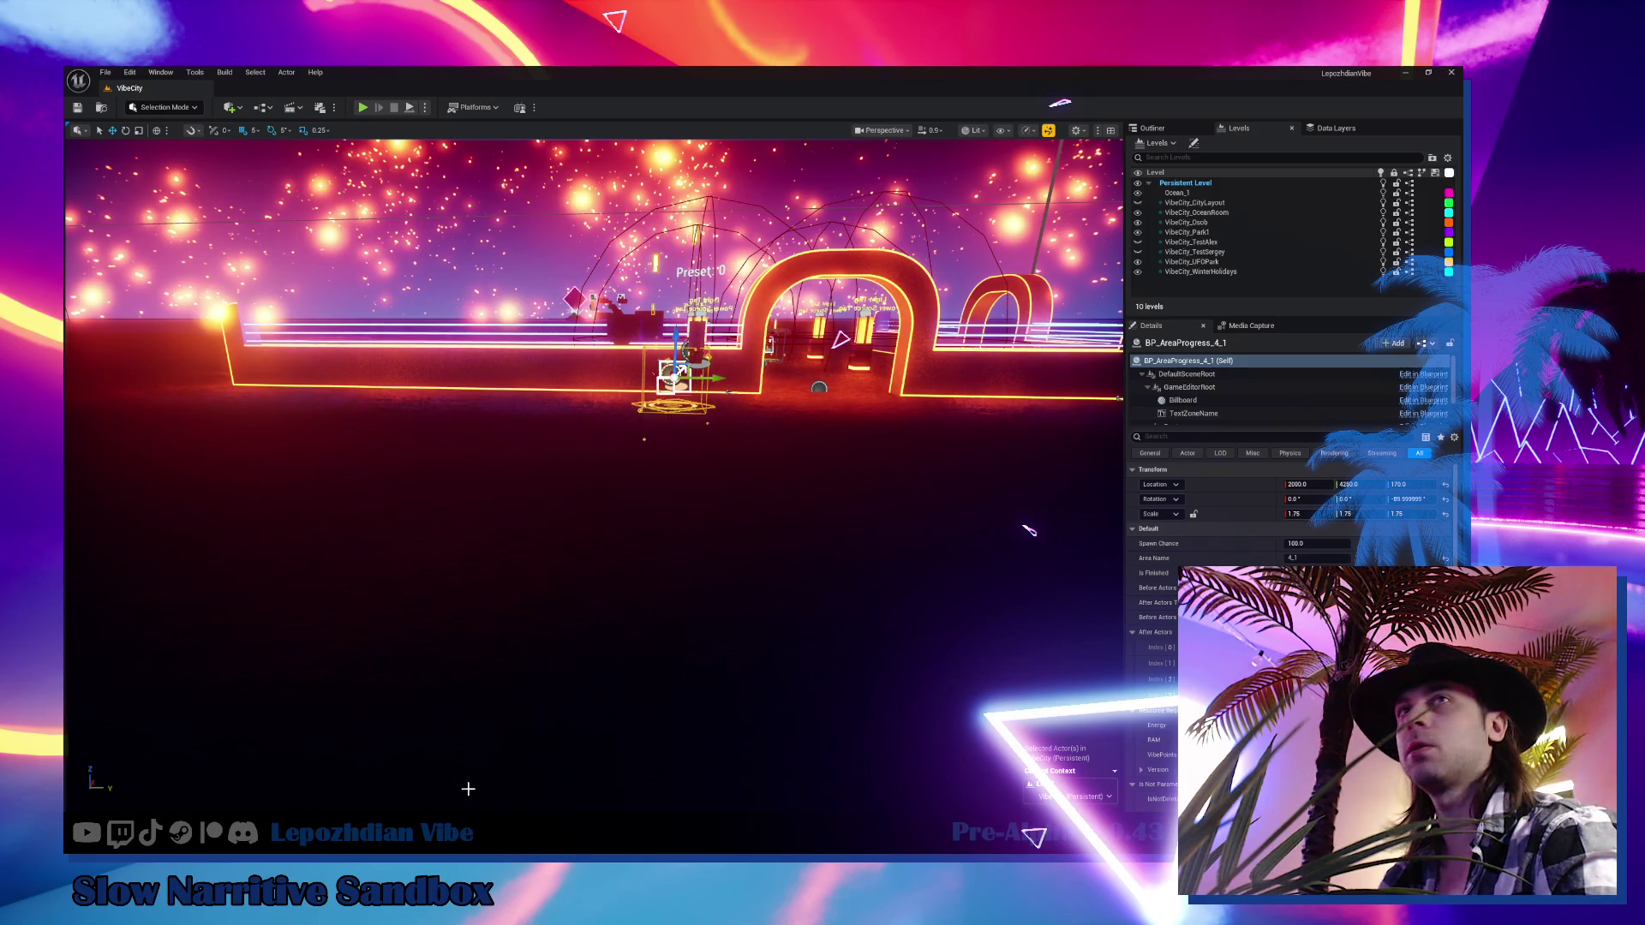
pyautogui.press('Down')
pyautogui.press('Down')
pyautogui.press('Down')
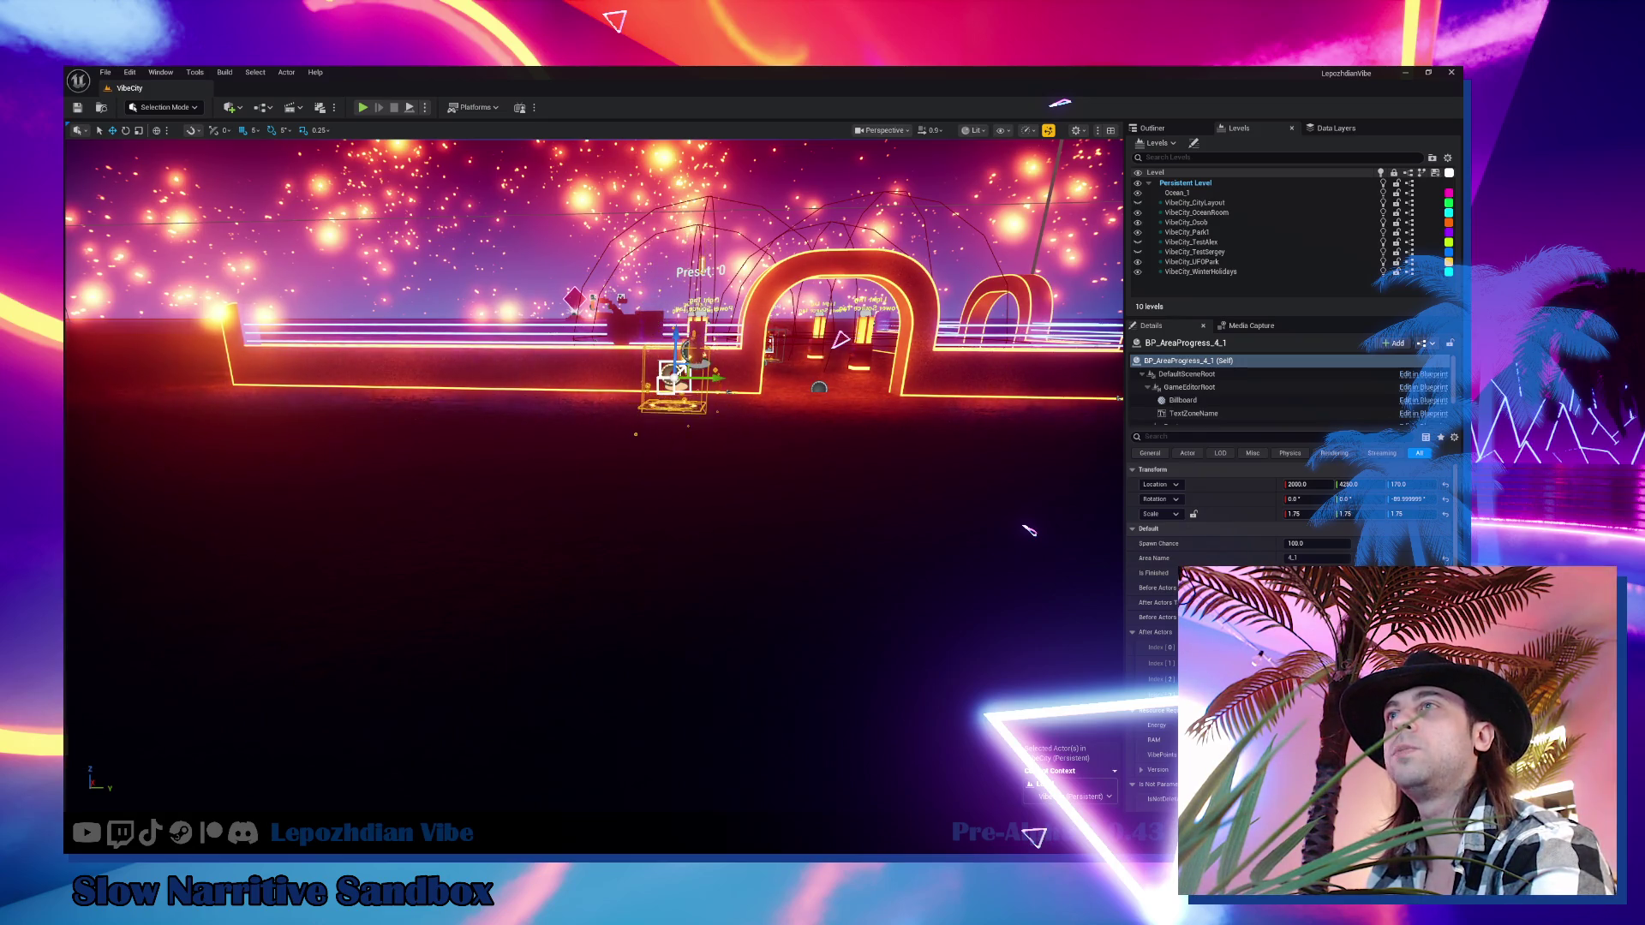
pyautogui.moveTo(373, 849)
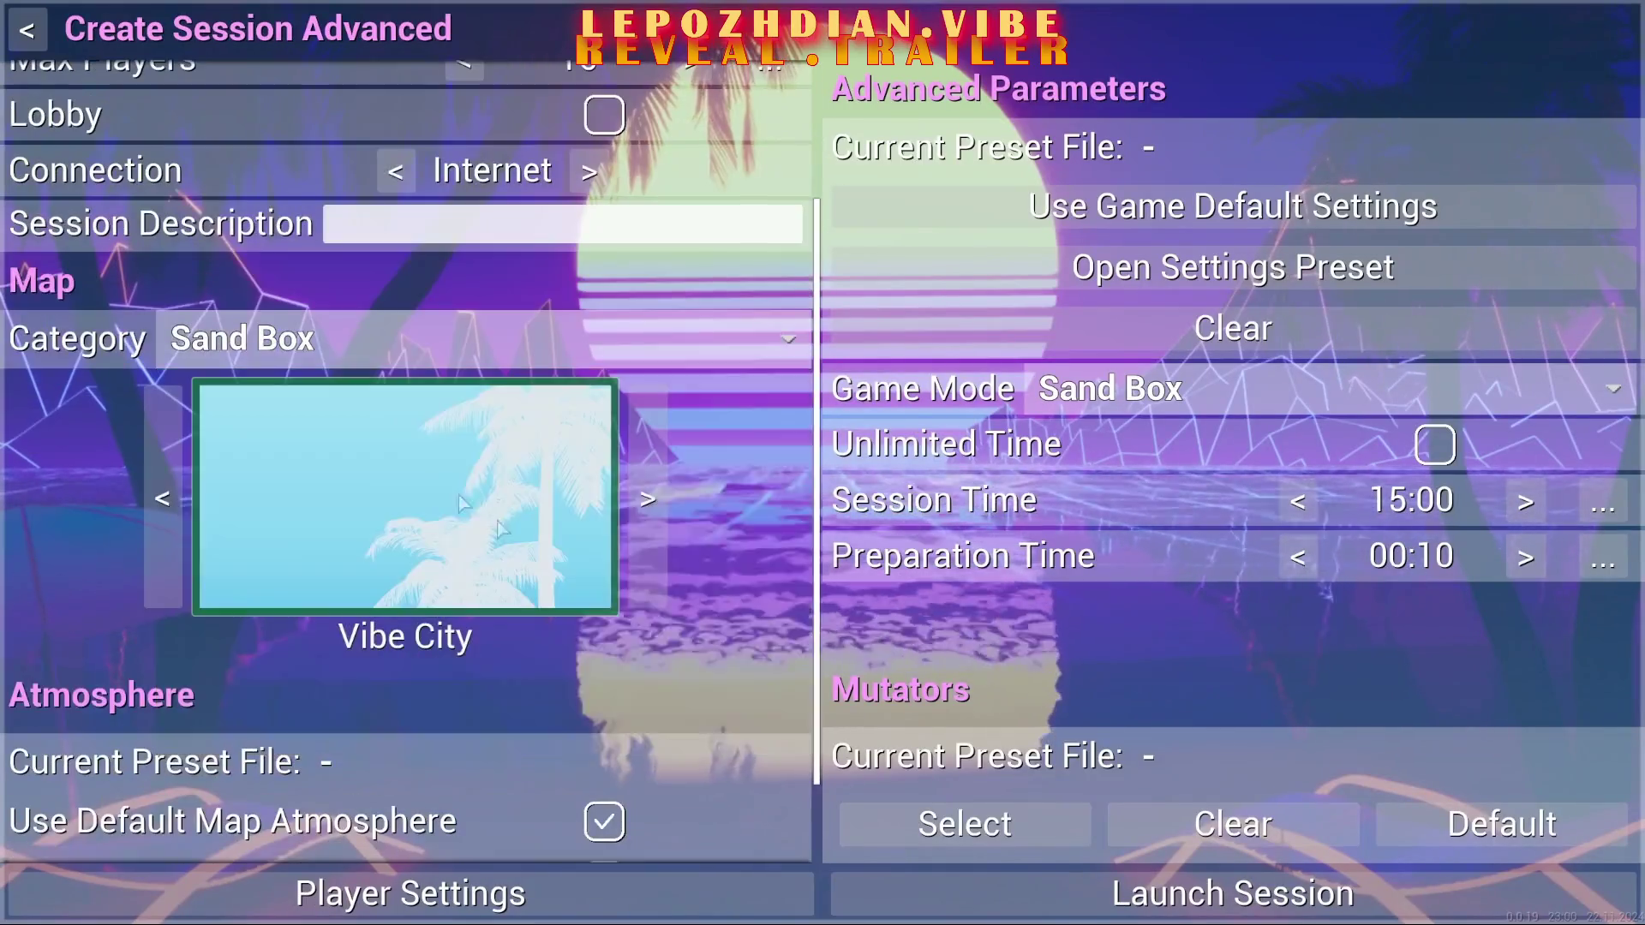
# Pick map 1 instead of Vibe City, open the Game Mode list, and launch the session
pyautogui.click(460, 495)
pyautogui.click(470, 537)
pyautogui.click(1208, 390)
pyautogui.click(1318, 896)
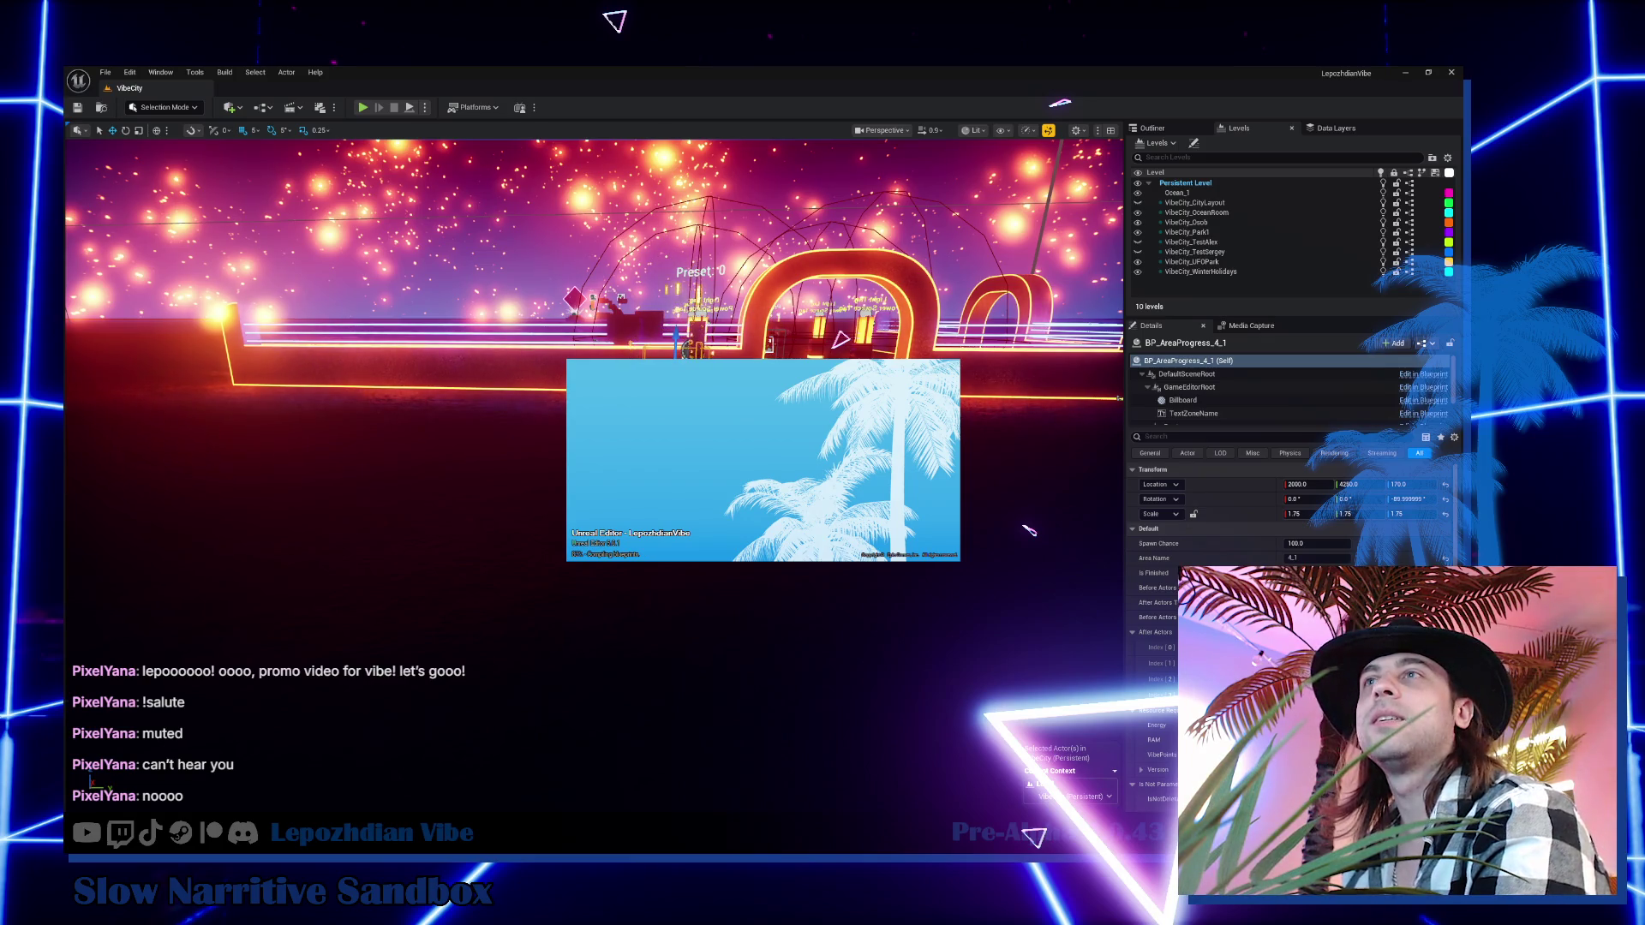
# Open Windows Task Manager with Ctrl+Shift+Esc over the VibeCity editor
pyautogui.hotkey('ctrl', 'shift', 'Escape')
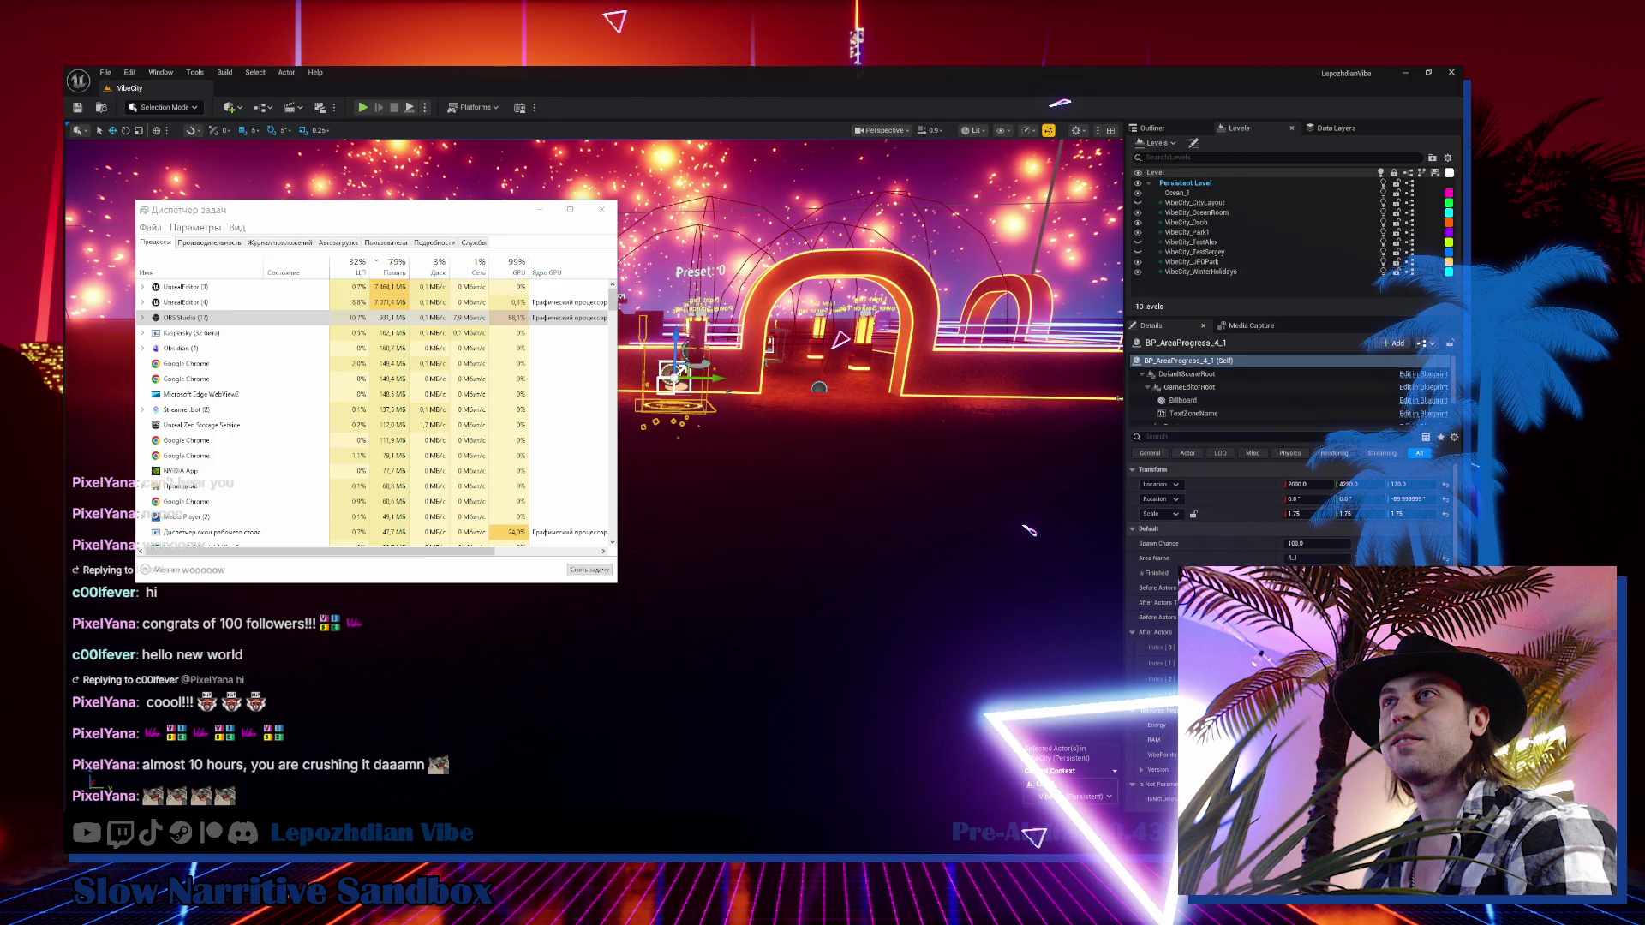
# Hide the Unreal editor to reveal the Obsidian notes, and expand OBS Studio's processes
pyautogui.click(1402, 75)
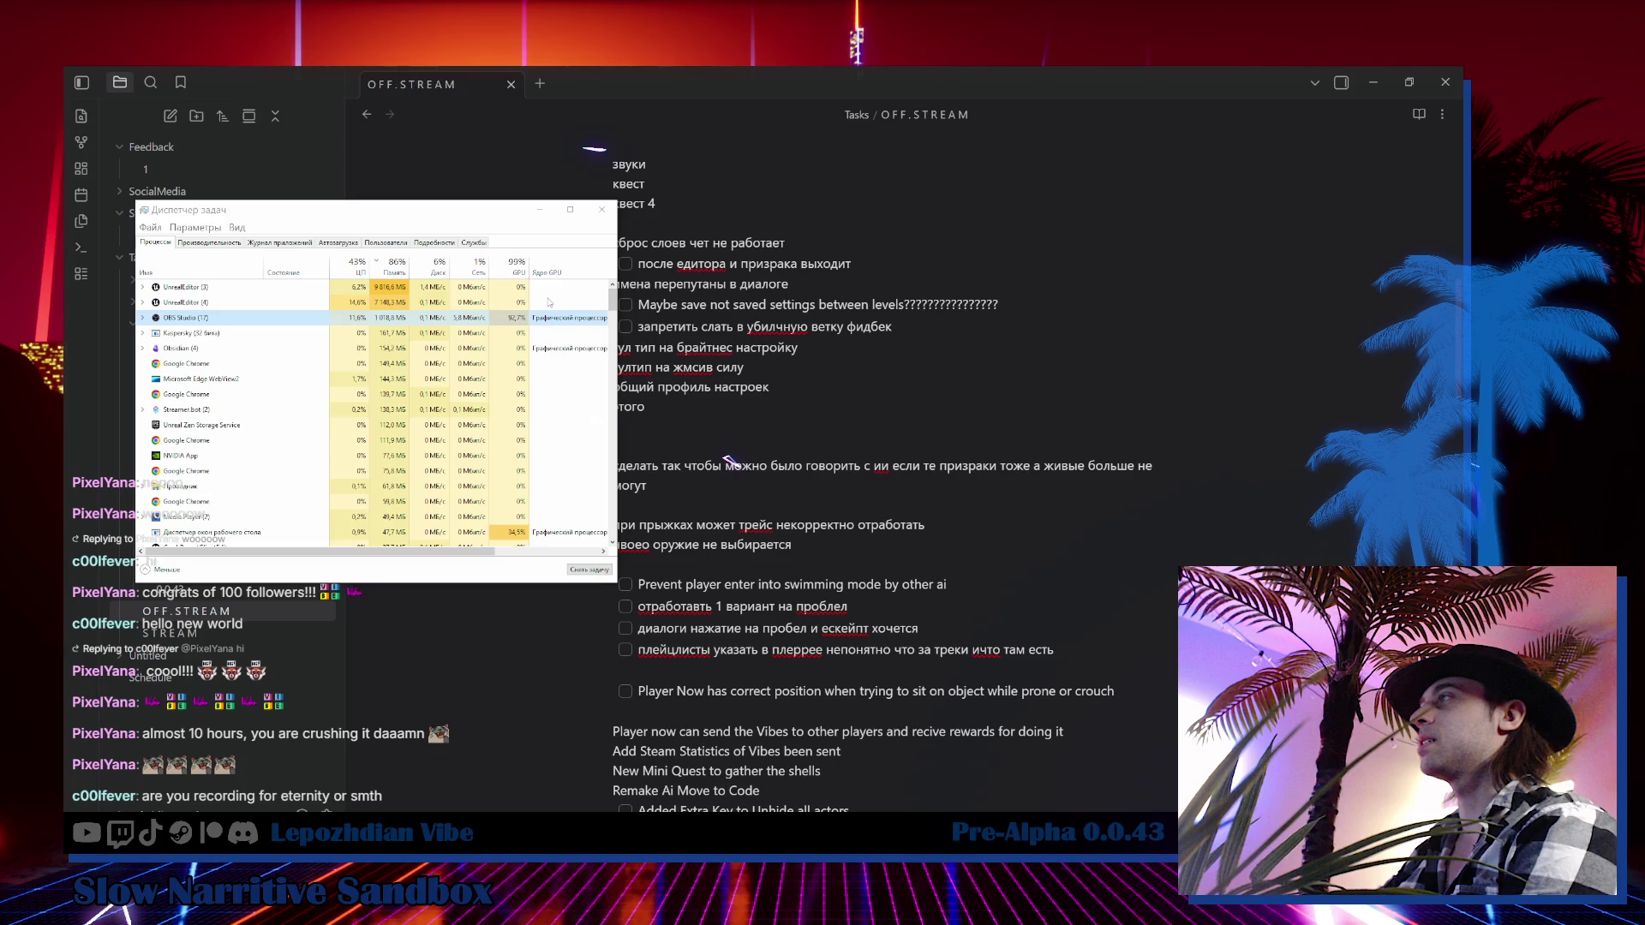
pyautogui.press('Right')
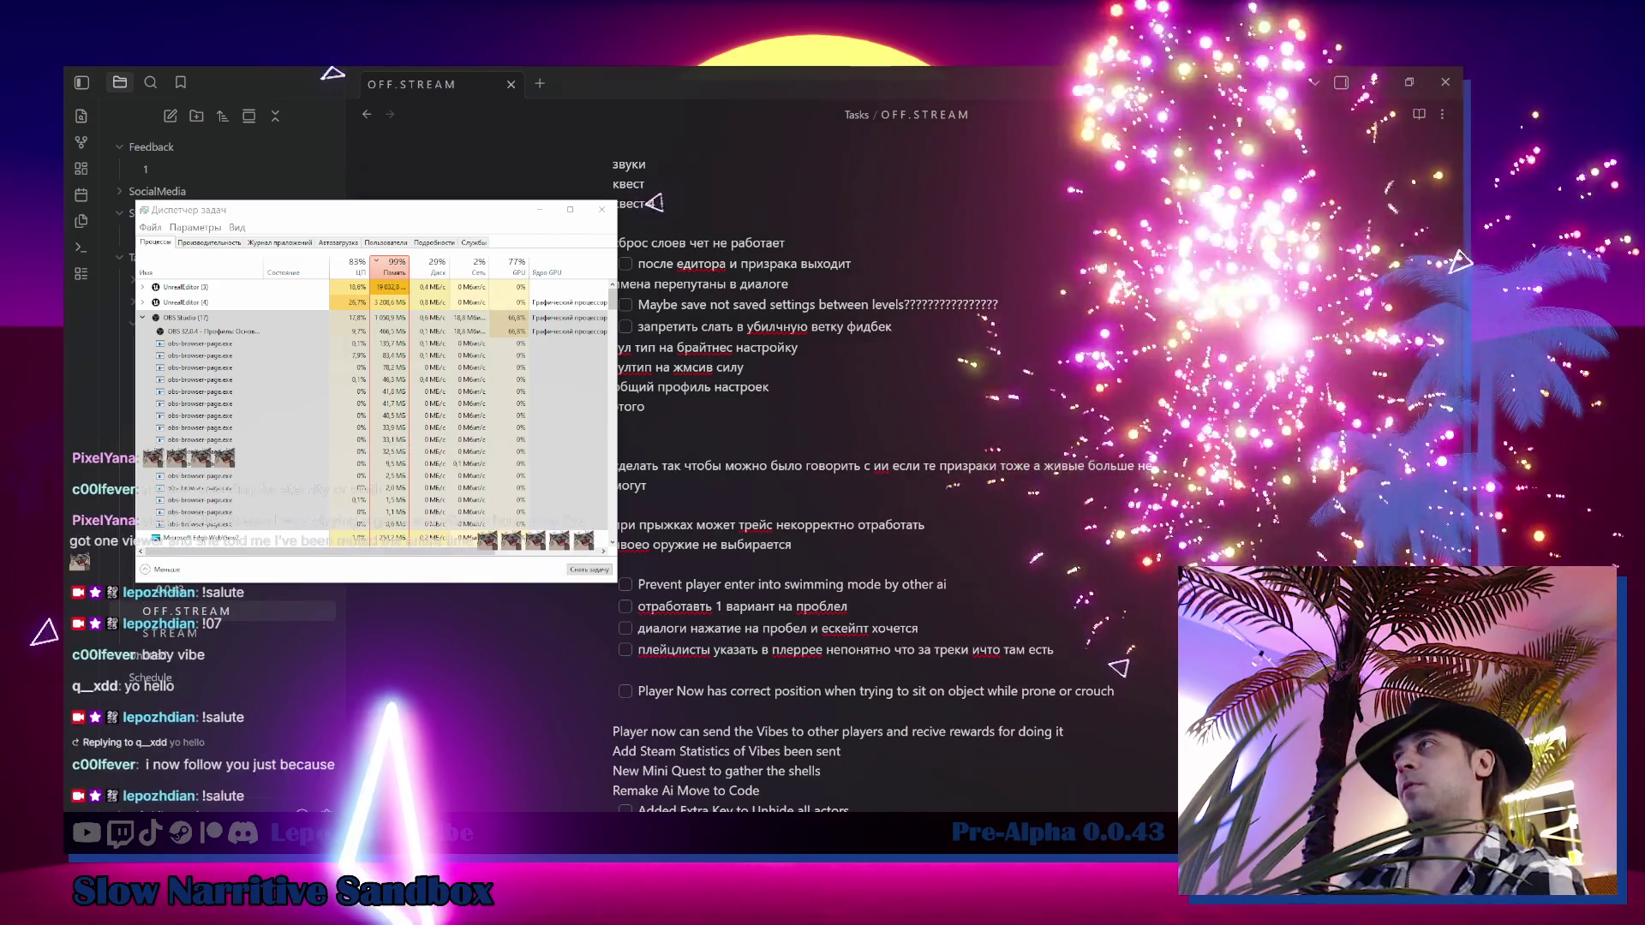
pyautogui.moveTo(449, 220); pyautogui.dragTo(718, 278)
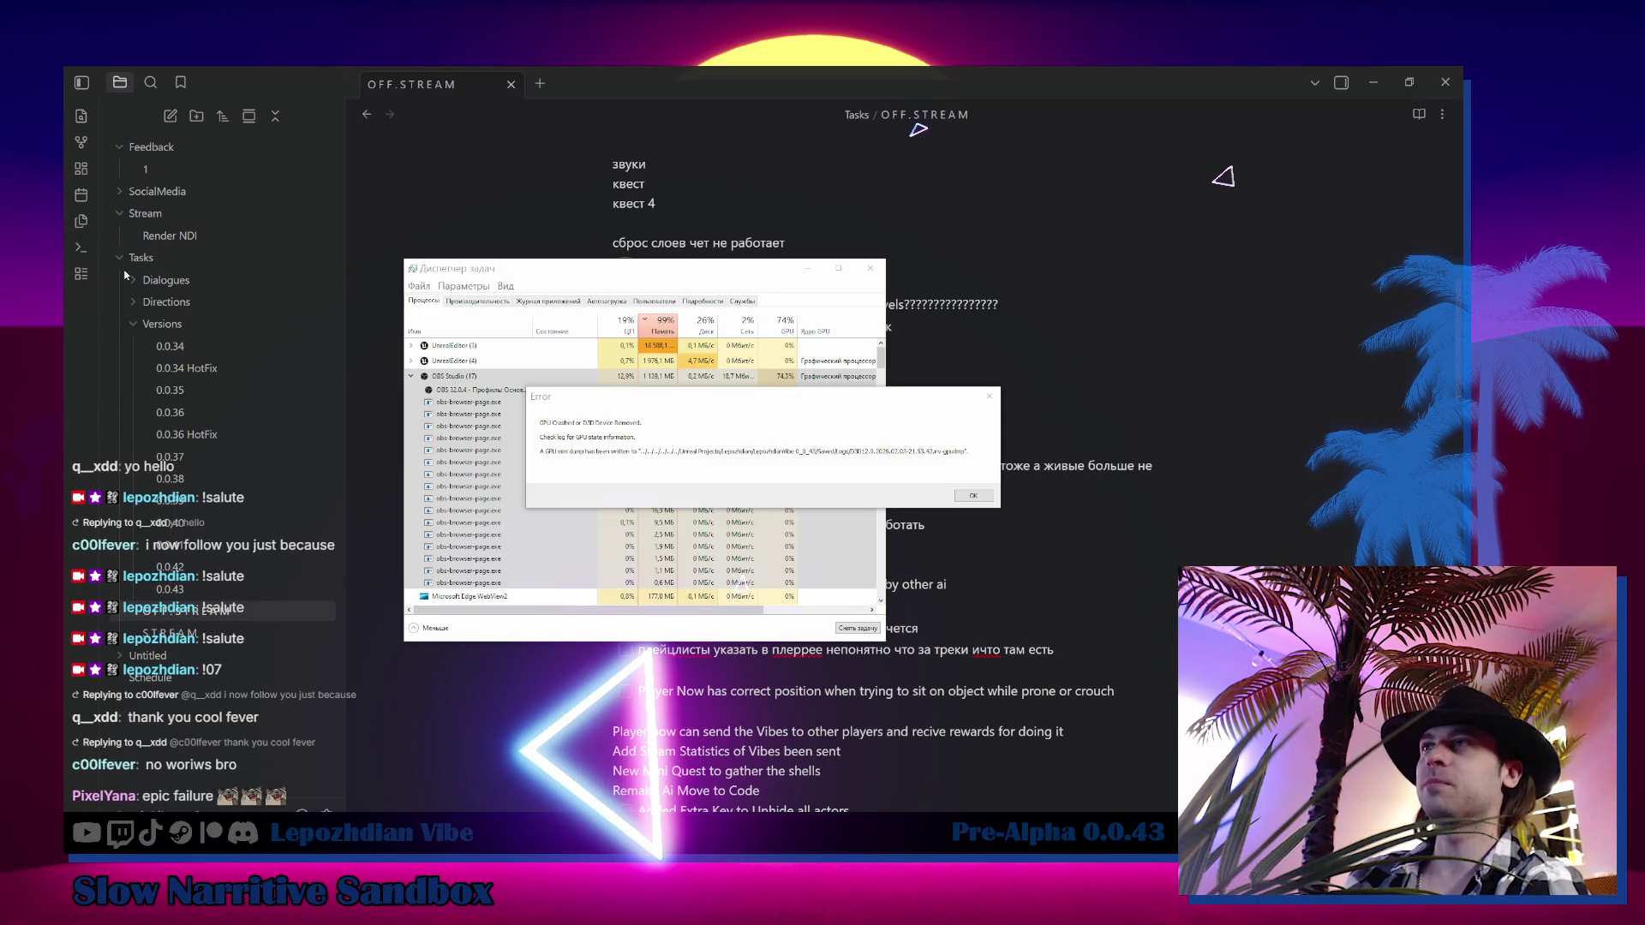
# Dismiss the Unreal GPU-crash error dialog with OK
pyautogui.click(974, 496)
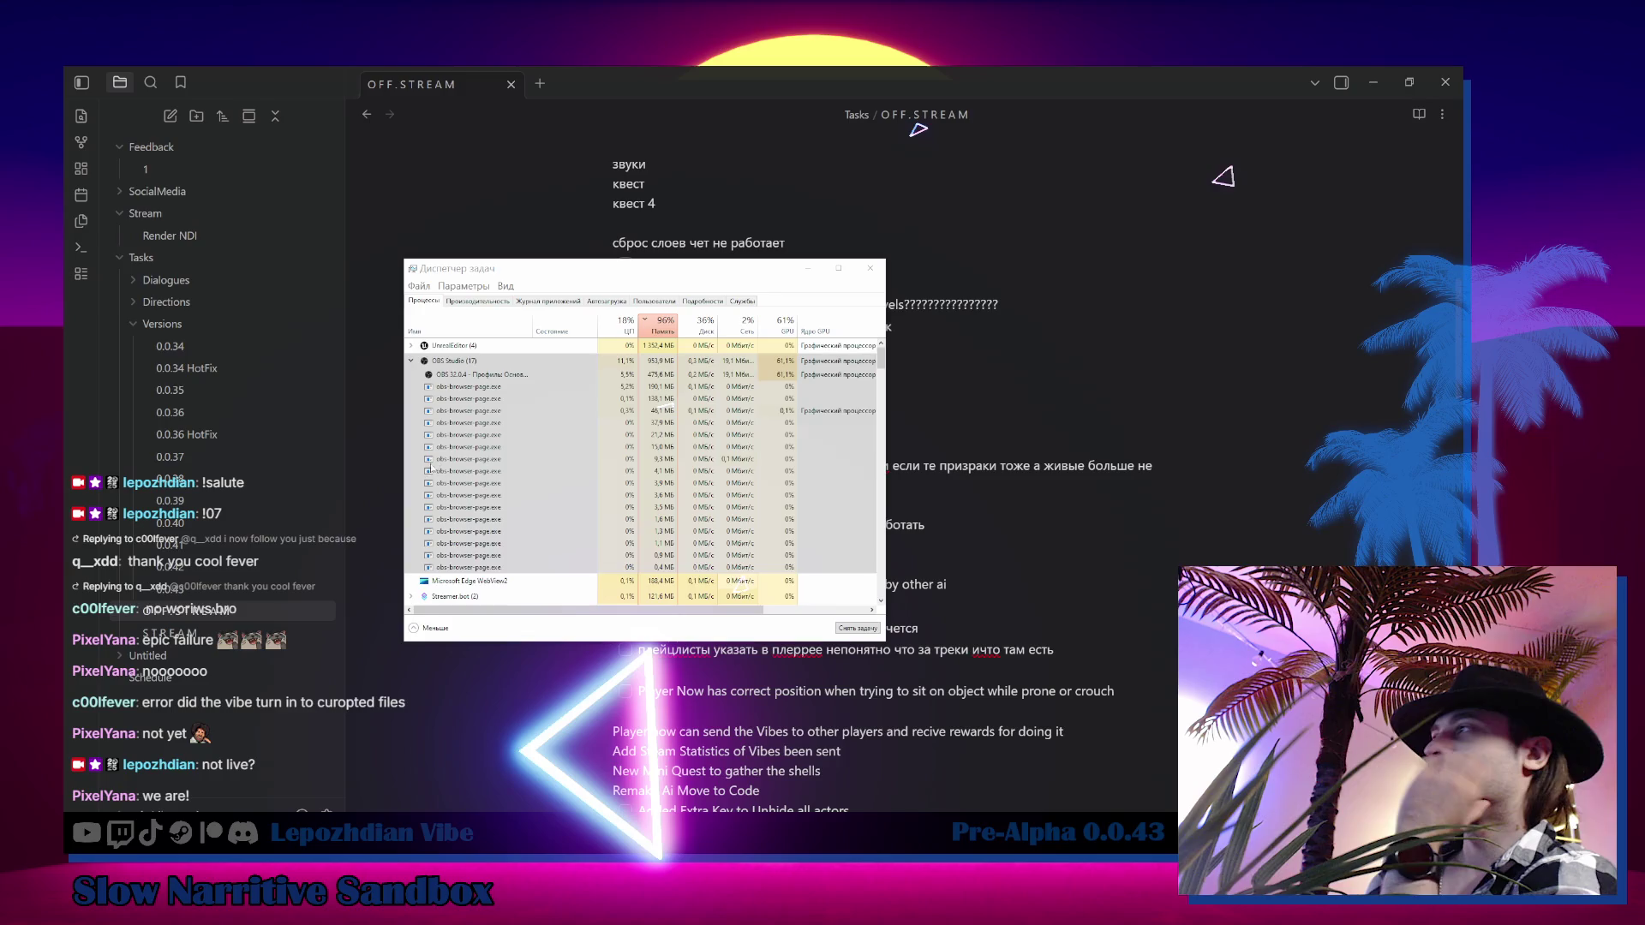
# Expand the UnrealEditor (4) group to inspect its processes, then collapse OBS Studio (17)
pyautogui.click(471, 374)
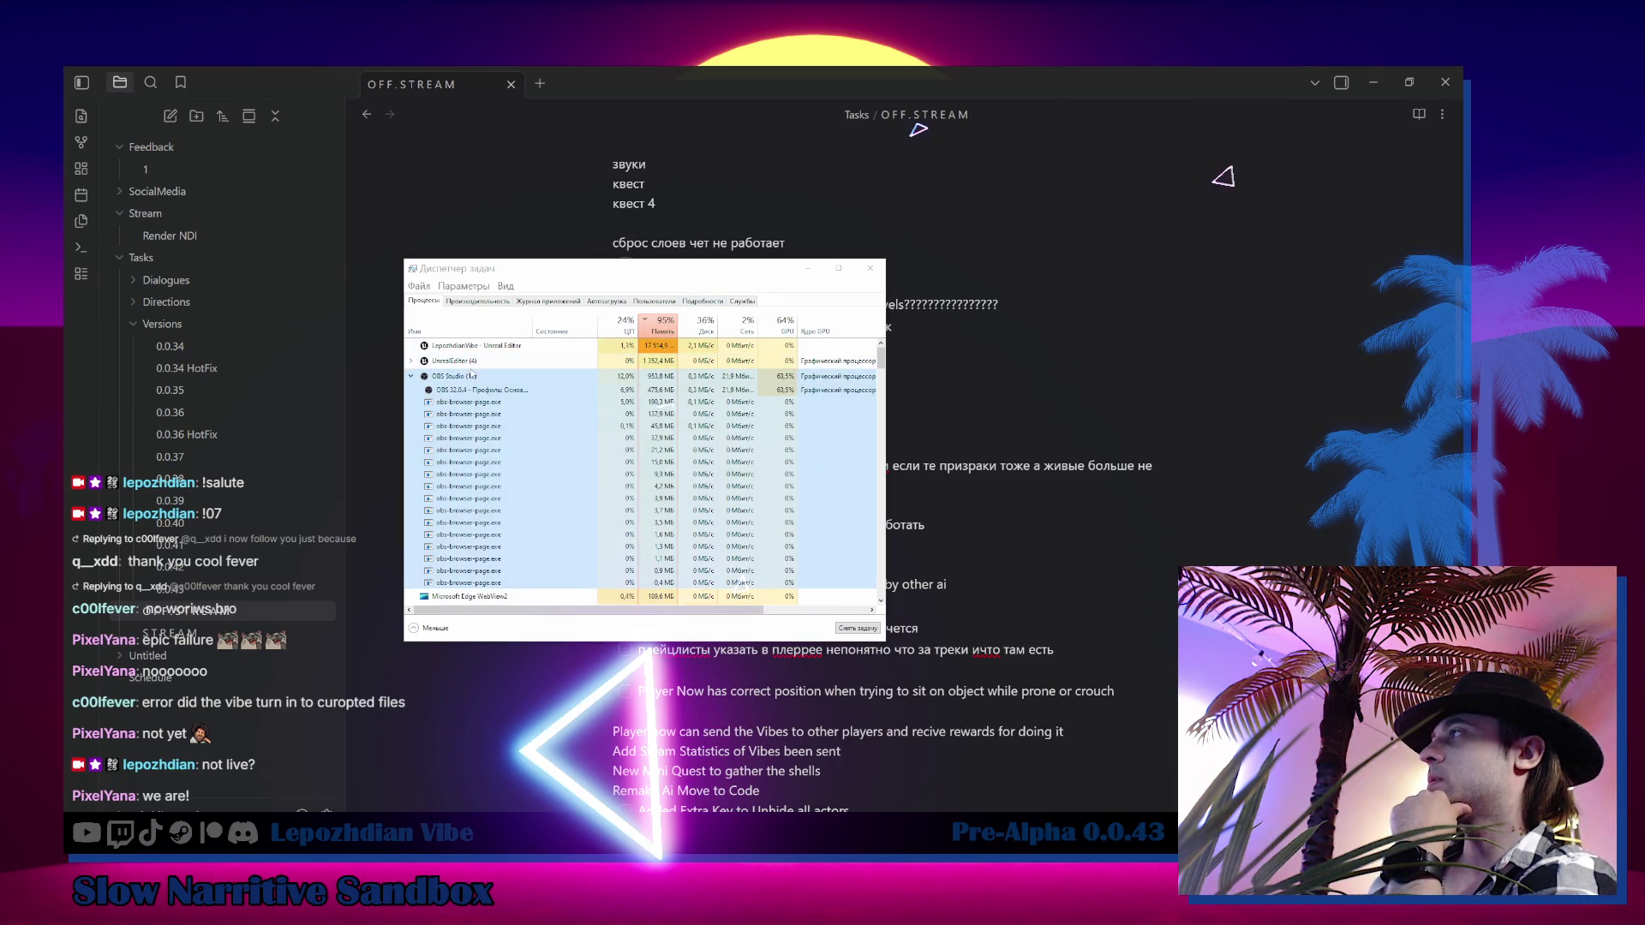
pyautogui.click(411, 361)
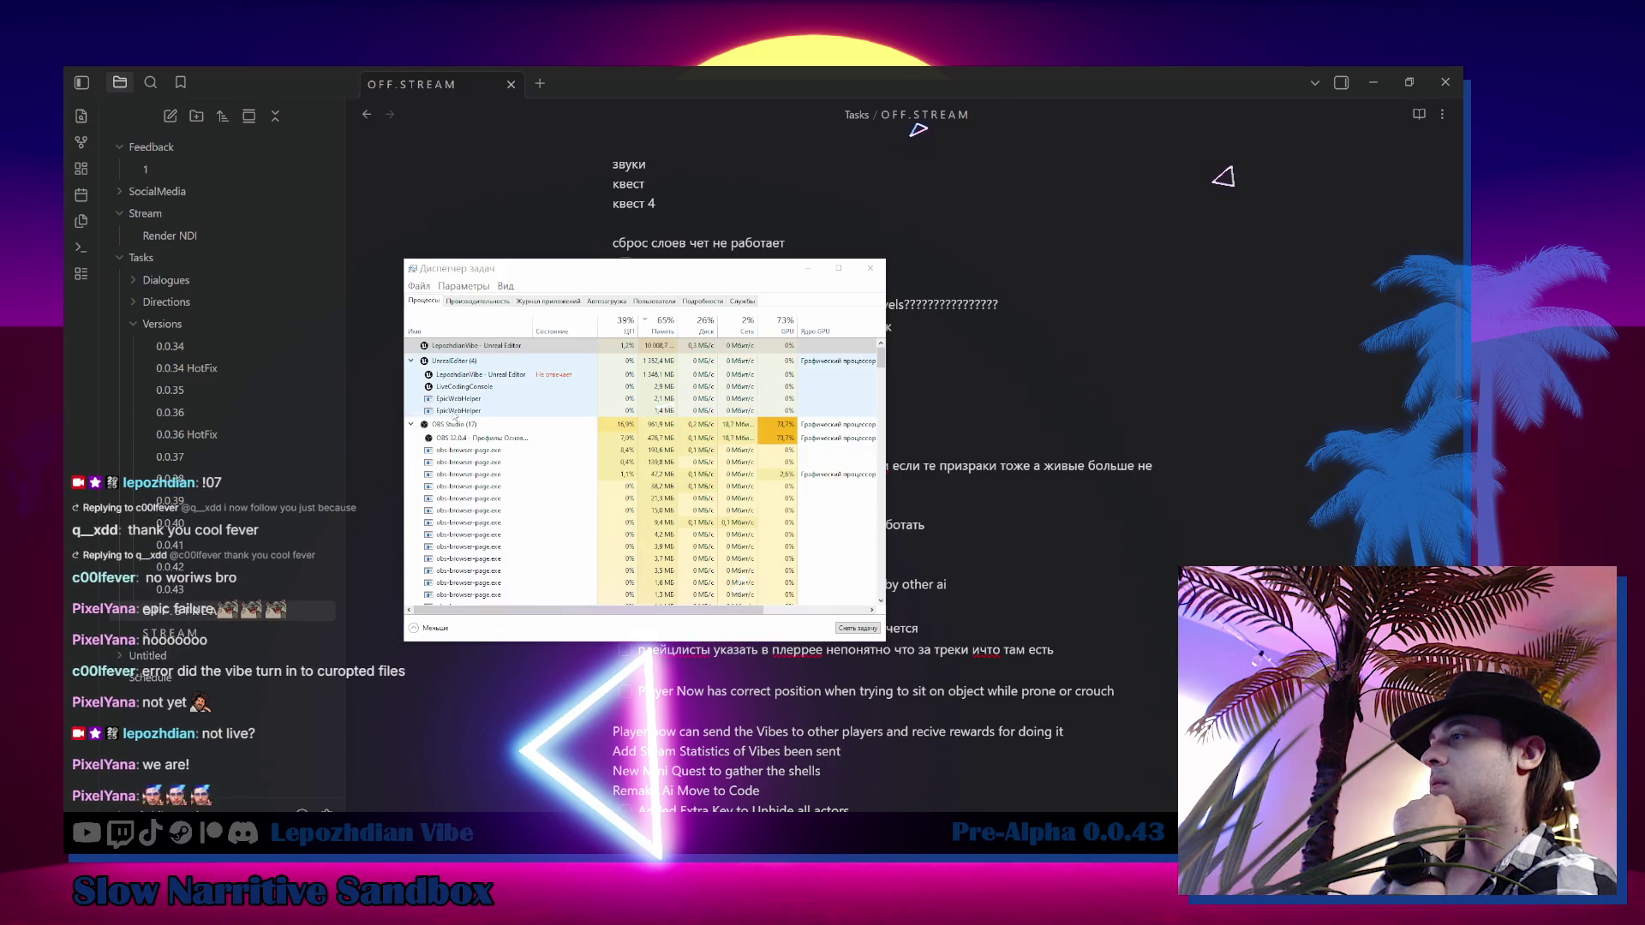
pyautogui.click(495, 360)
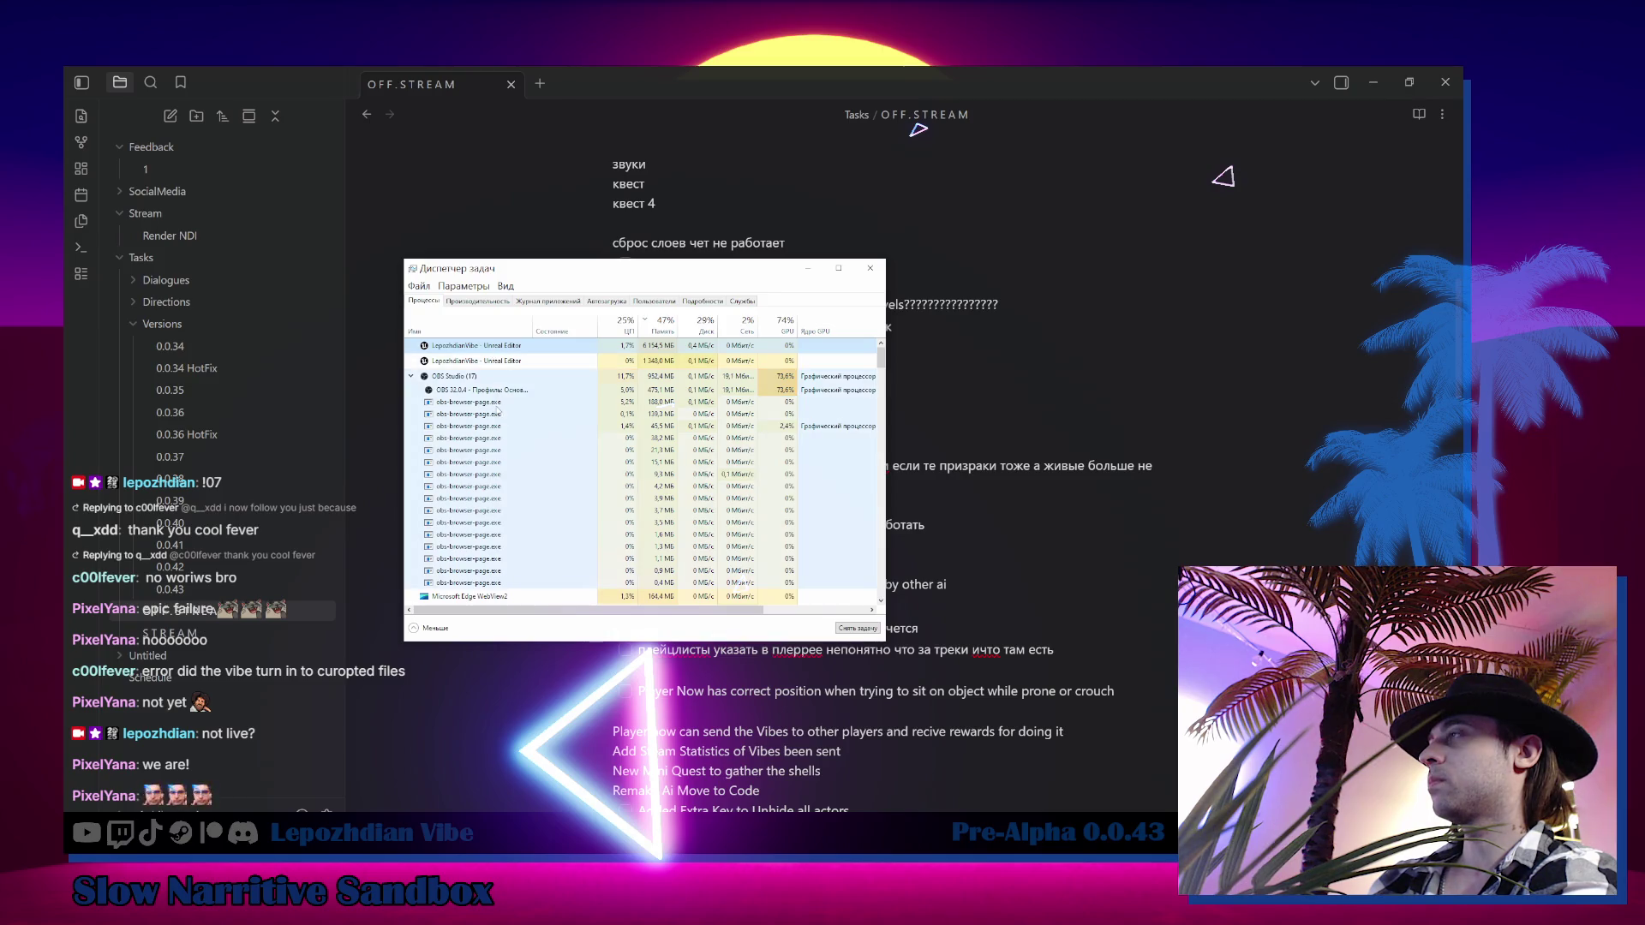
pyautogui.click(412, 377)
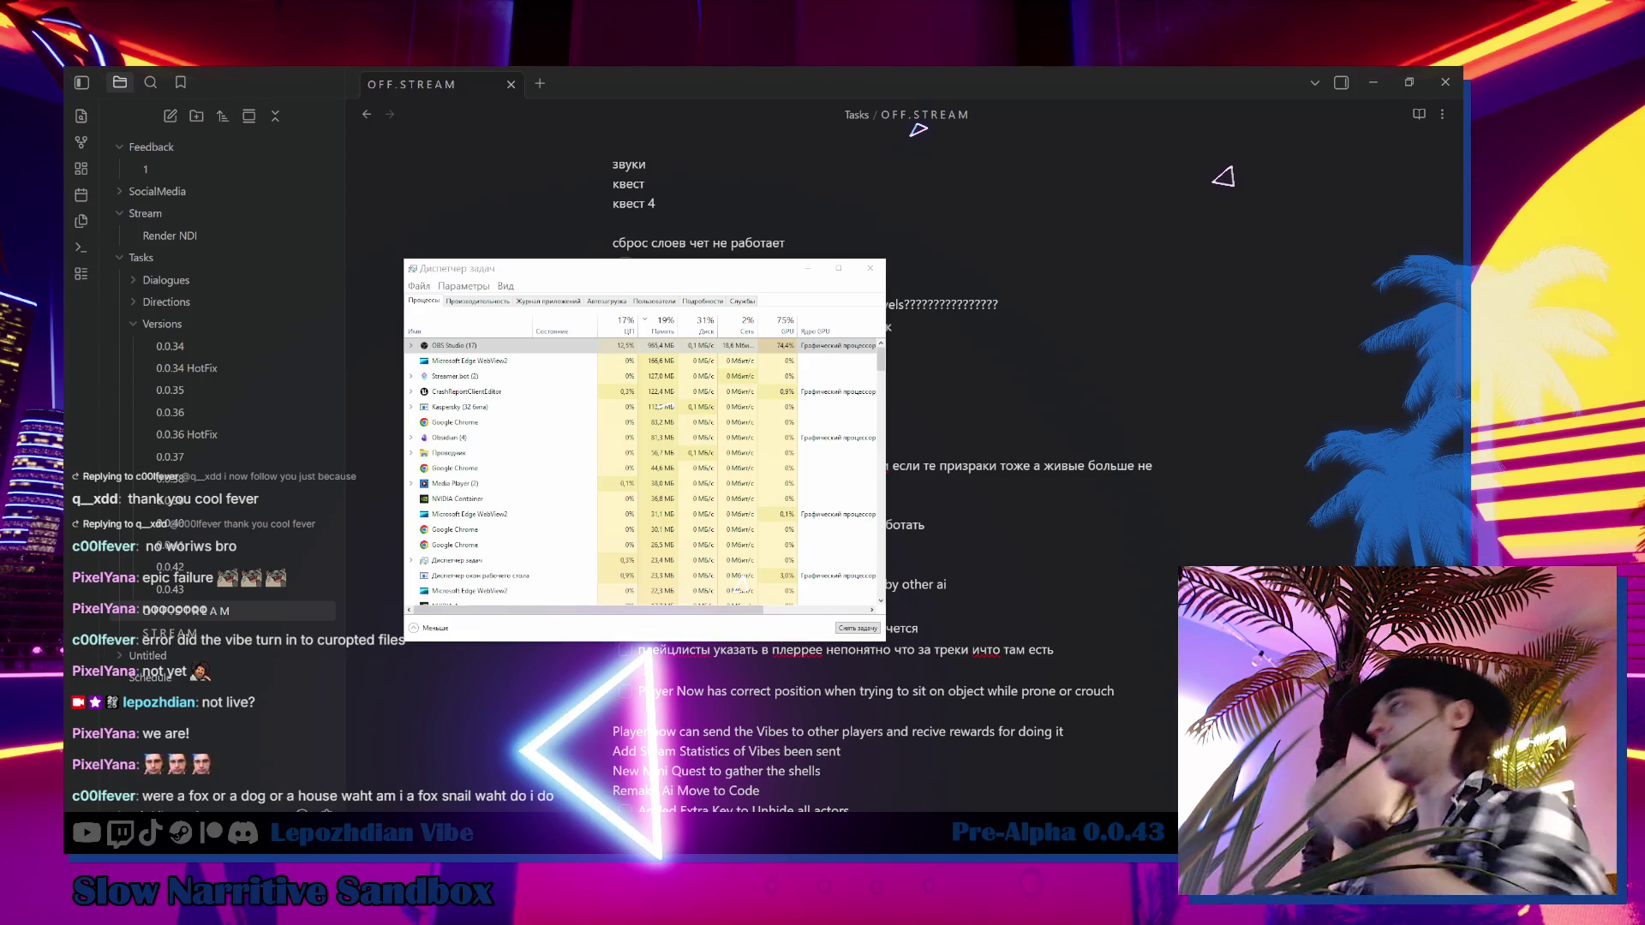
# Close the Unreal crash reporter, check processes in Task Manager, then return to Unreal
pyautogui.click(809, 272)
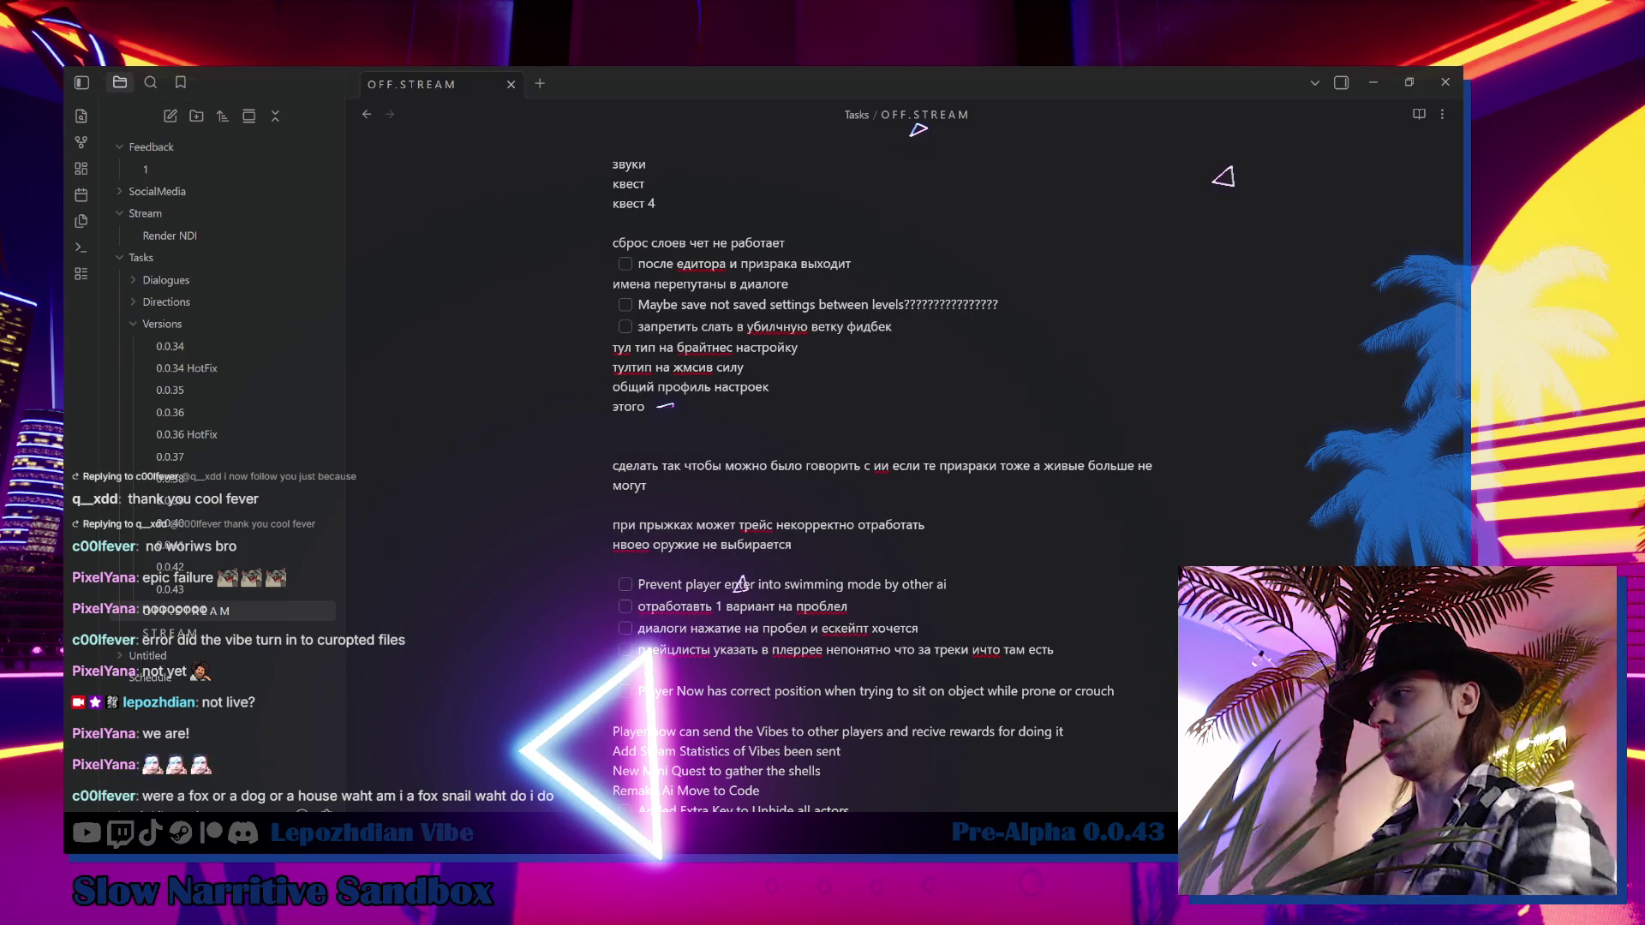
pyautogui.click(954, 294)
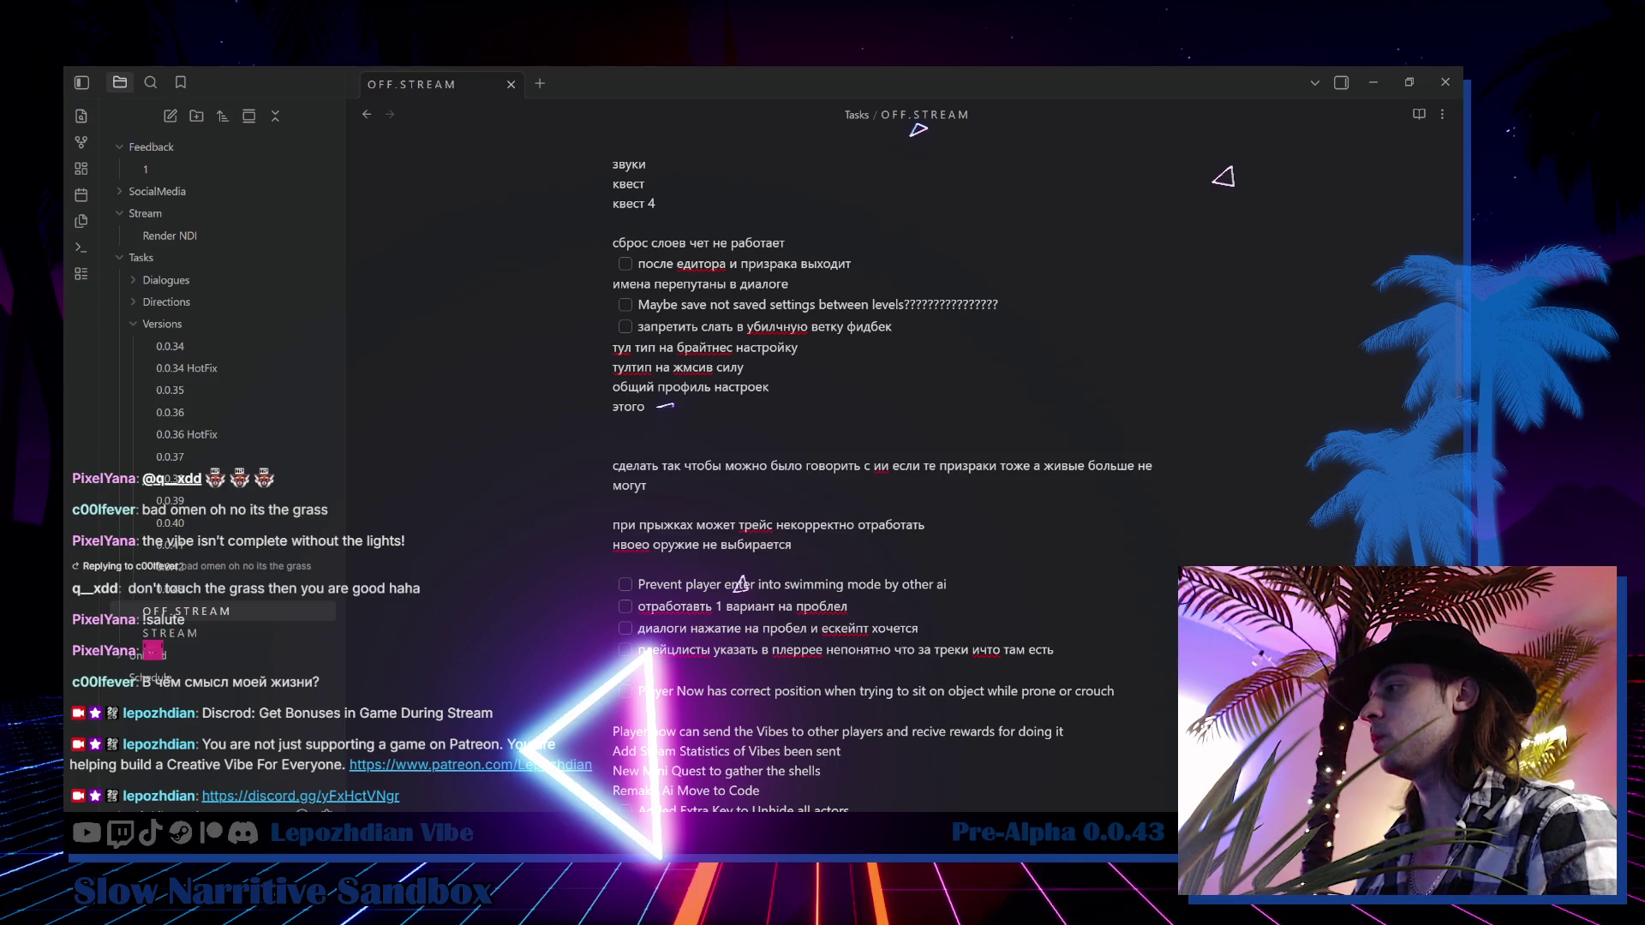
pyautogui.hotkey('ctrl', 'shift', 'Escape')
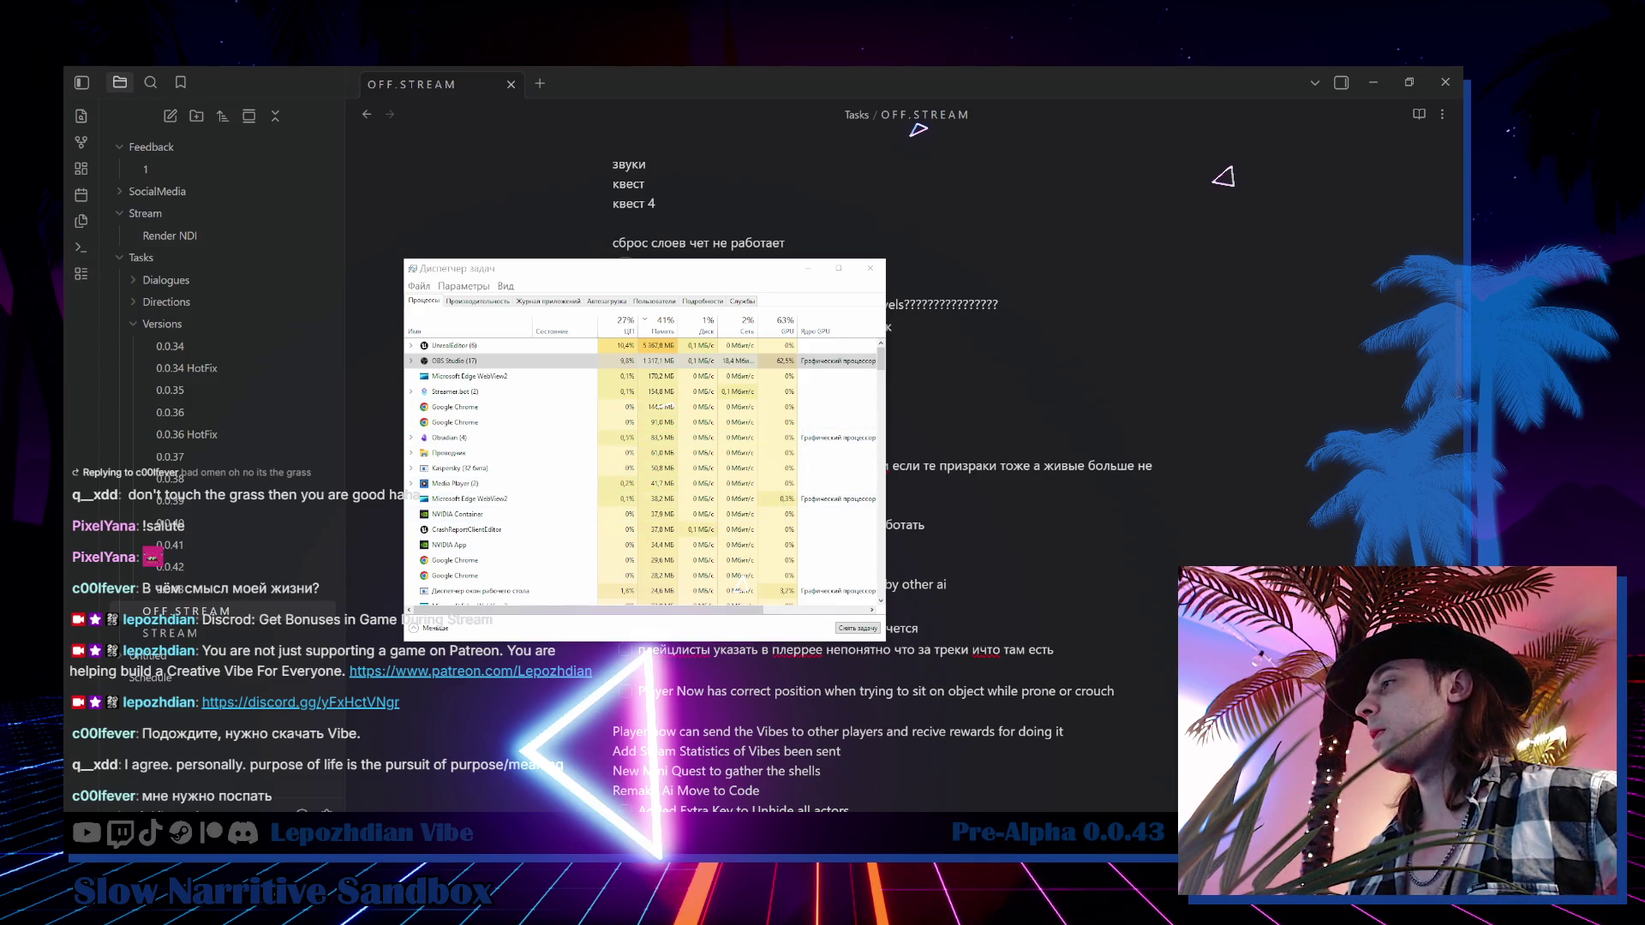
pyautogui.hotkey('alt', 'Tab')
pyautogui.moveTo(591, 590); pyautogui.dragTo(709, 460)
# Open the VibeCity level from Content > Maps > Sandbox > VibeCity in the Content Drawer
pyautogui.hotkey('ctrl', 'space')
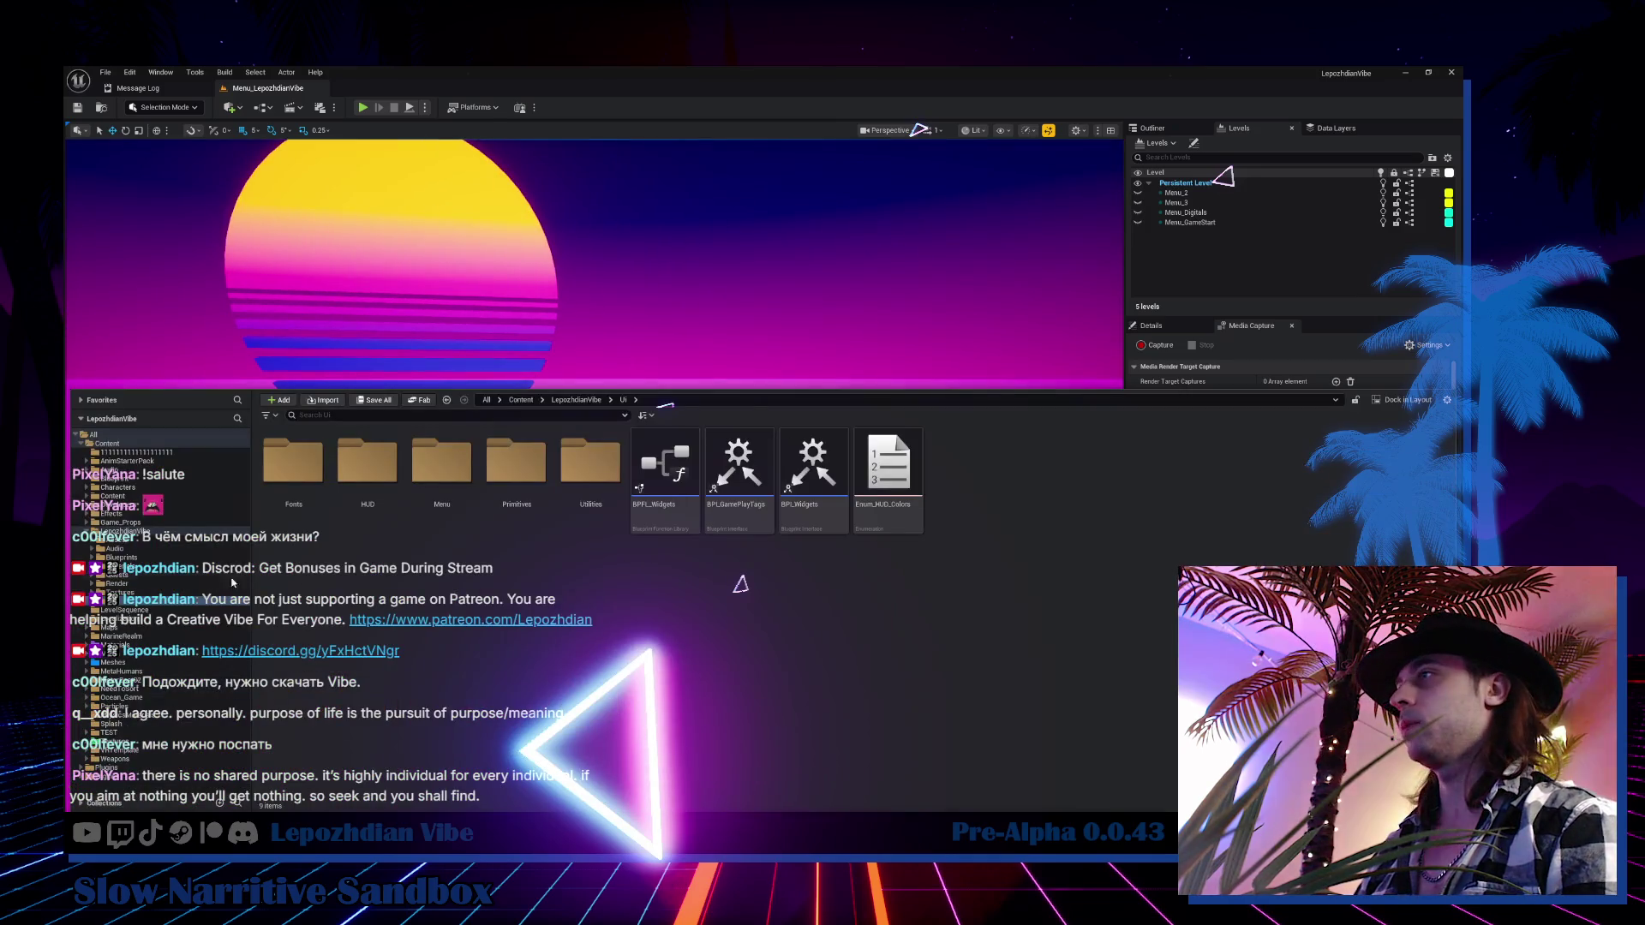
pyautogui.click(130, 558)
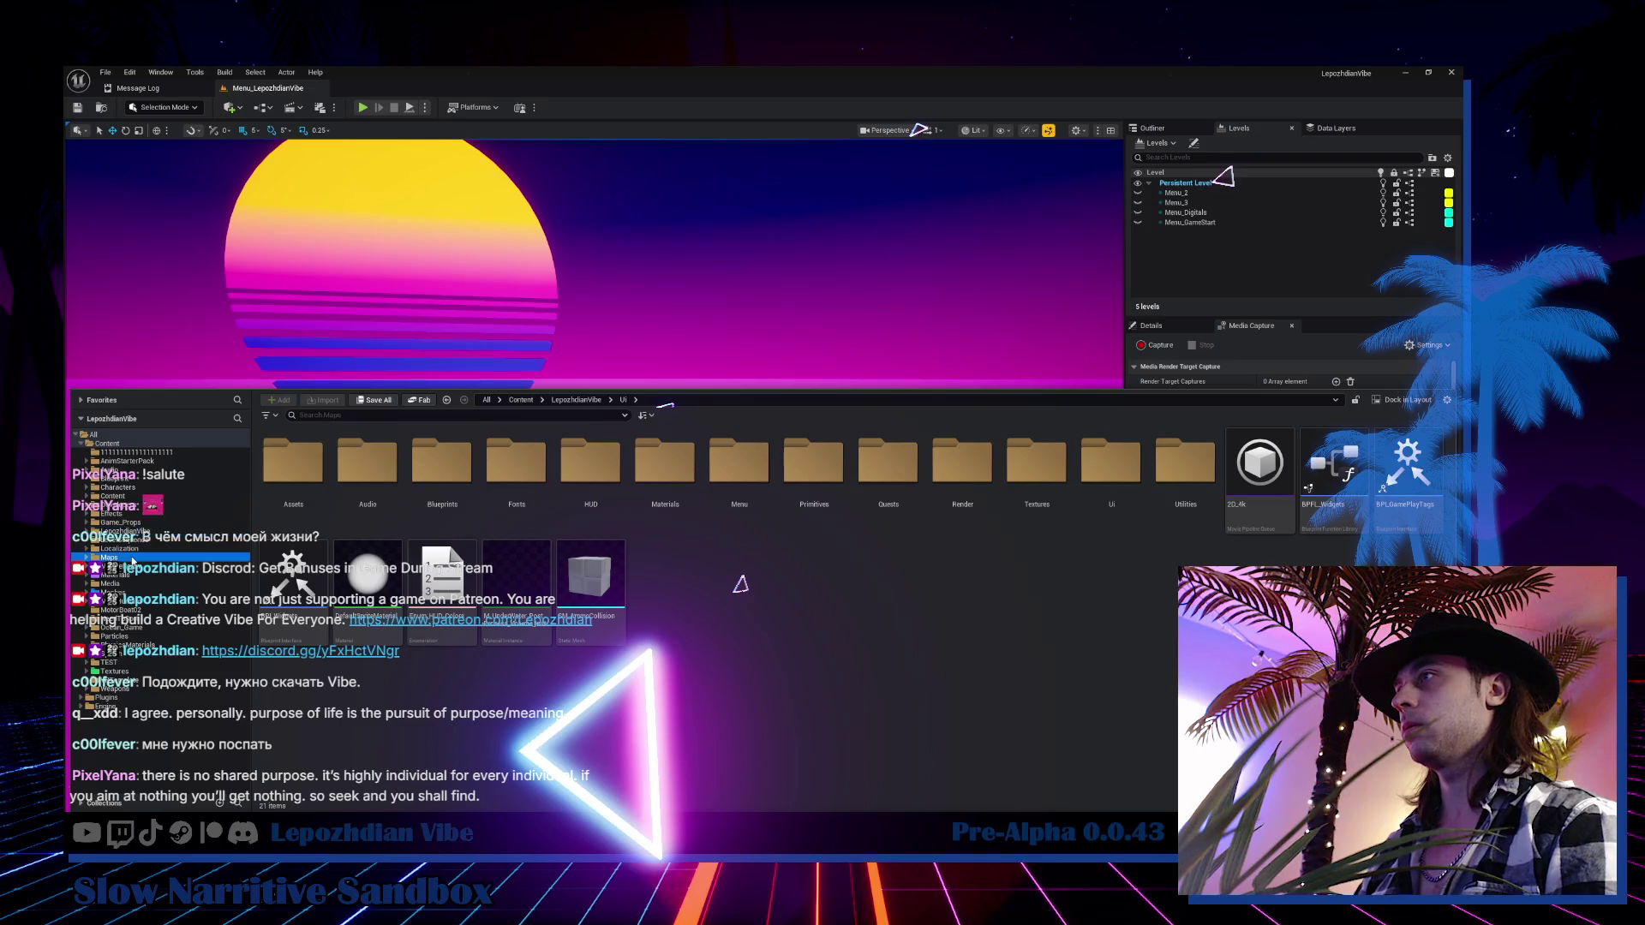
pyautogui.doubleClick(962, 463)
pyautogui.doubleClick(767, 467)
pyautogui.press('Return')
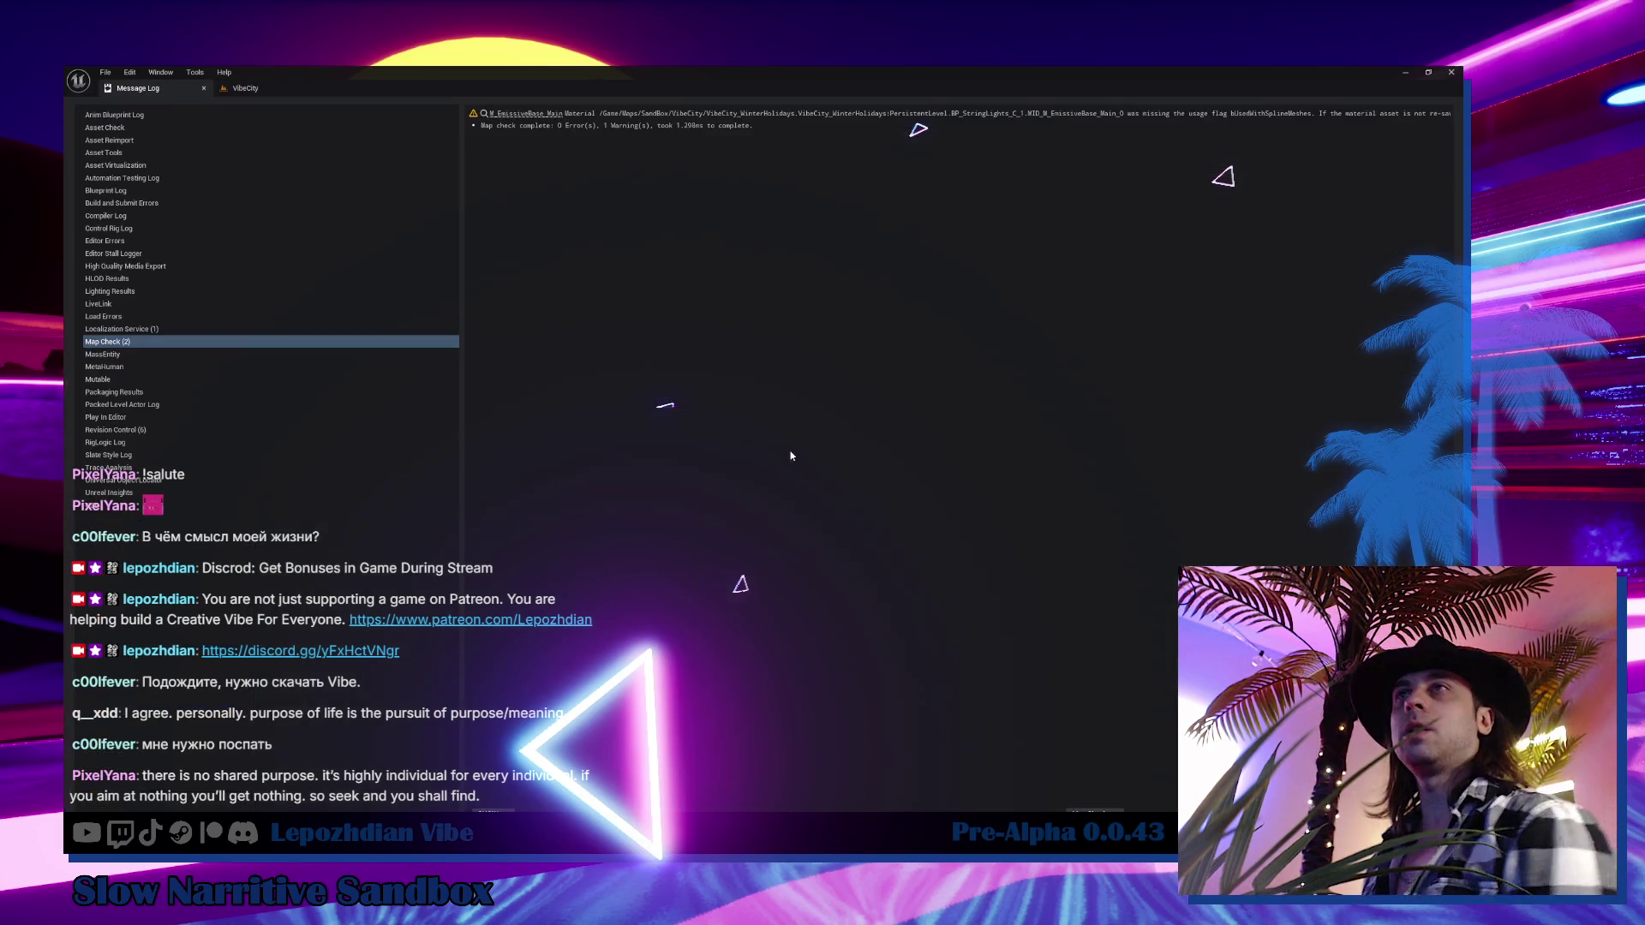
# View the loaded VibeCity level in its viewport tab, then switch back to Obsidian
pyautogui.click(257, 90)
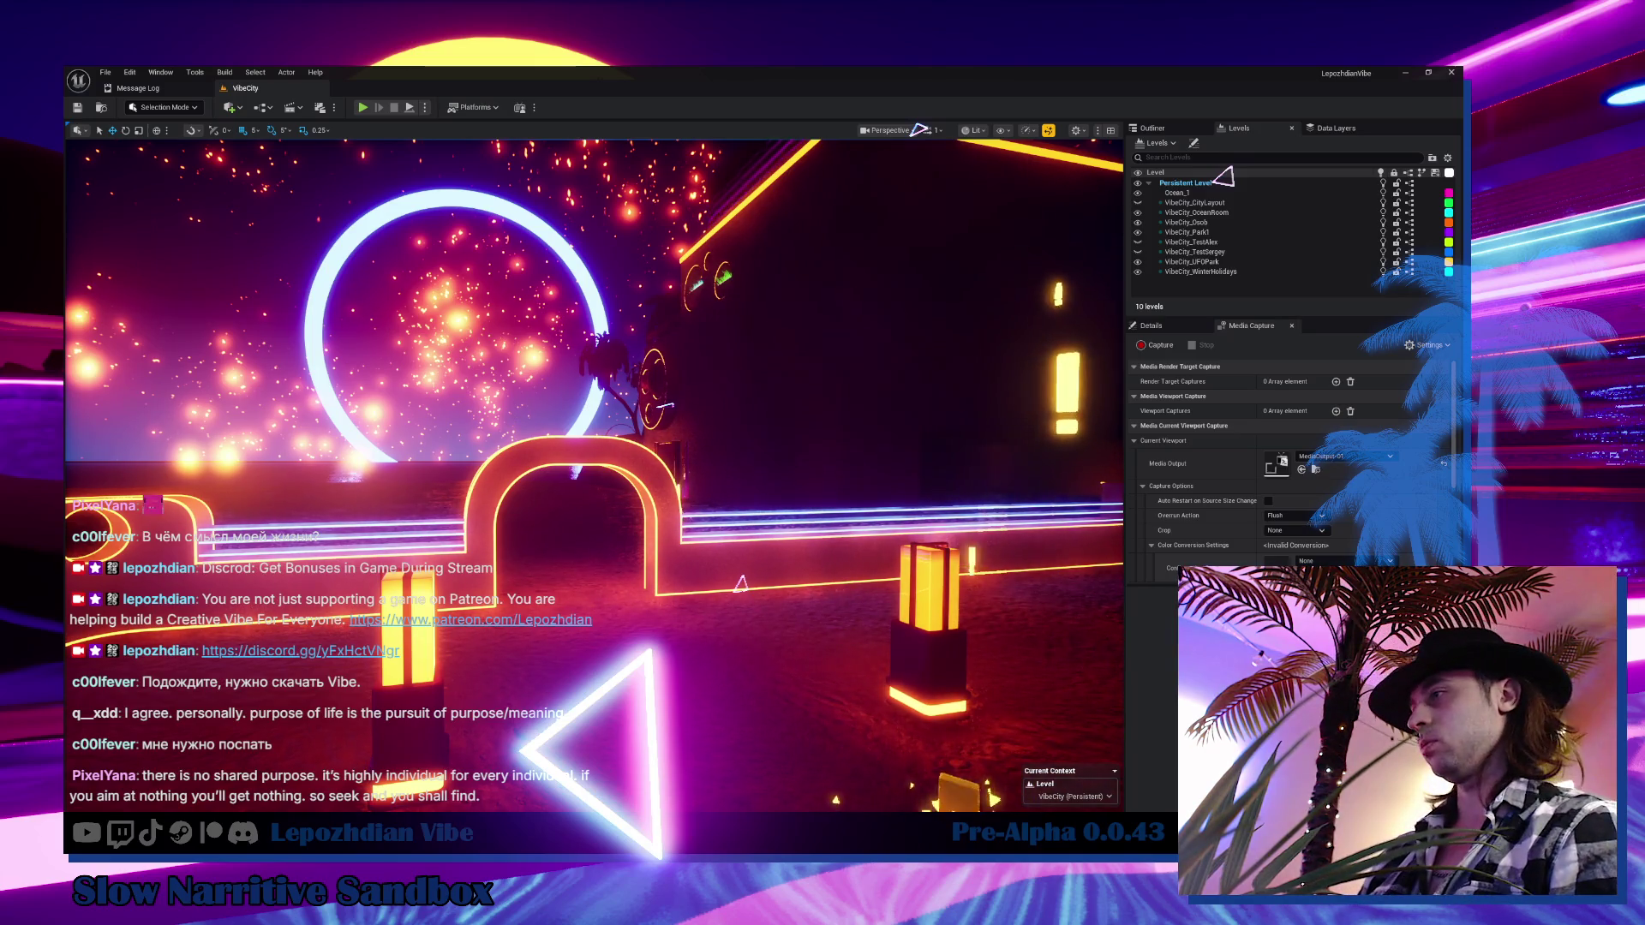
pyautogui.hotkey('alt', 'Tab')
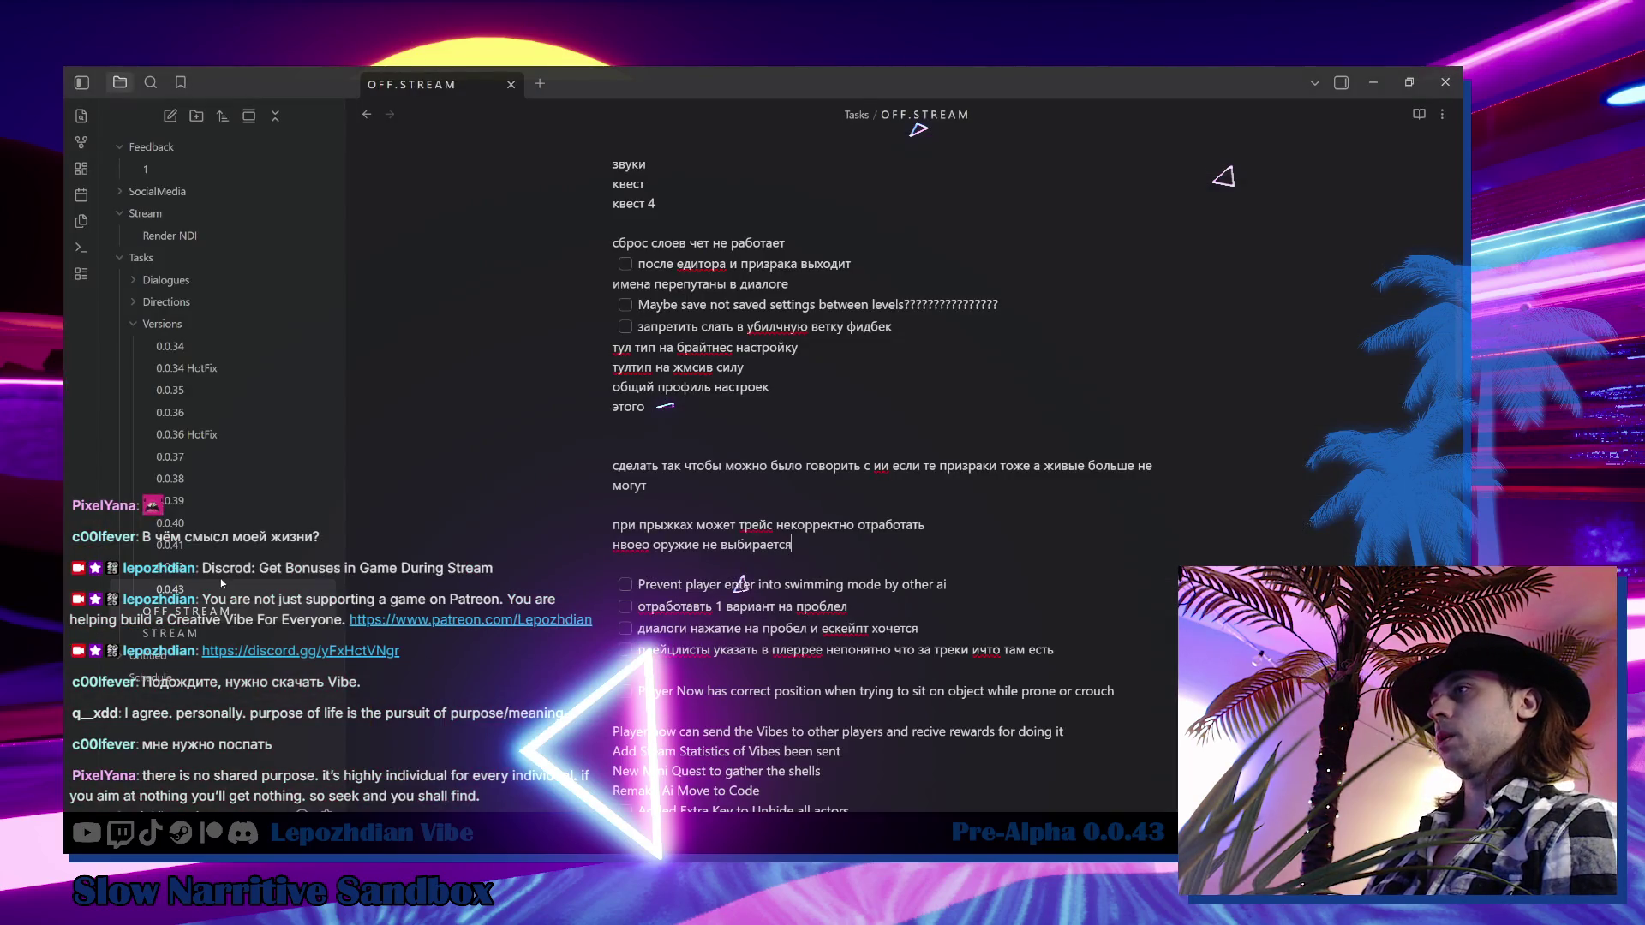
# Browse the version notes 0.0.43 down to 0.0.34, ending on the 0.0.43 note
pyautogui.click(221, 586)
pyautogui.click(214, 565)
pyautogui.click(206, 542)
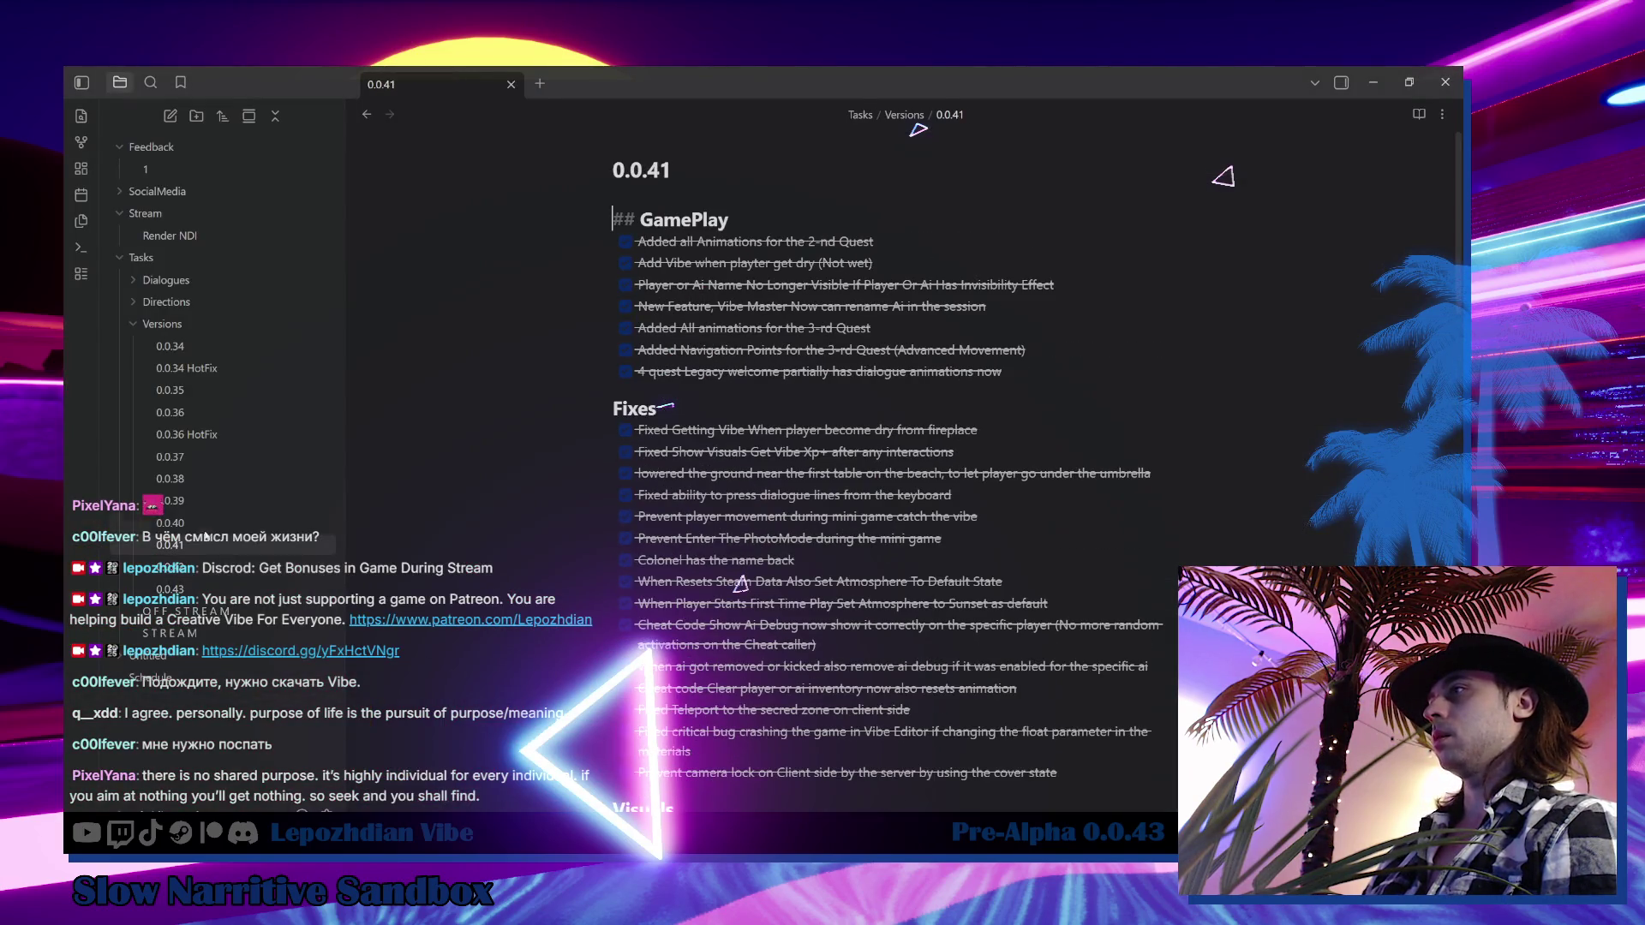
pyautogui.click(204, 522)
pyautogui.click(202, 500)
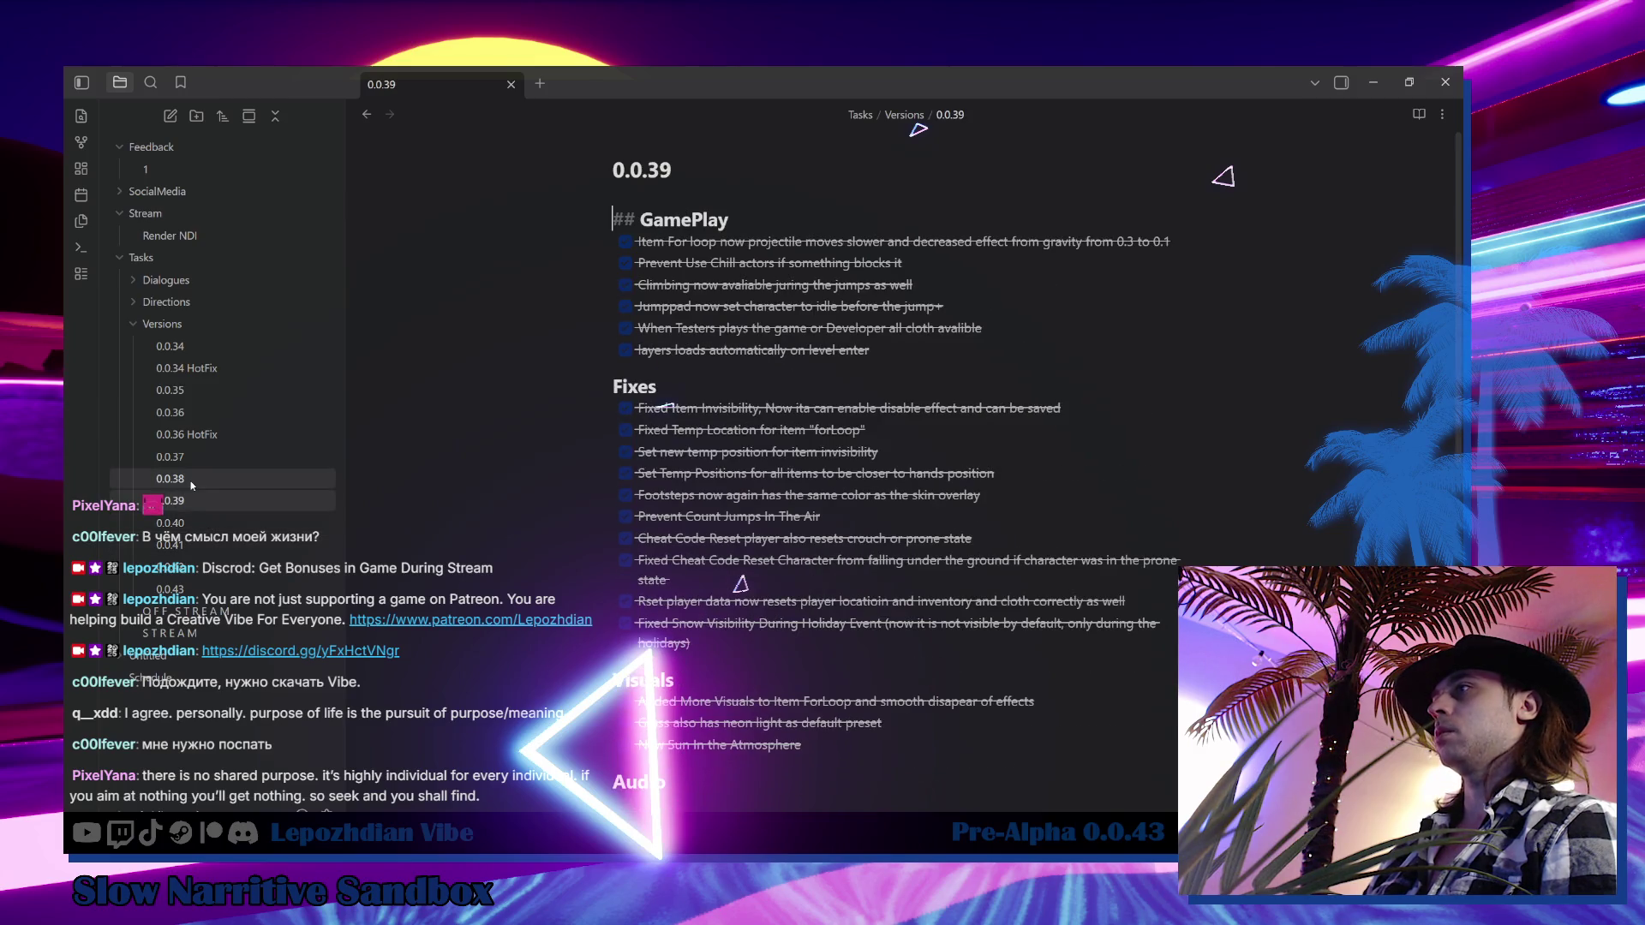
pyautogui.click(191, 481)
pyautogui.click(171, 346)
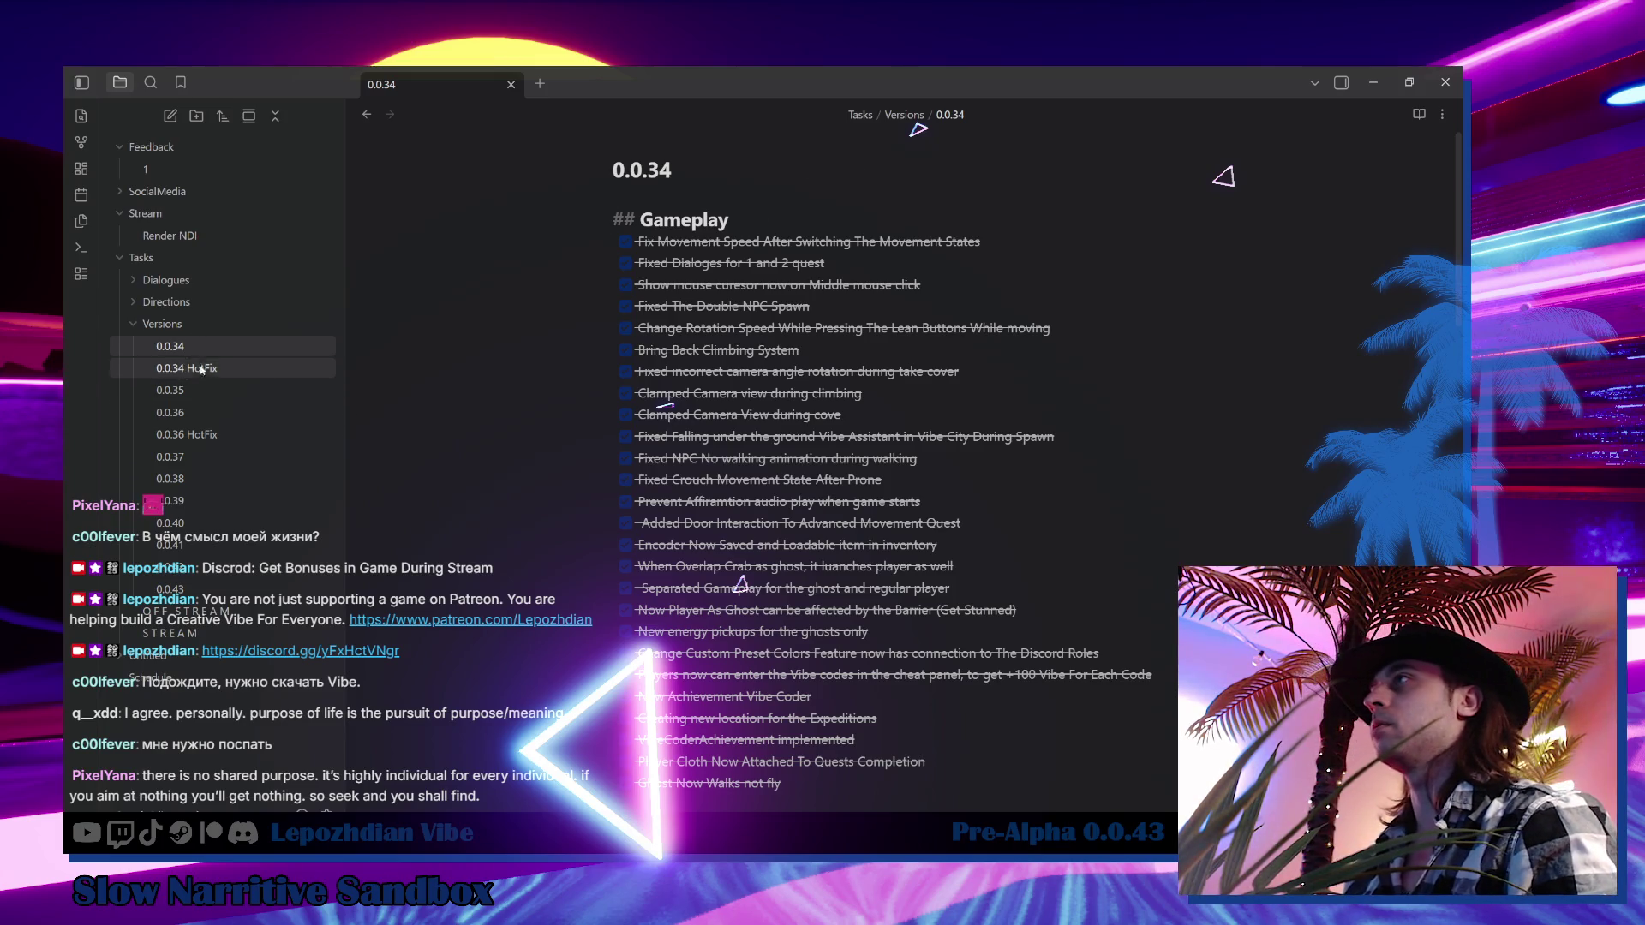
pyautogui.click(170, 590)
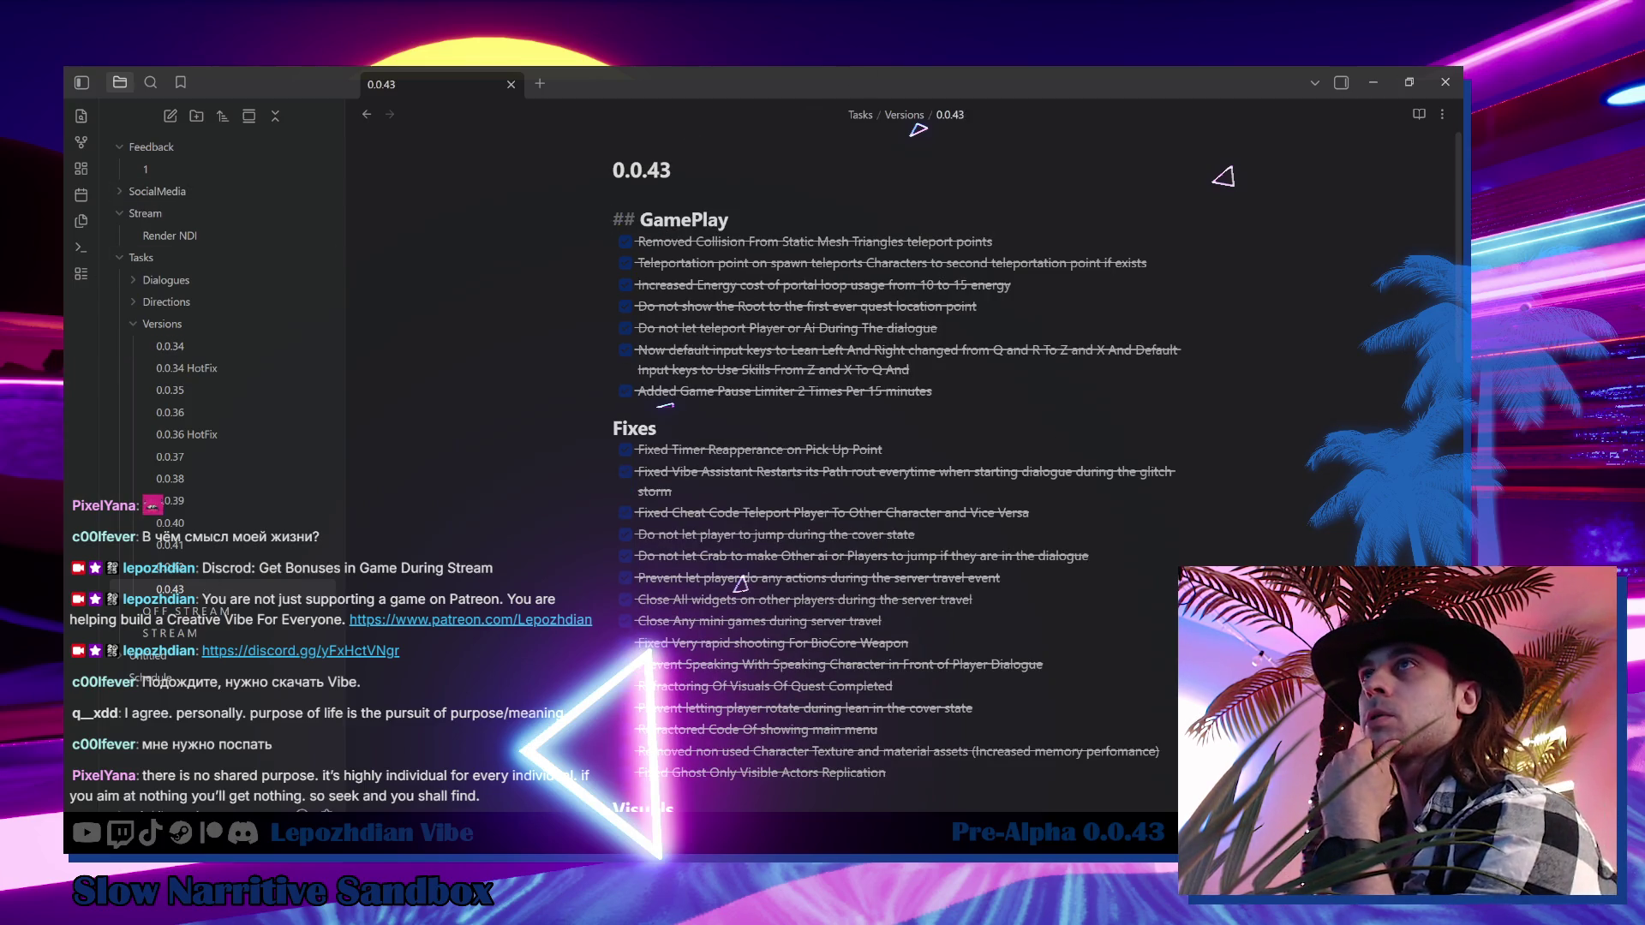
pyautogui.hotkey('alt', 'Tab')
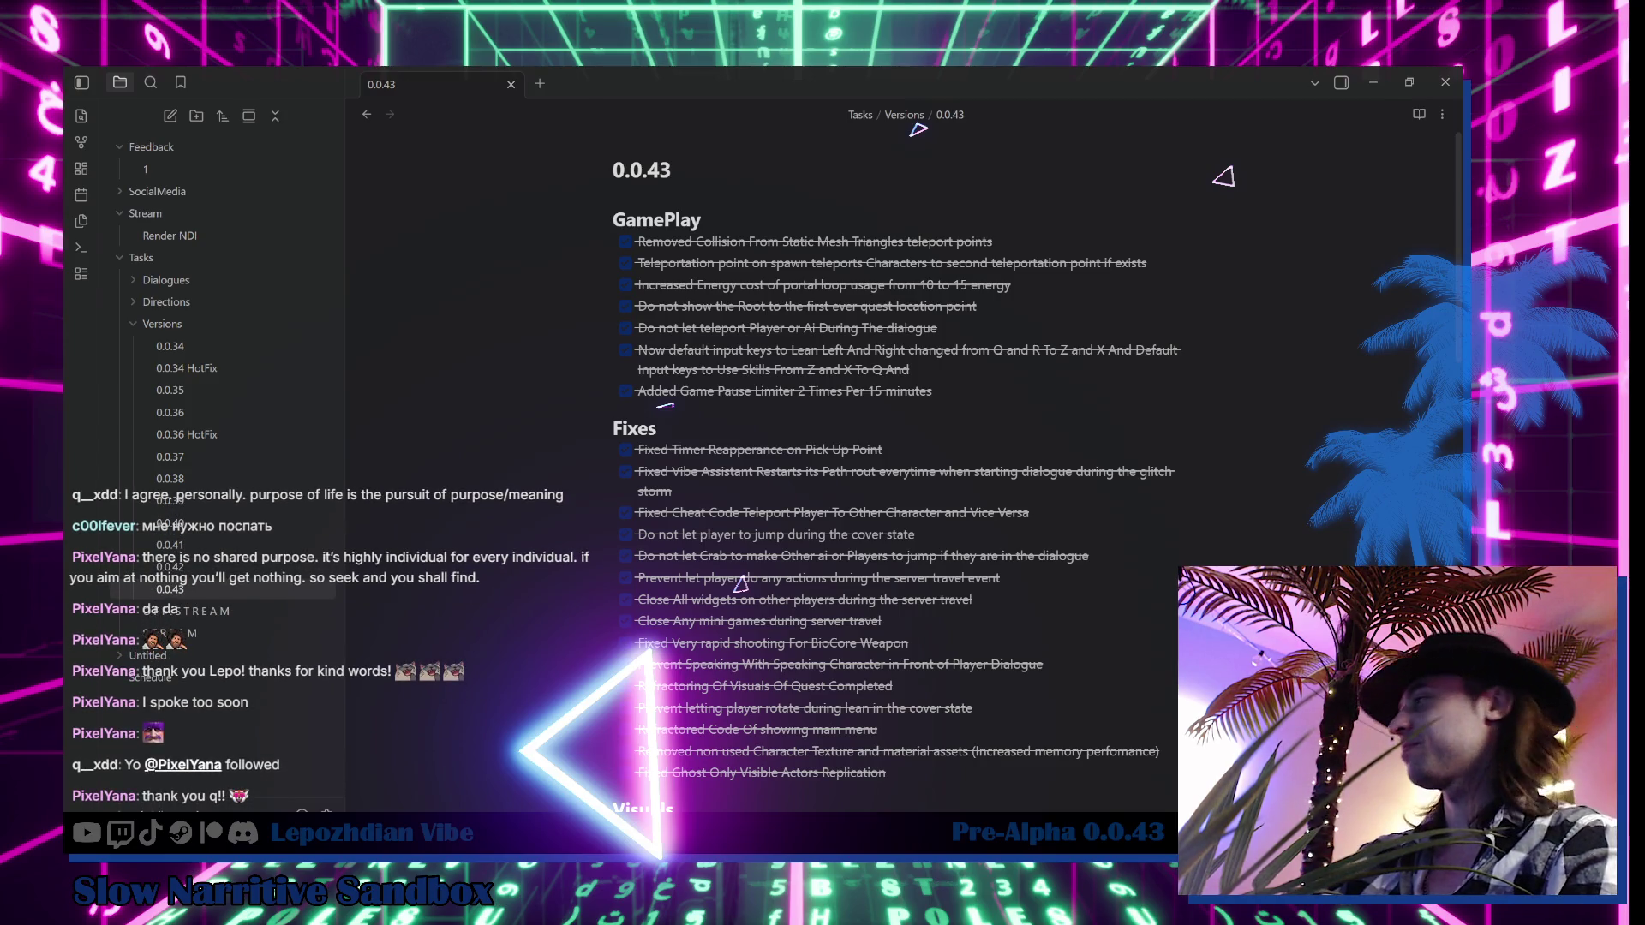
# Read the 0.0.43 note's Visuals, Audio and Ui tasks, then return to Unreal
pyautogui.scroll(-4, 891, 471)
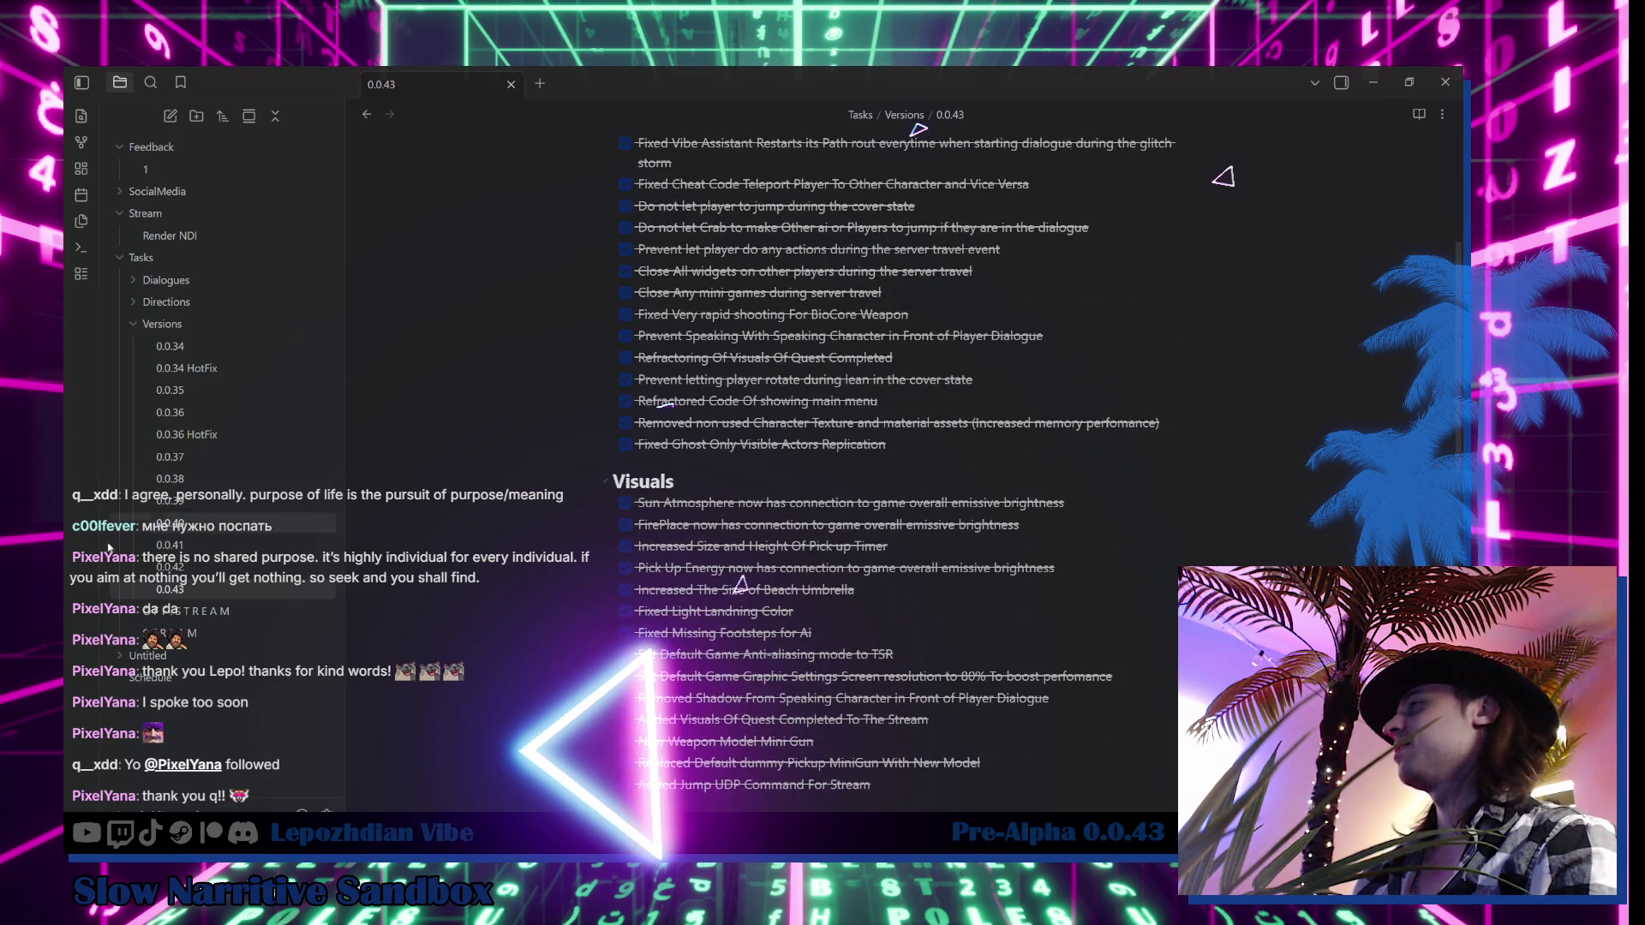
pyautogui.scroll(-4, 756, 606)
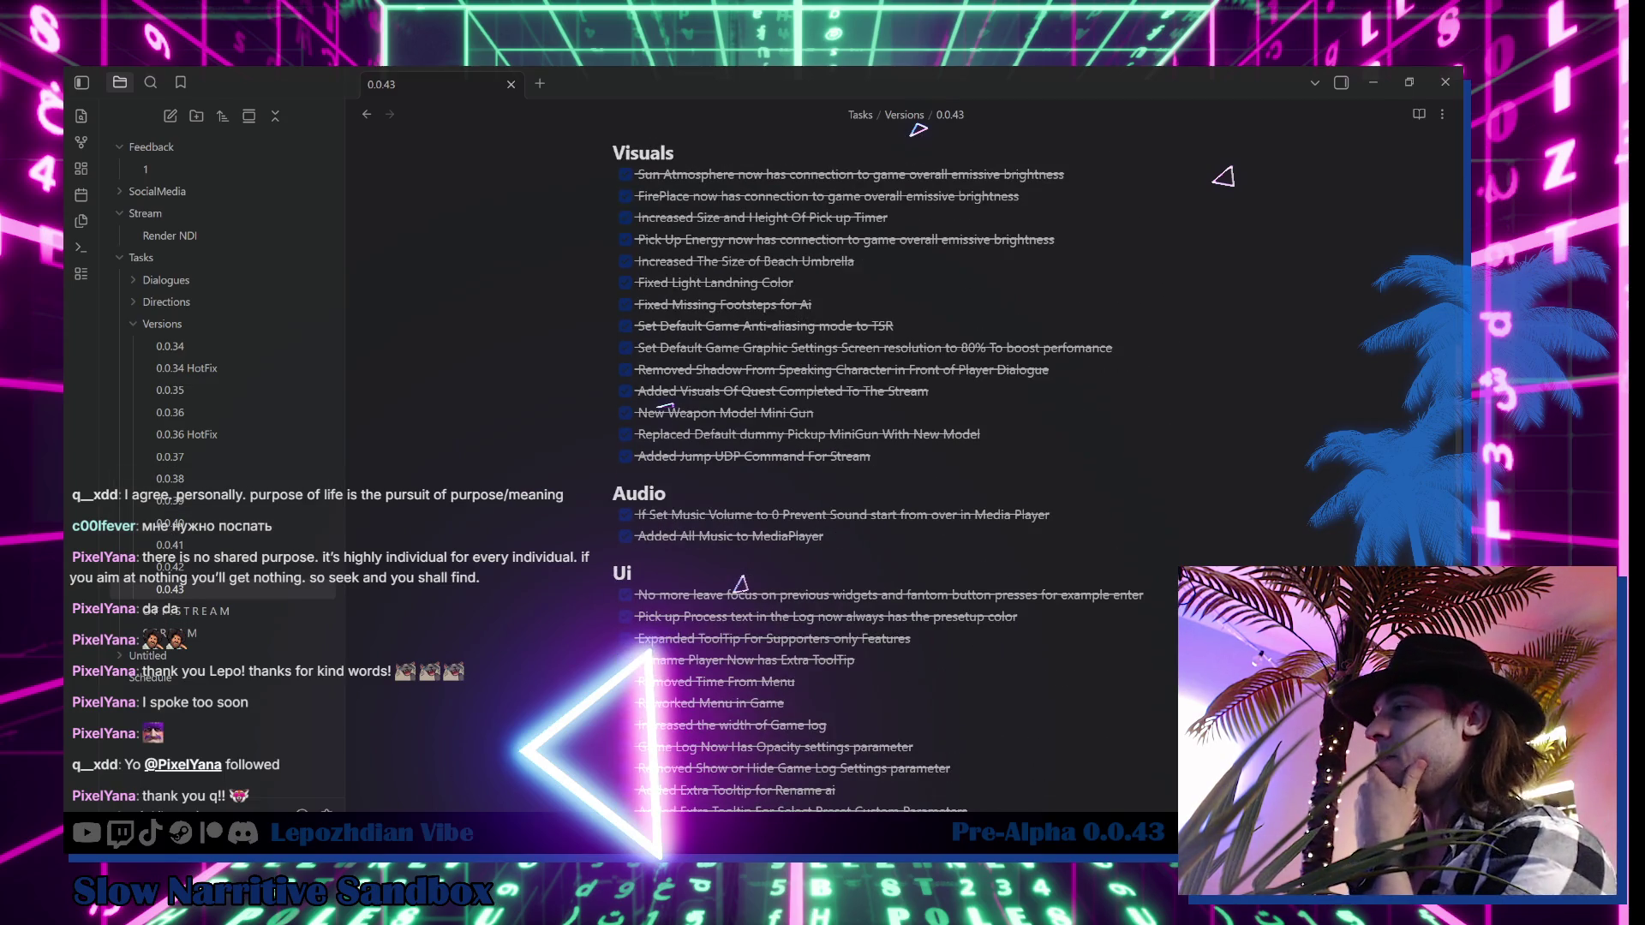
pyautogui.hotkey('alt', 'Tab')
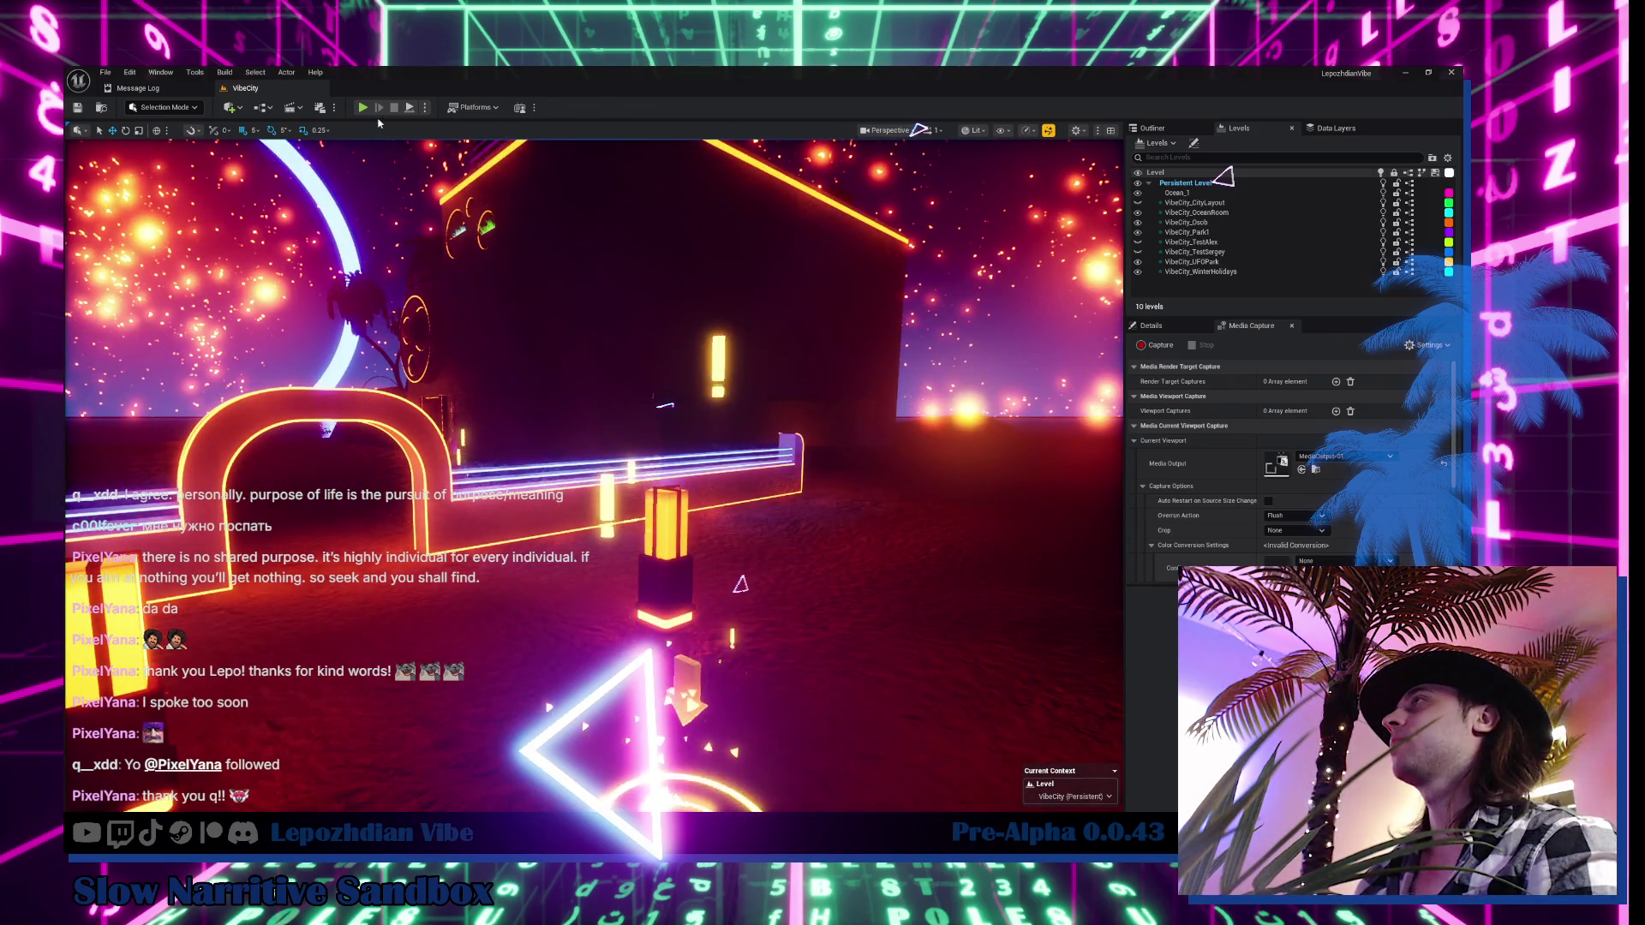
# Start Play-in-Editor and open the errored BP_GameInstance, BP_Character_Player_Main and W_MessageOnScreen_Text blueprints
pyautogui.click(363, 107)
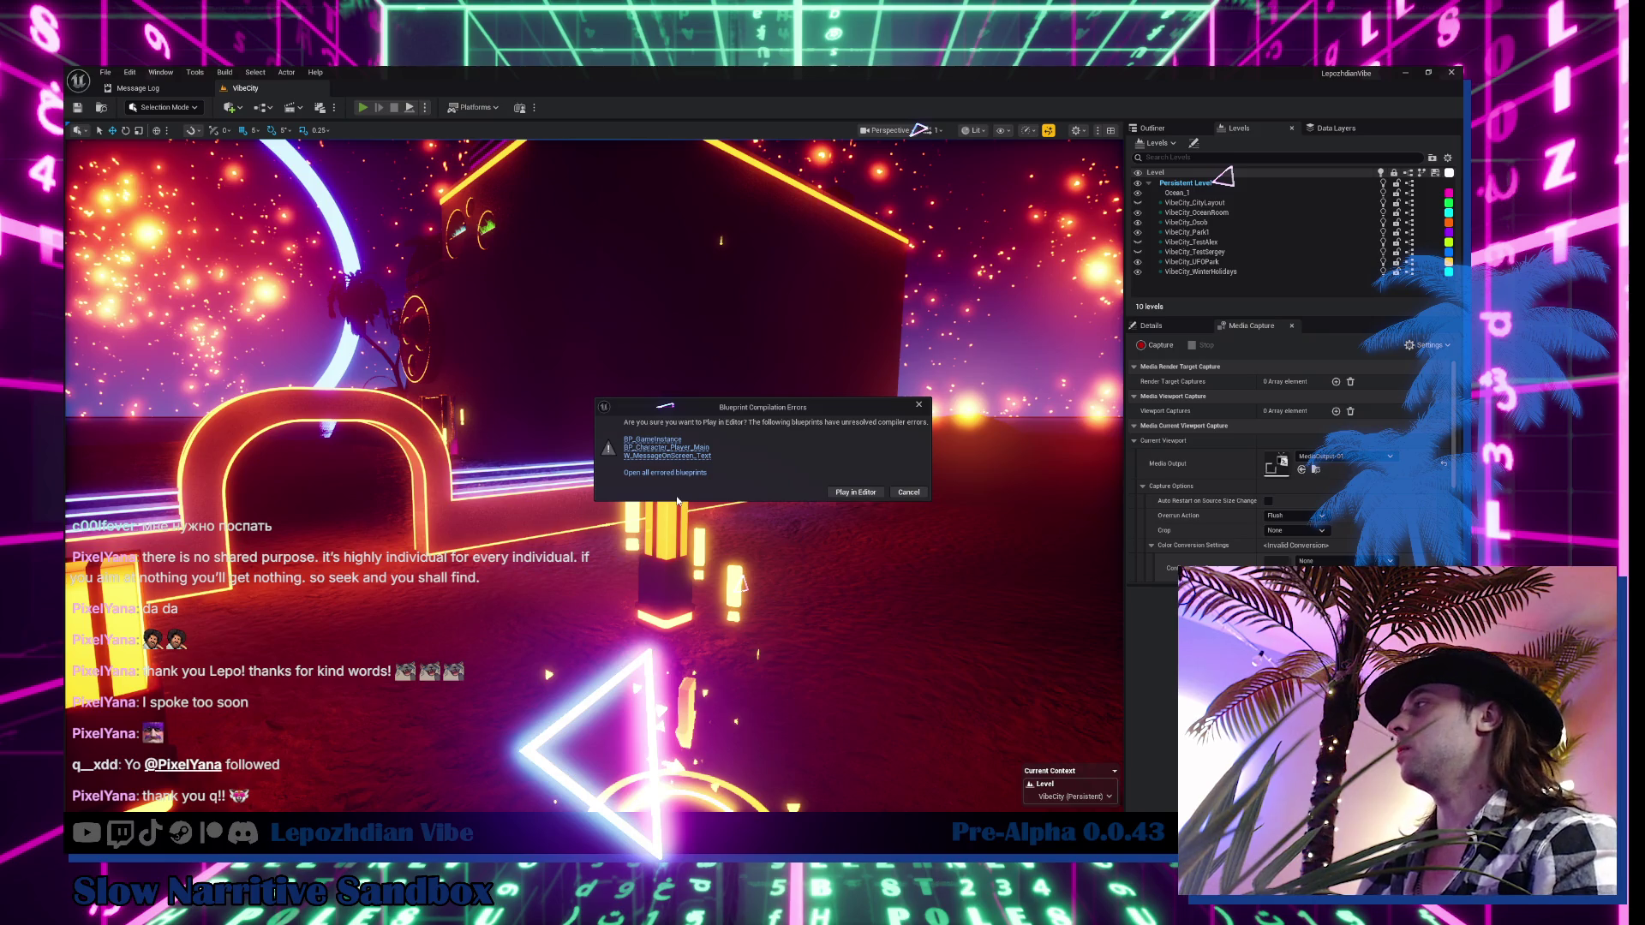
pyautogui.click(690, 473)
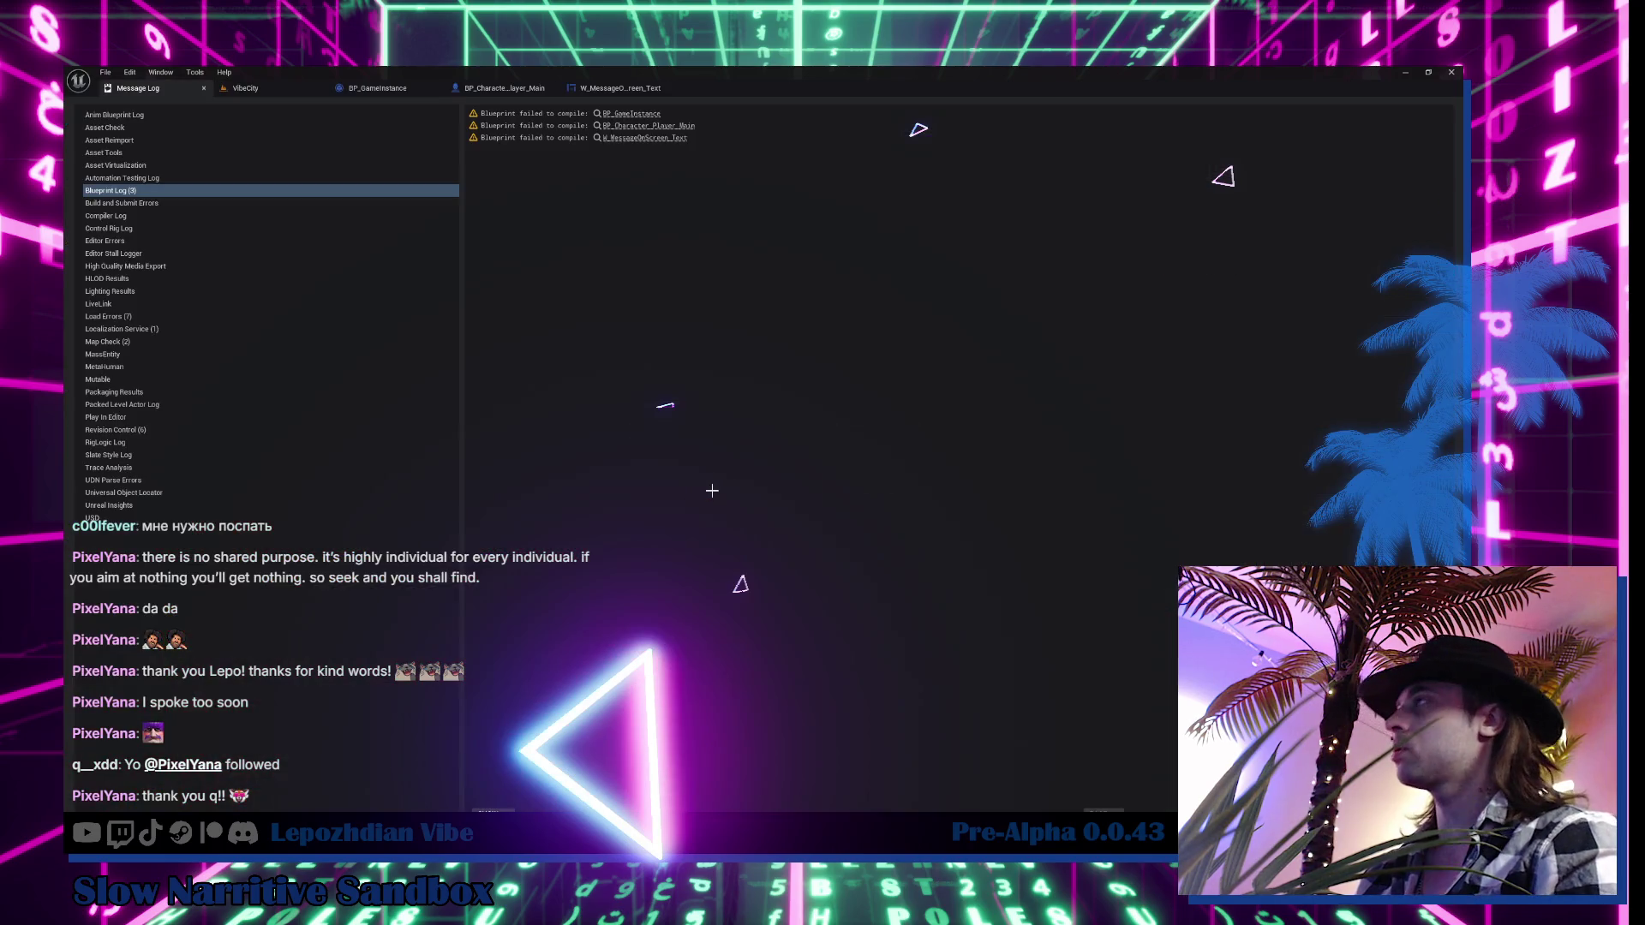
# Inspect BP_GameInstance's collapsed TTS_2 graph, keeping the node after an undone delete
pyautogui.click(356, 87)
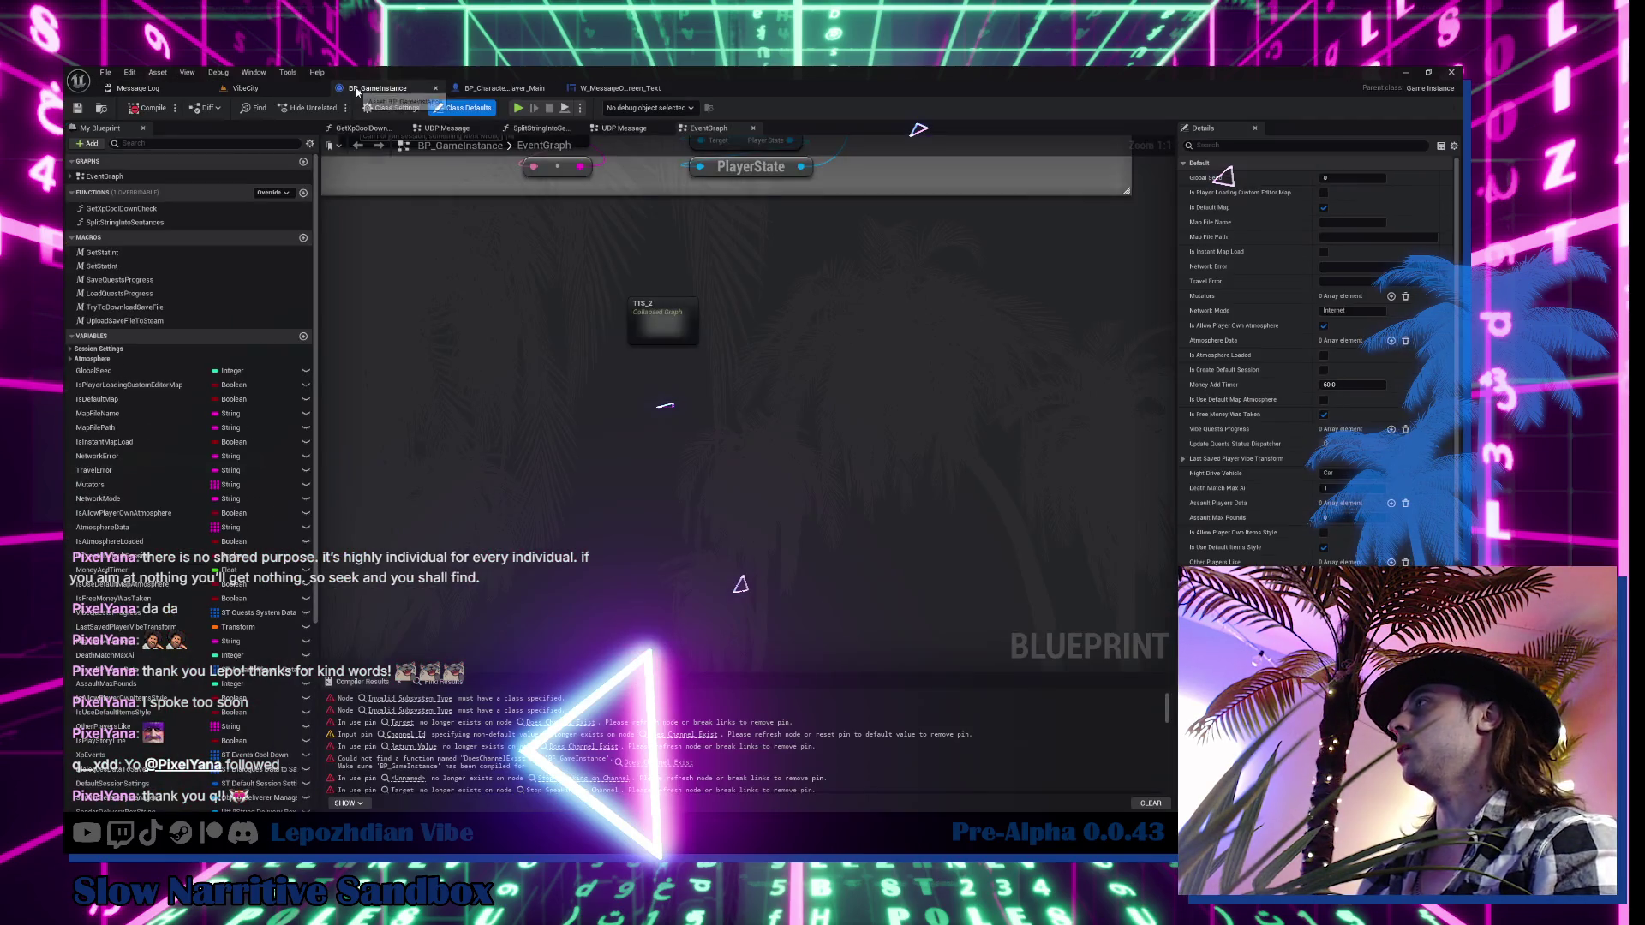
pyautogui.doubleClick(662, 331)
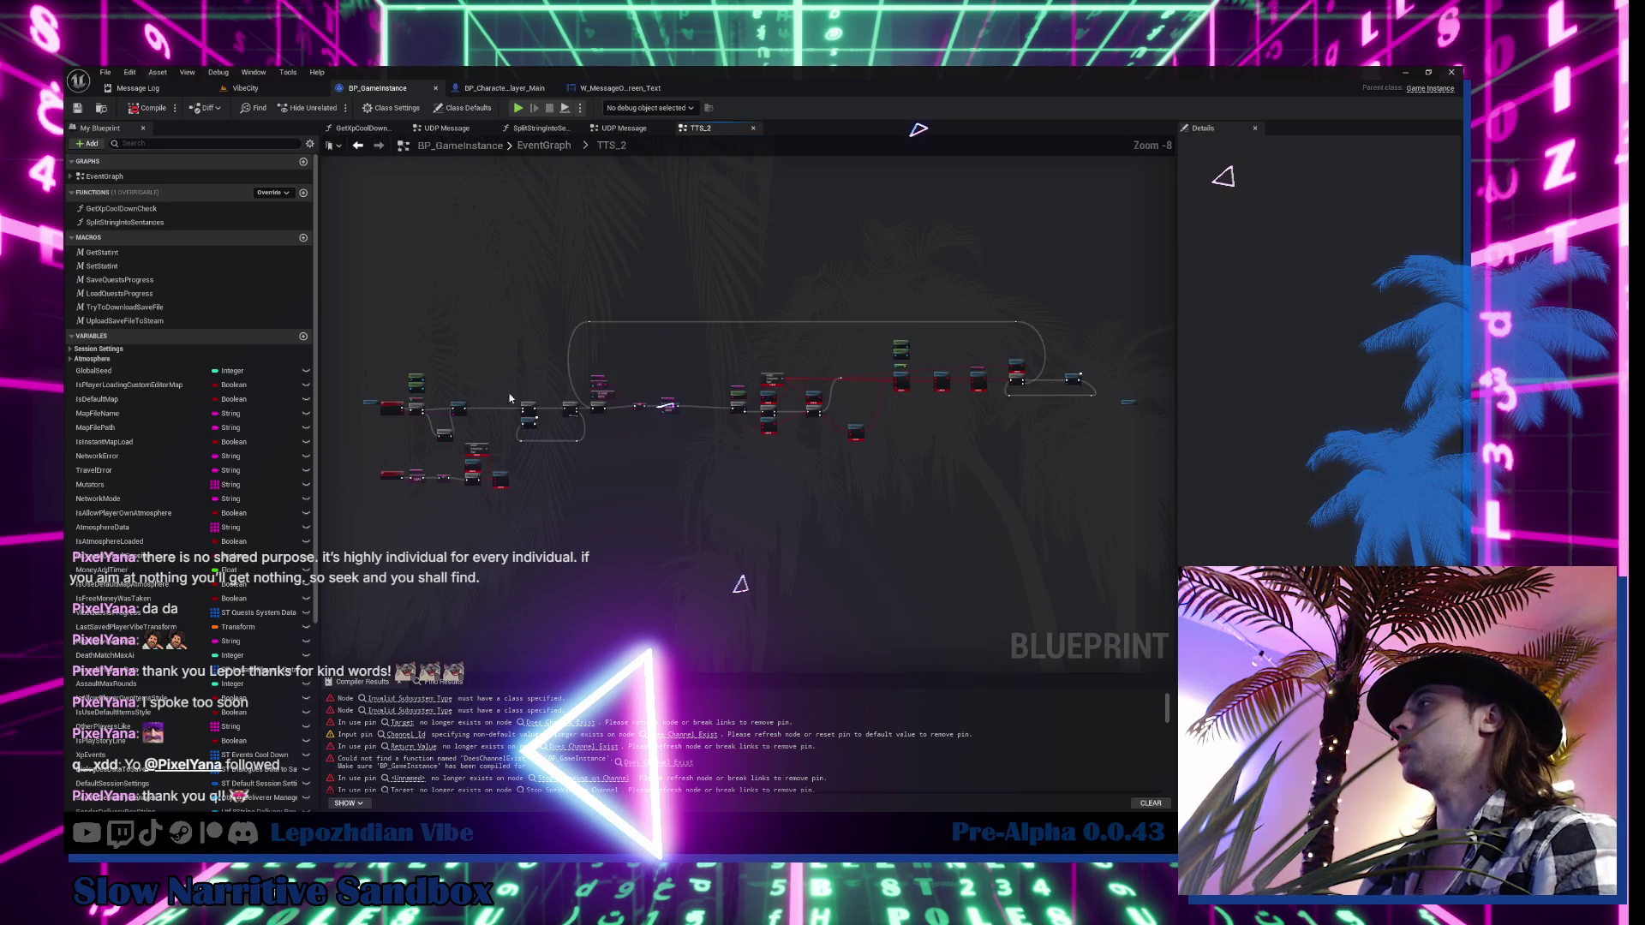
pyautogui.scroll(7, 510, 398)
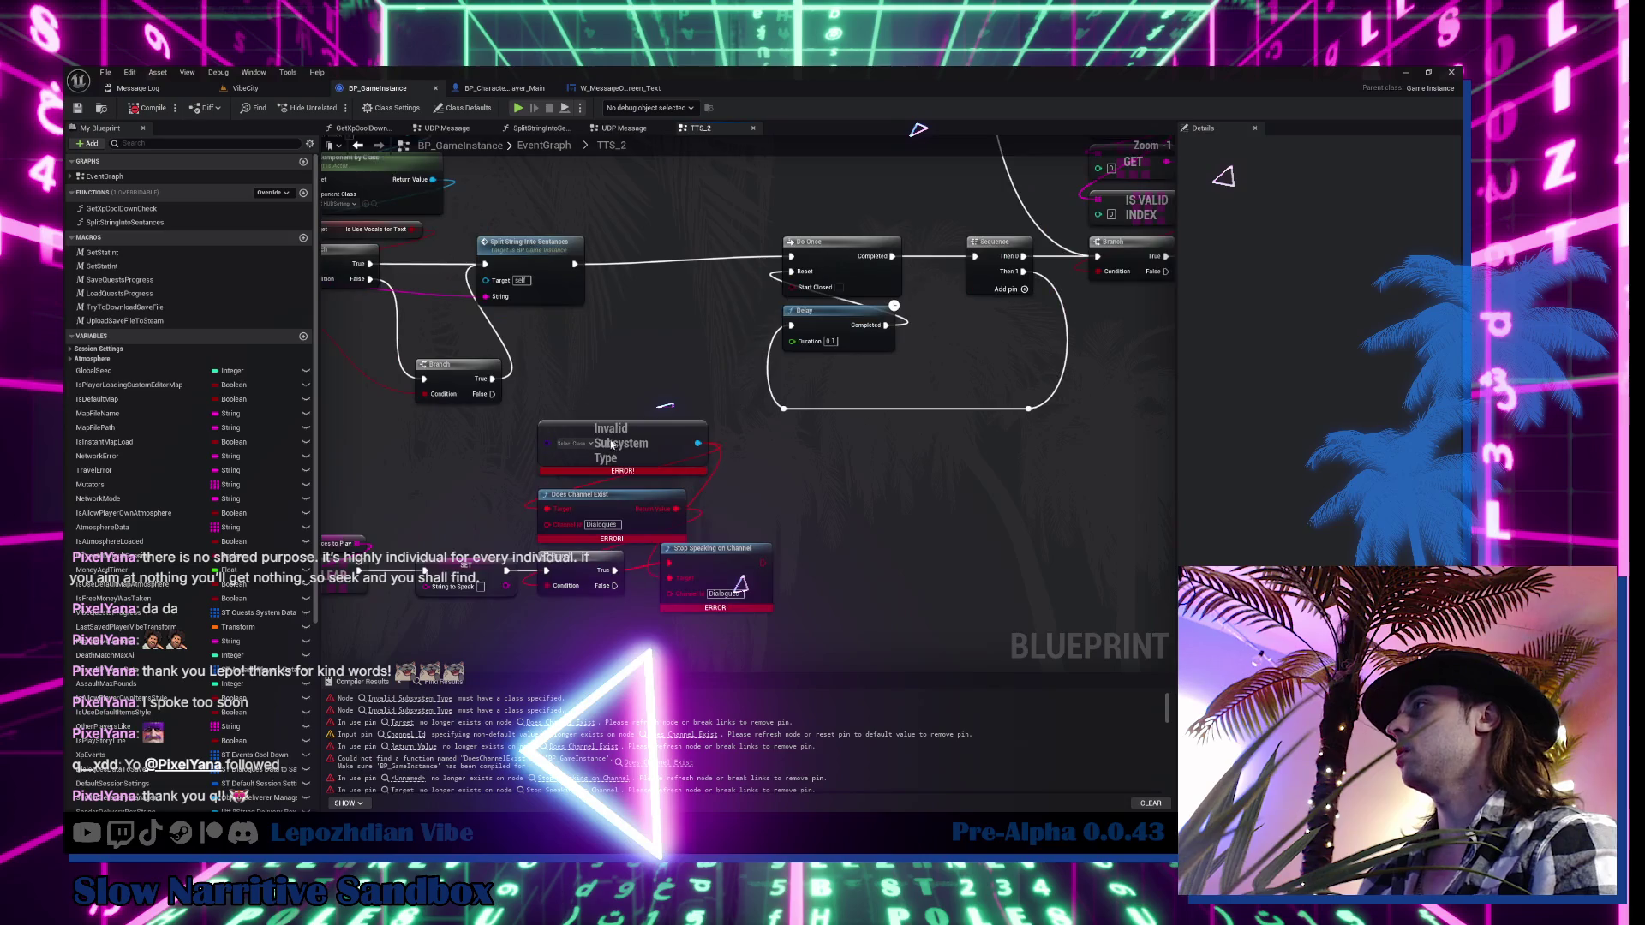
pyautogui.scroll(-3, 680, 370)
pyautogui.moveTo(679, 370); pyautogui.dragTo(274, 336)
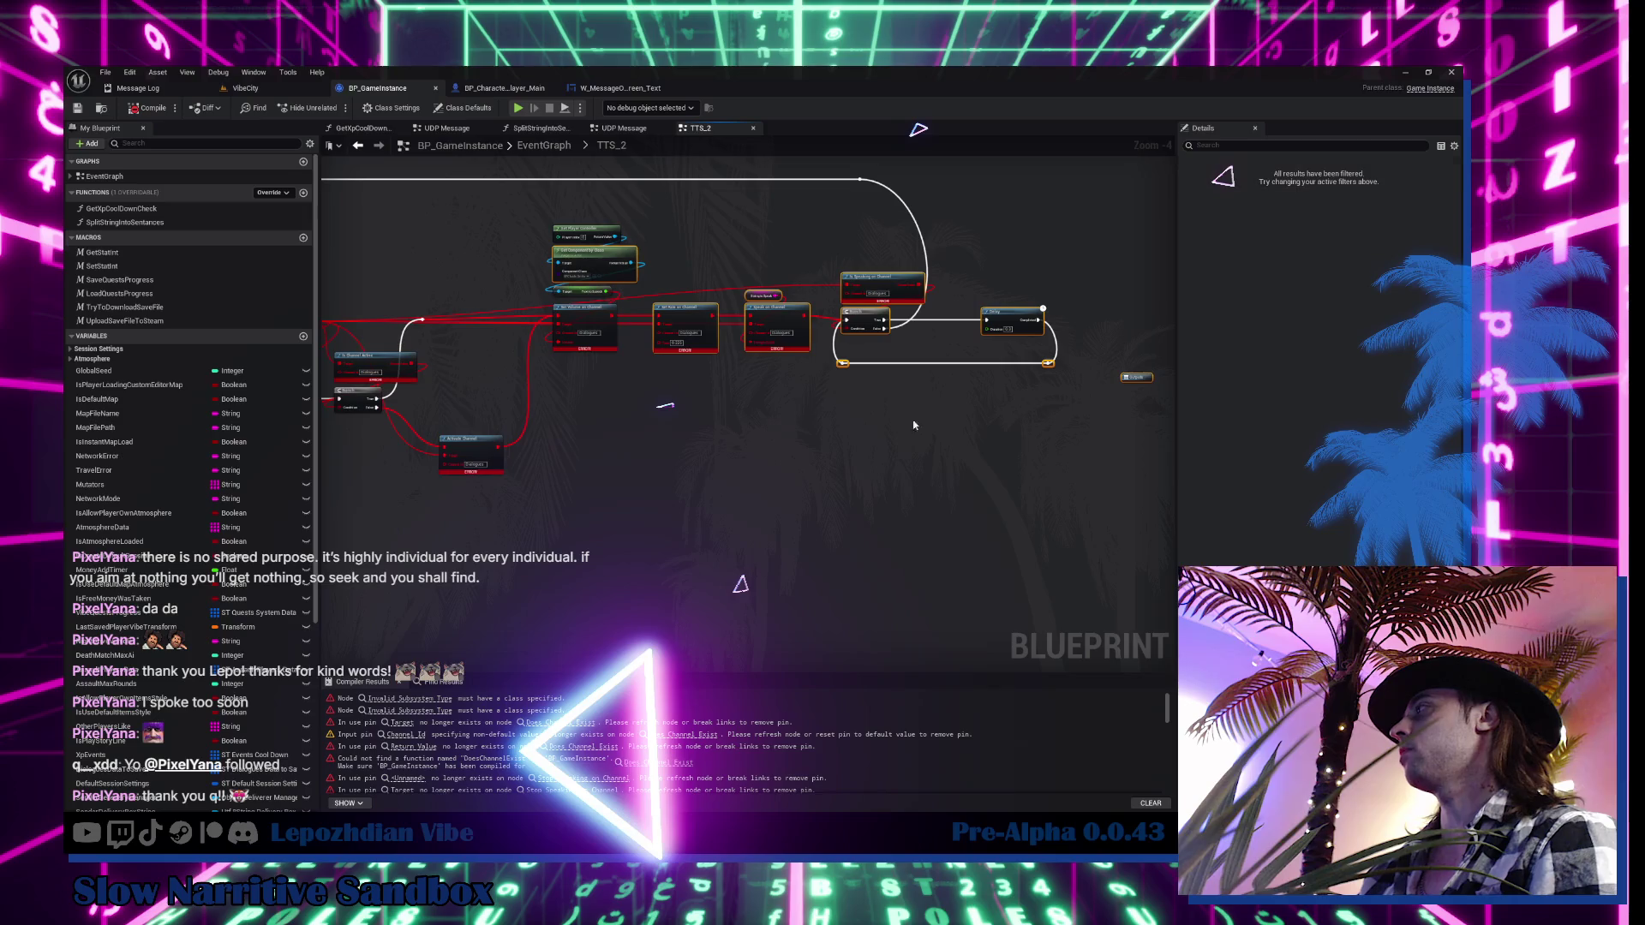
pyautogui.click(543, 145)
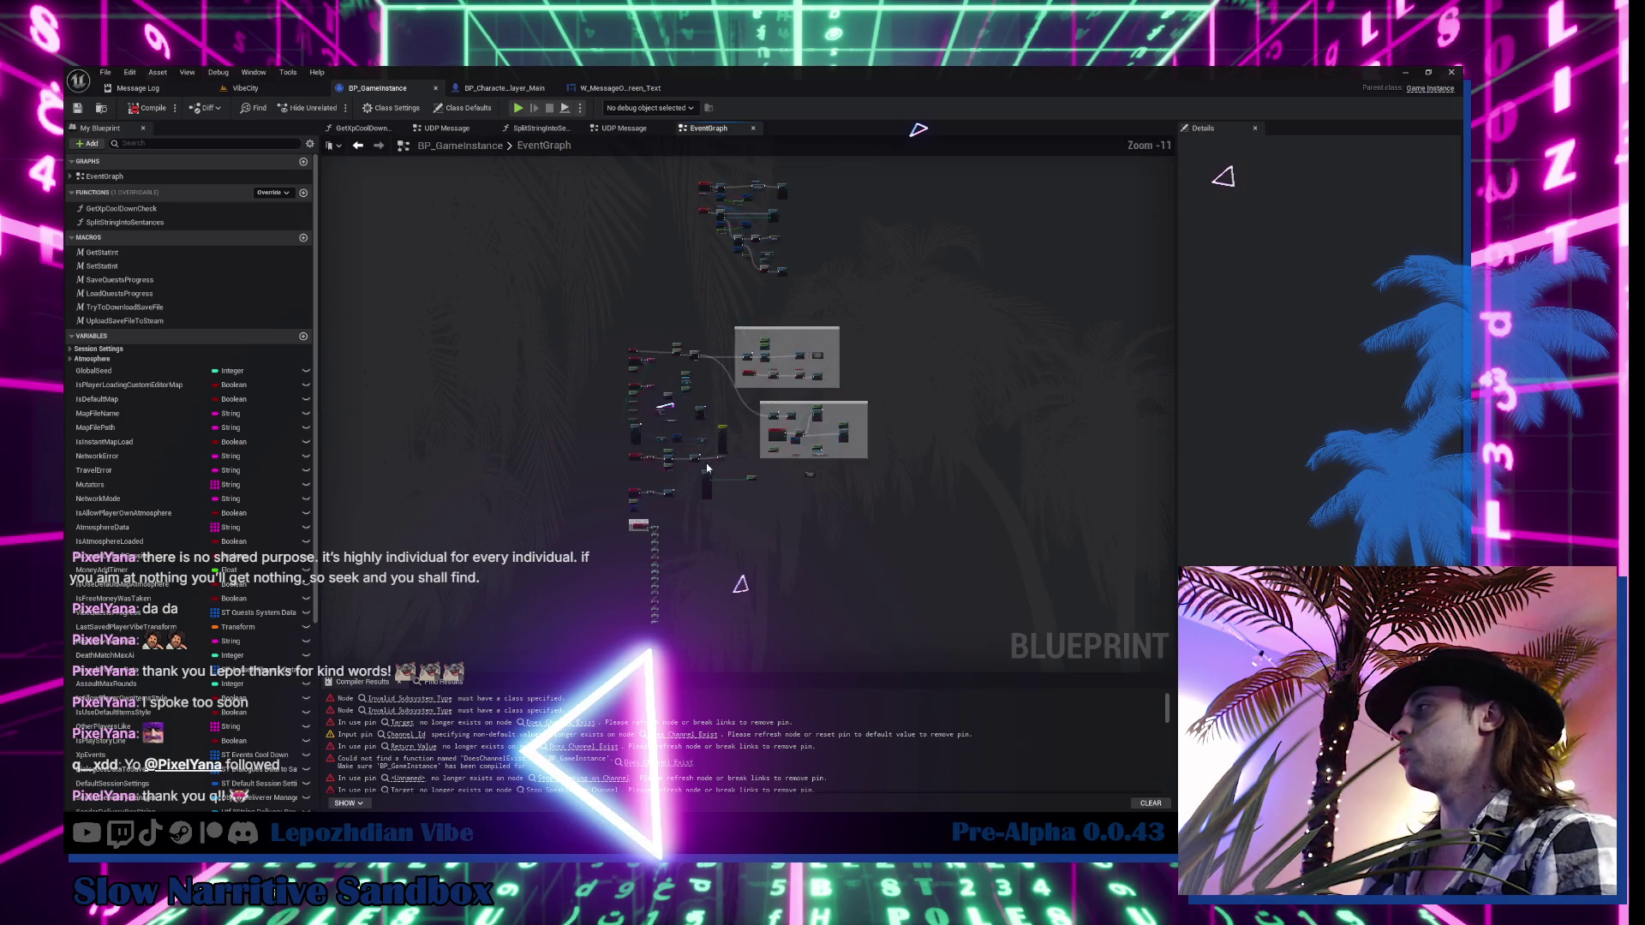
pyautogui.scroll(7, 704, 465)
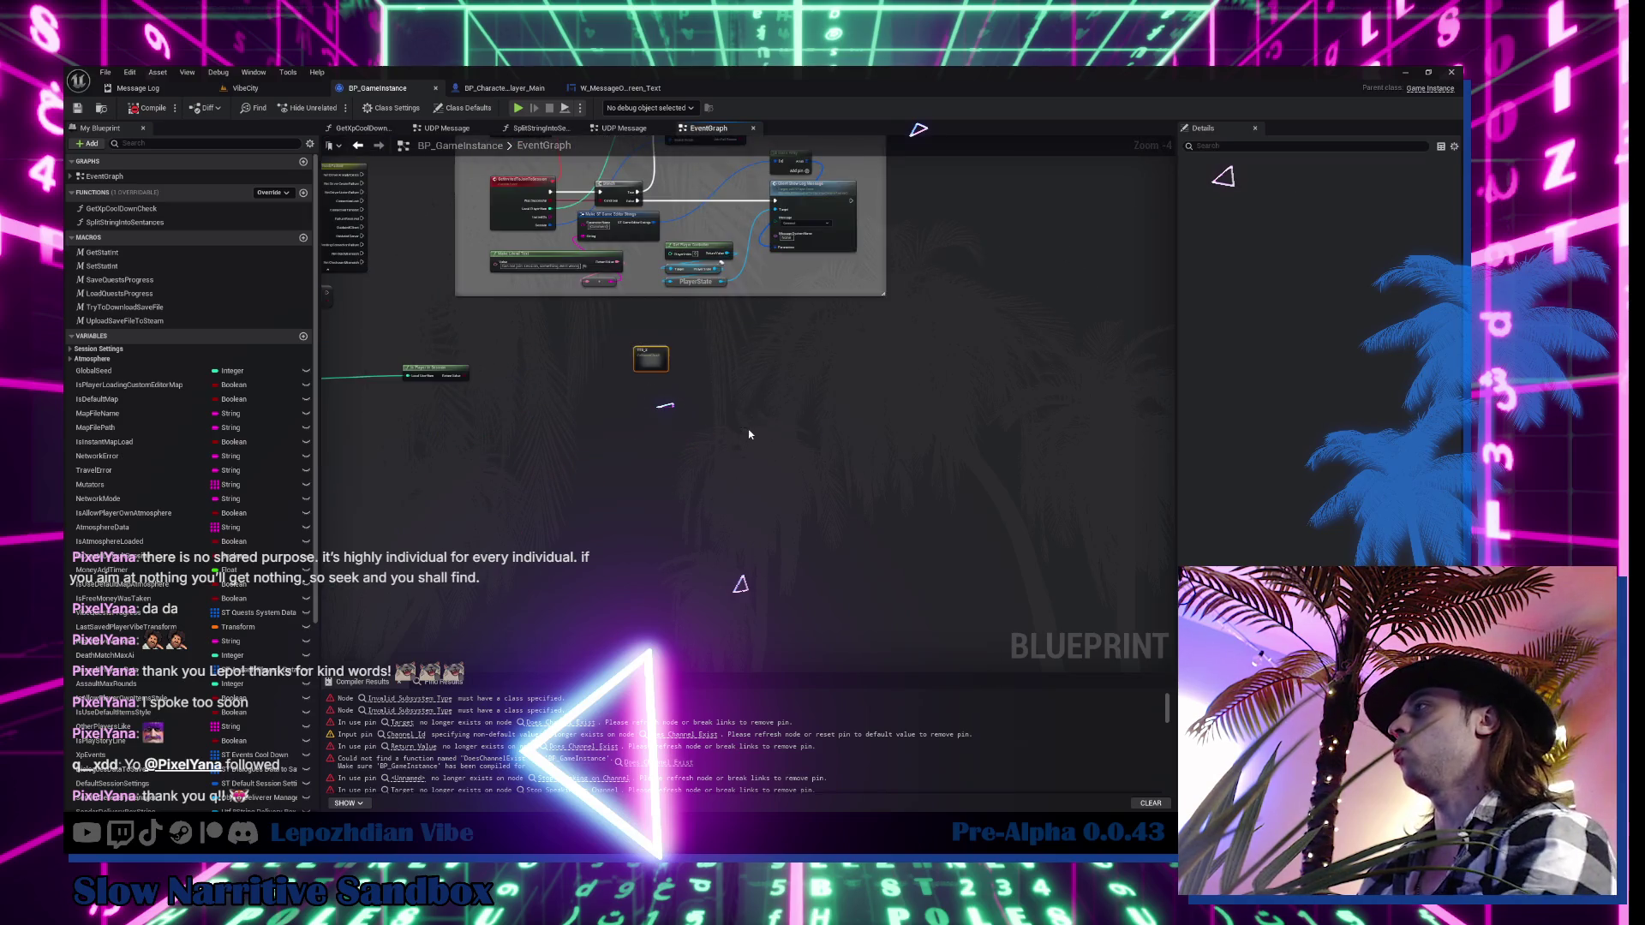
pyautogui.press('Delete')
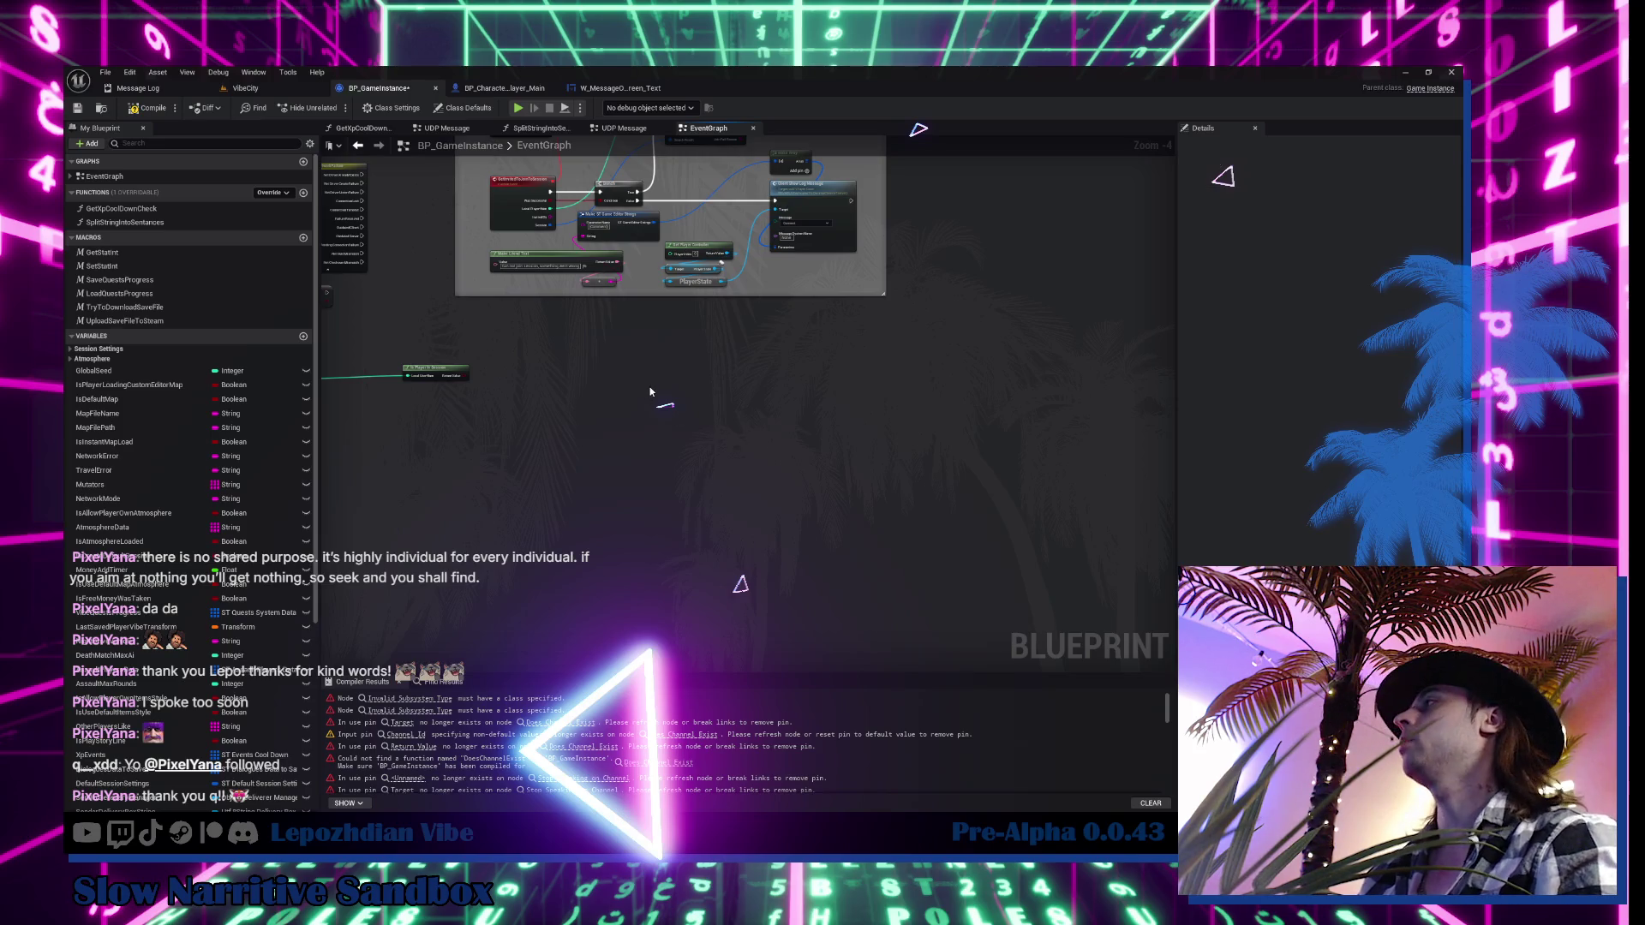
pyautogui.hotkey('ctrl', 'z')
pyautogui.scroll(4, 650, 387)
pyautogui.click(790, 541)
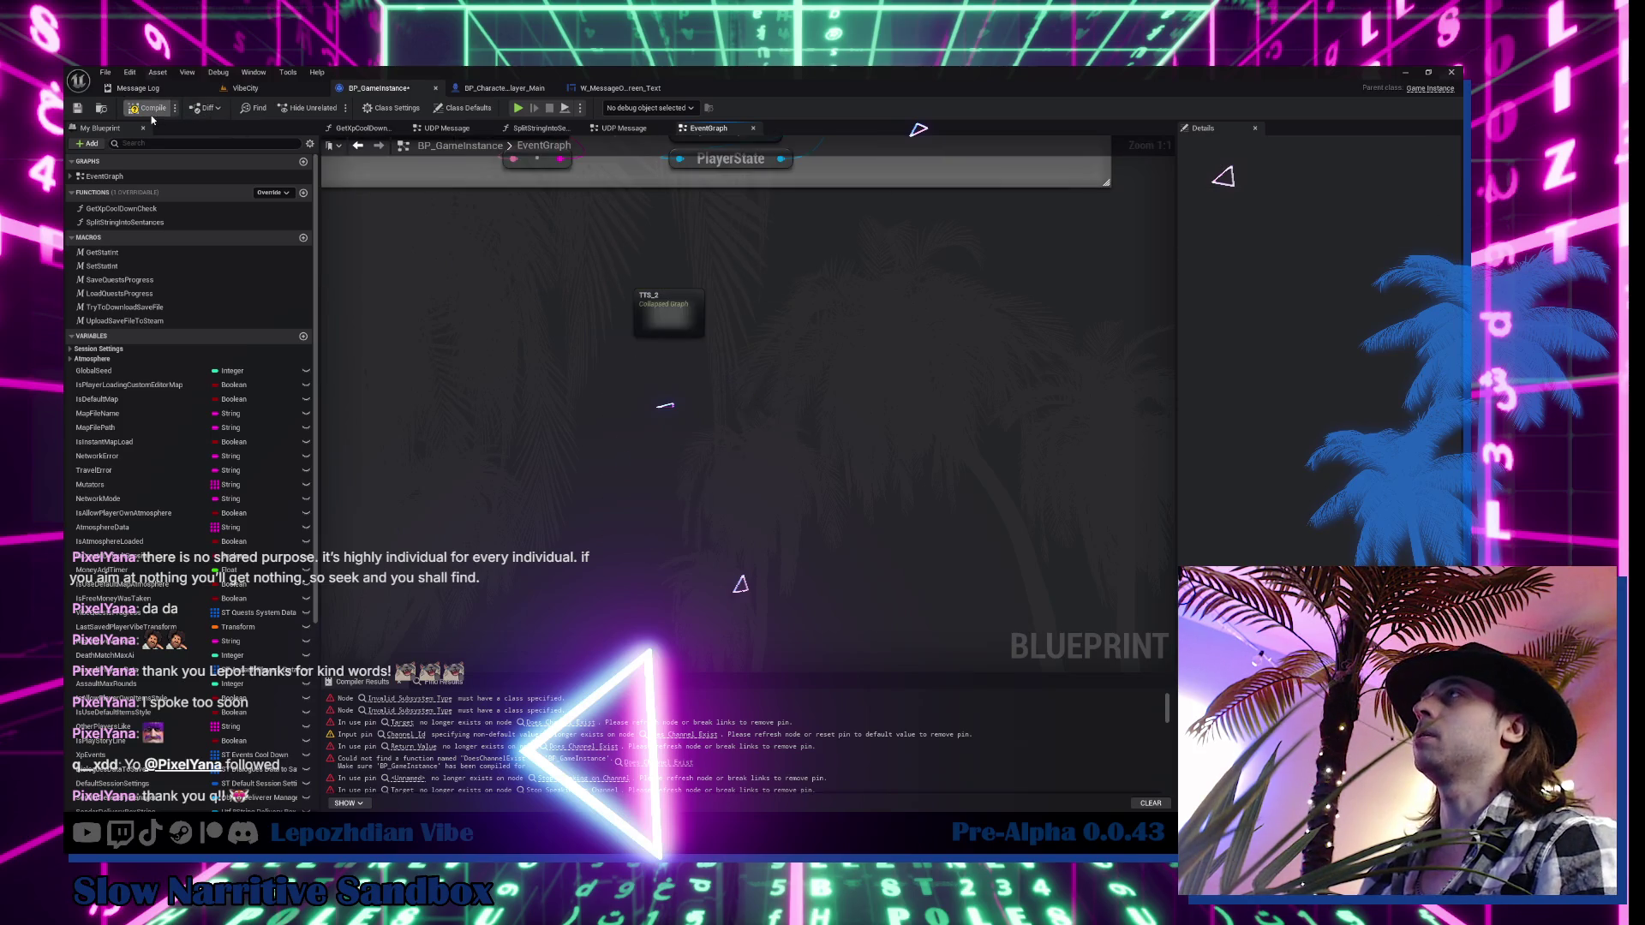
# Delete W_MessageOnScreen_Text's broken subsystem nodes, move the speech nodes near the branch, and compile
pyautogui.click(644, 91)
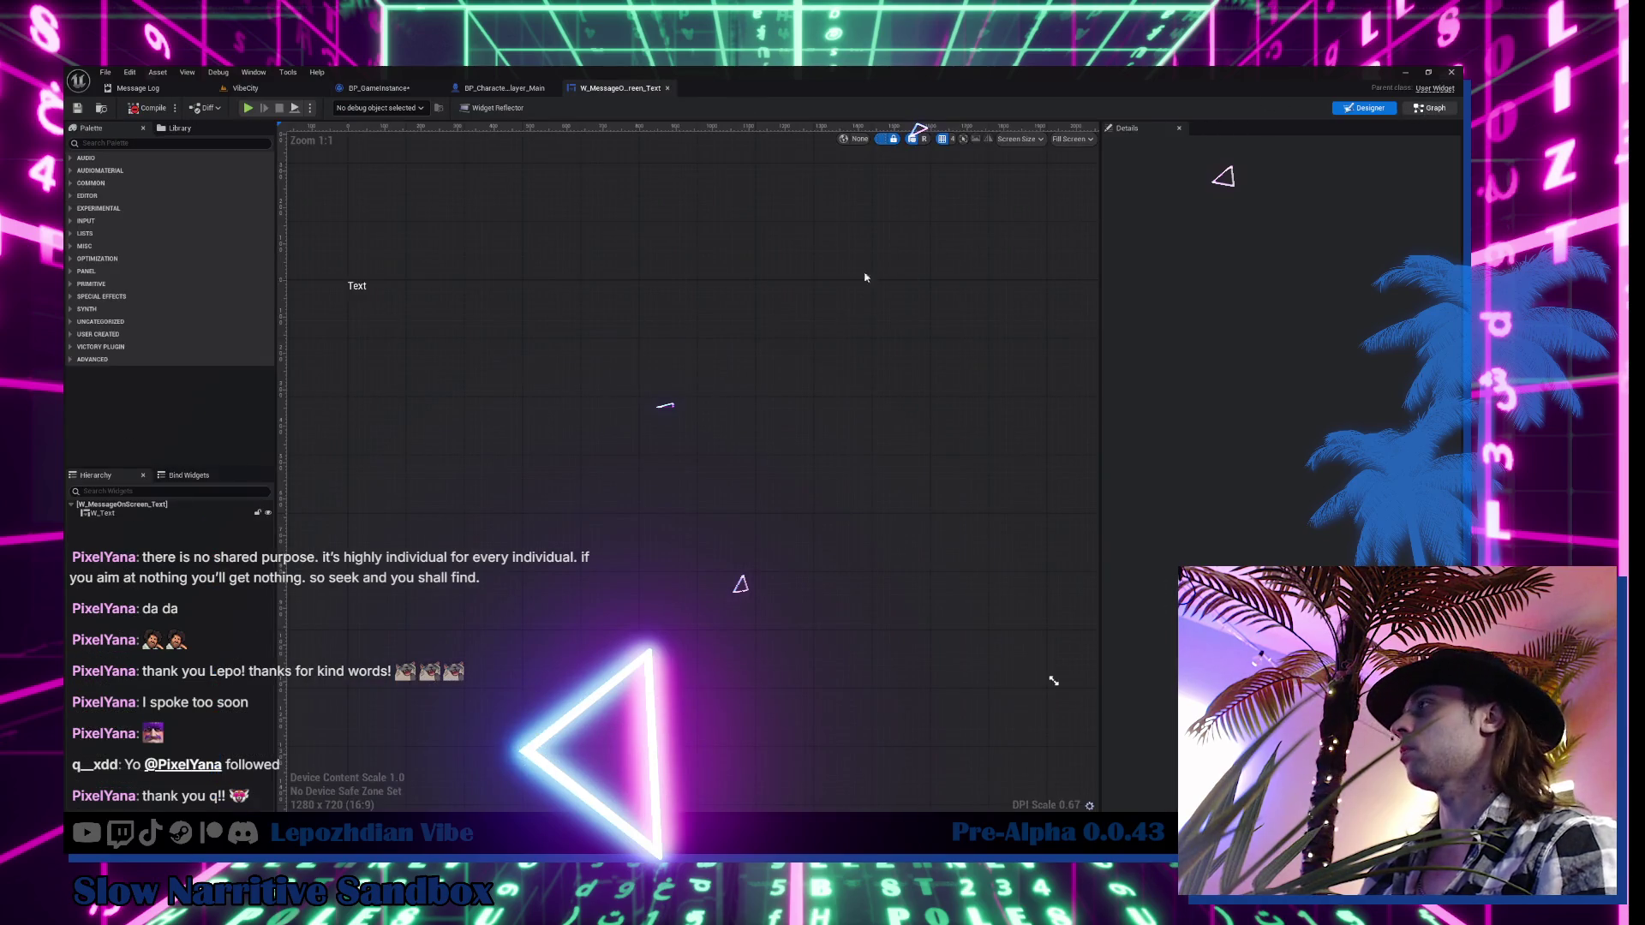
pyautogui.moveTo(848, 276); pyautogui.dragTo(728, 506)
pyautogui.moveTo(718, 315); pyautogui.dragTo(802, 444)
pyautogui.press('Delete')
pyautogui.click(767, 257)
pyautogui.keyDown('ctrl'); pyautogui.click(767, 218); pyautogui.keyUp('ctrl')
pyautogui.moveTo(767, 218); pyautogui.dragTo(754, 390)
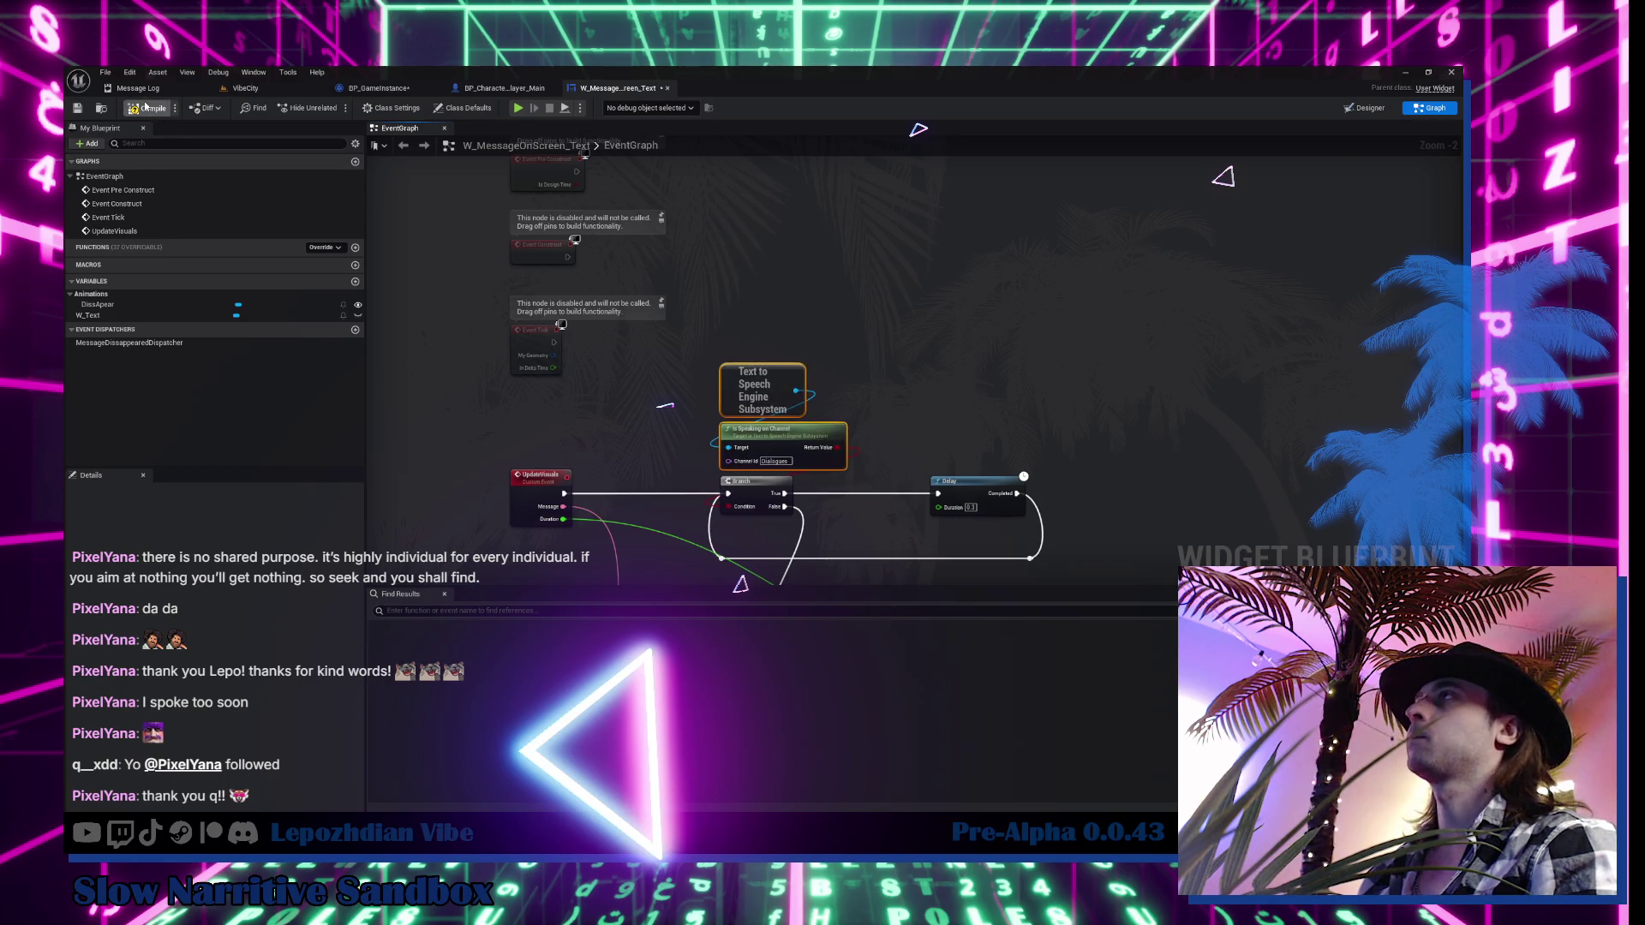
pyautogui.click(259, 88)
pyautogui.click(105, 72)
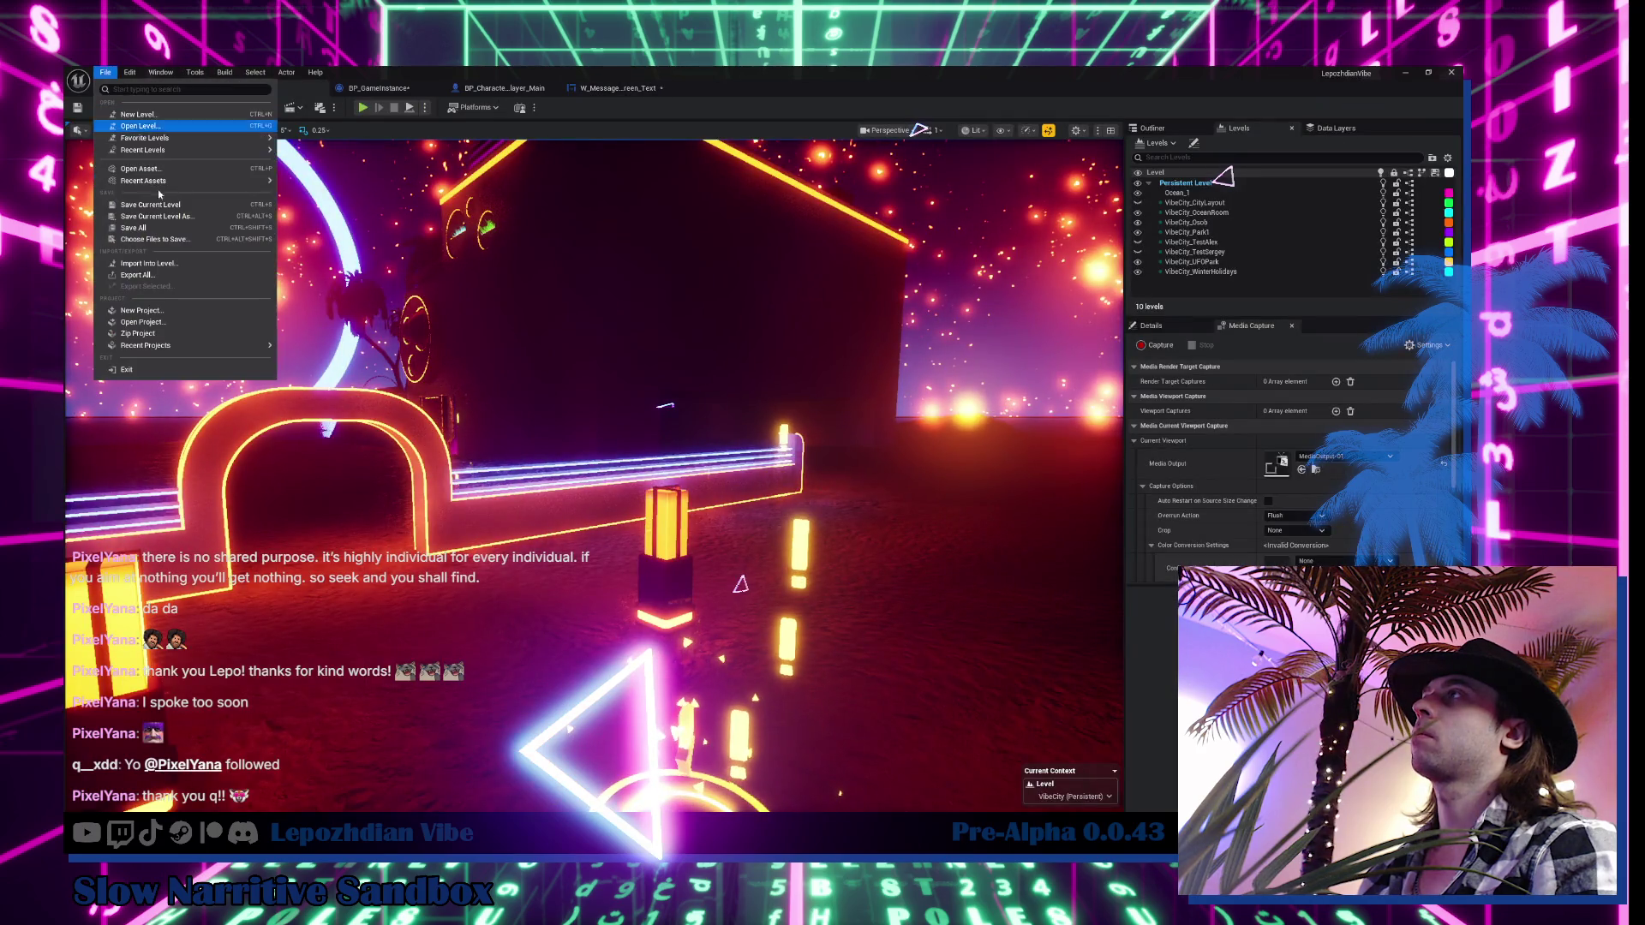
# Save all, try Play, and open BP_Character_Player_Main from the Message Log compile errors
pyautogui.click(168, 228)
pyautogui.hotkey('alt', 'p')
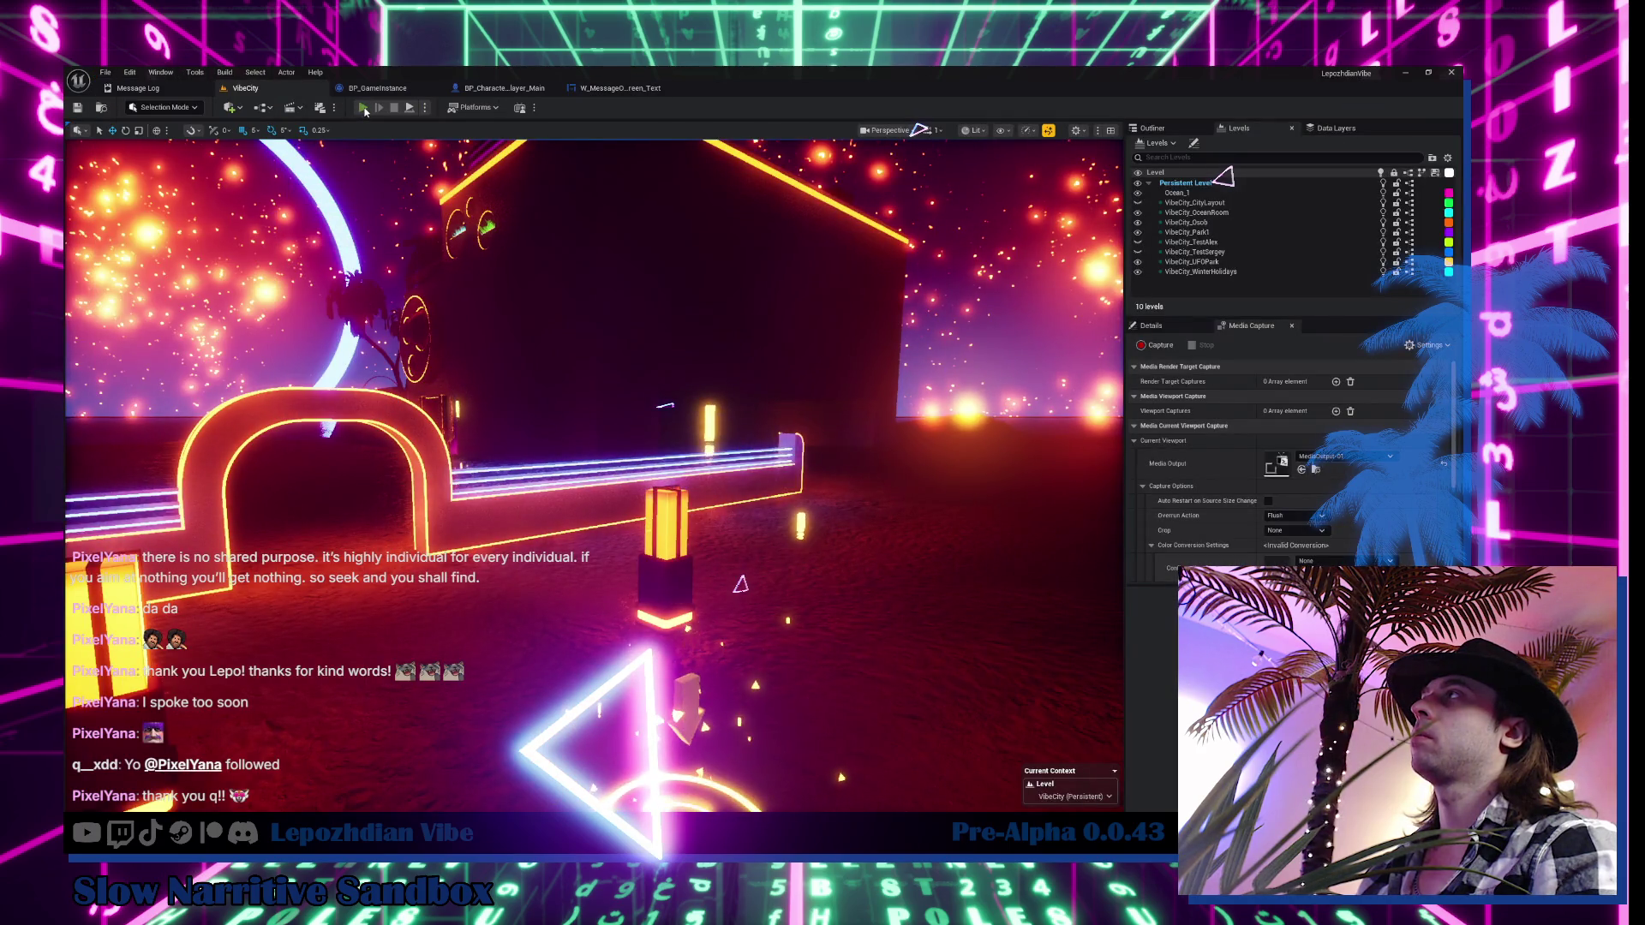
pyautogui.click(695, 457)
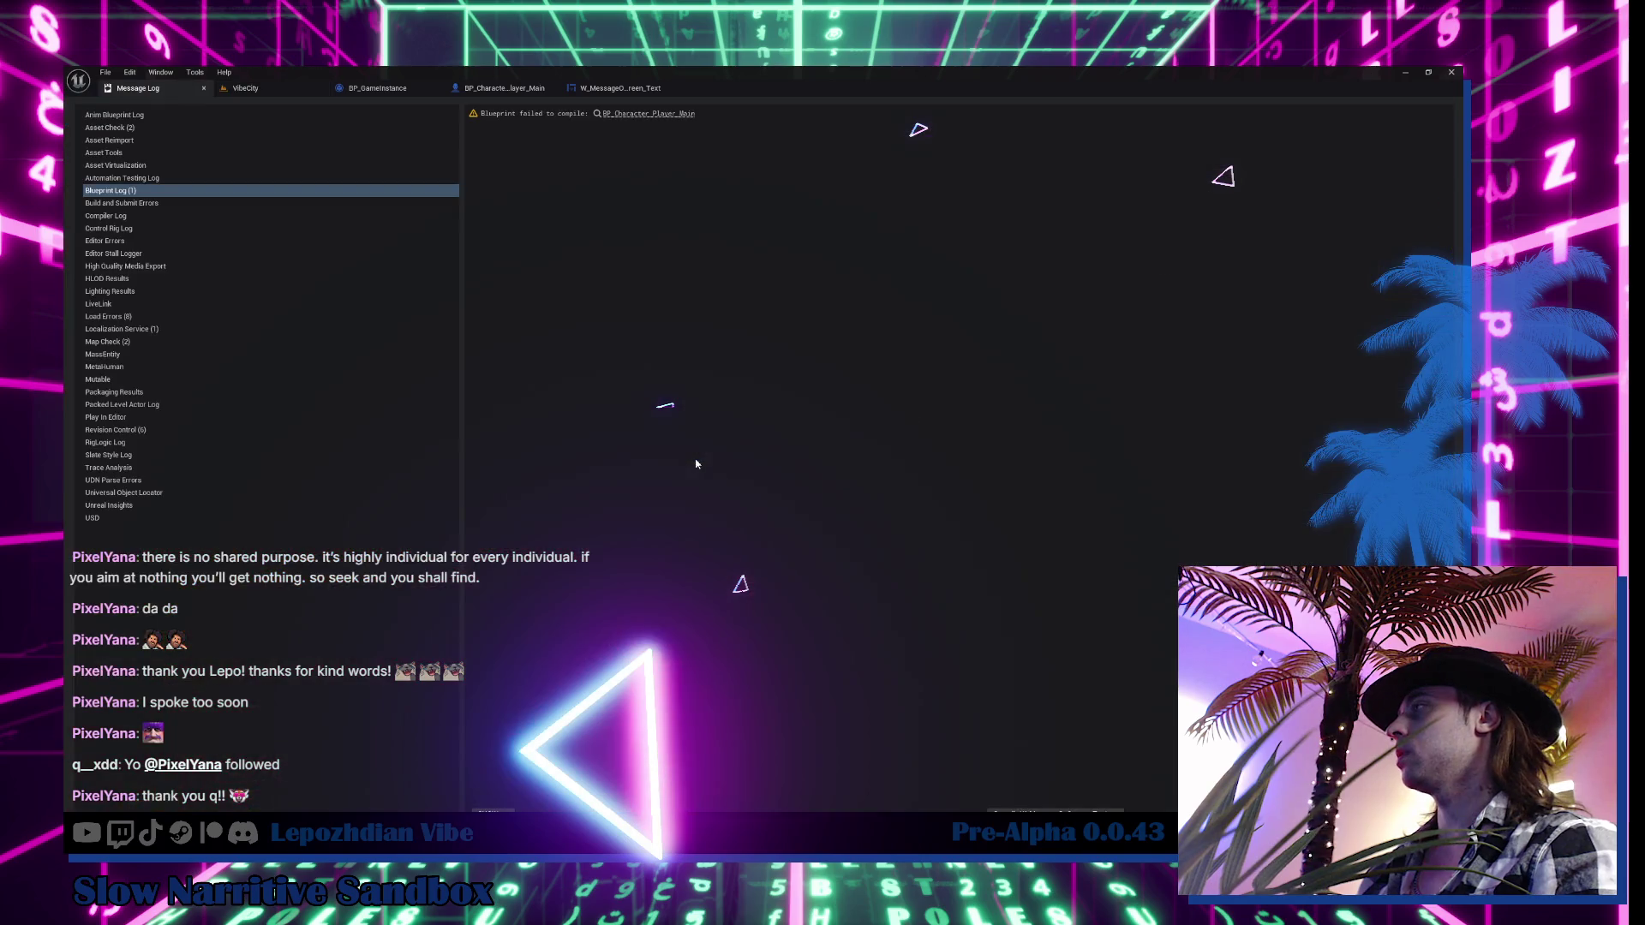
pyautogui.click(685, 132)
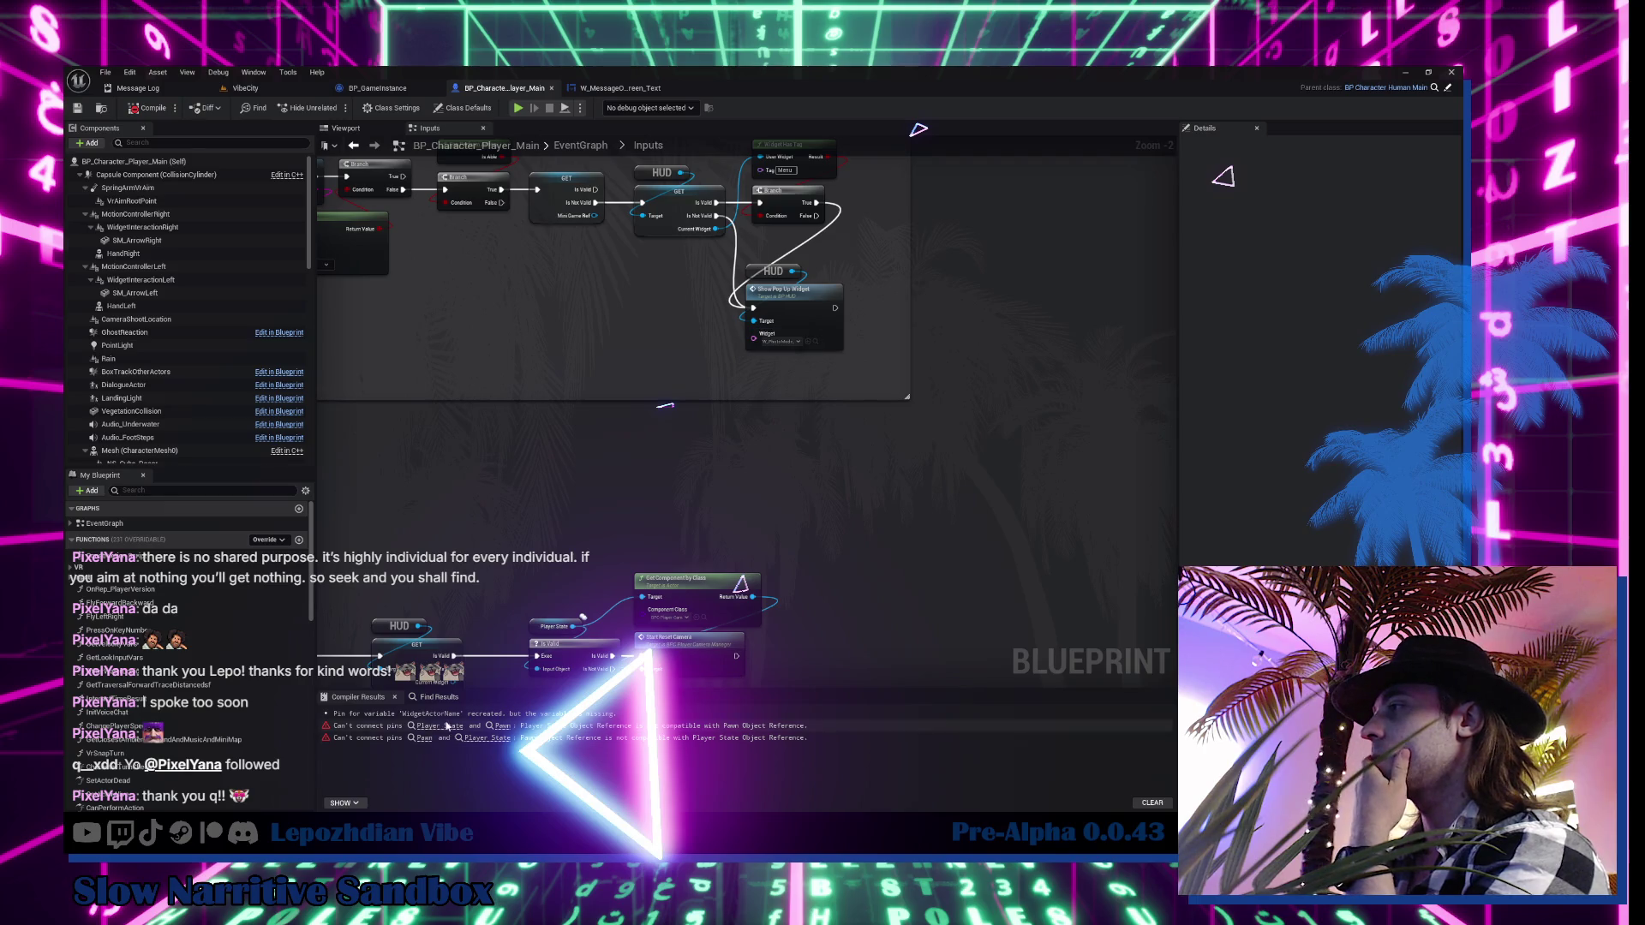
# Jump to the erroring nodes, recompile, and move the Player State node aside for room
pyautogui.click(434, 738)
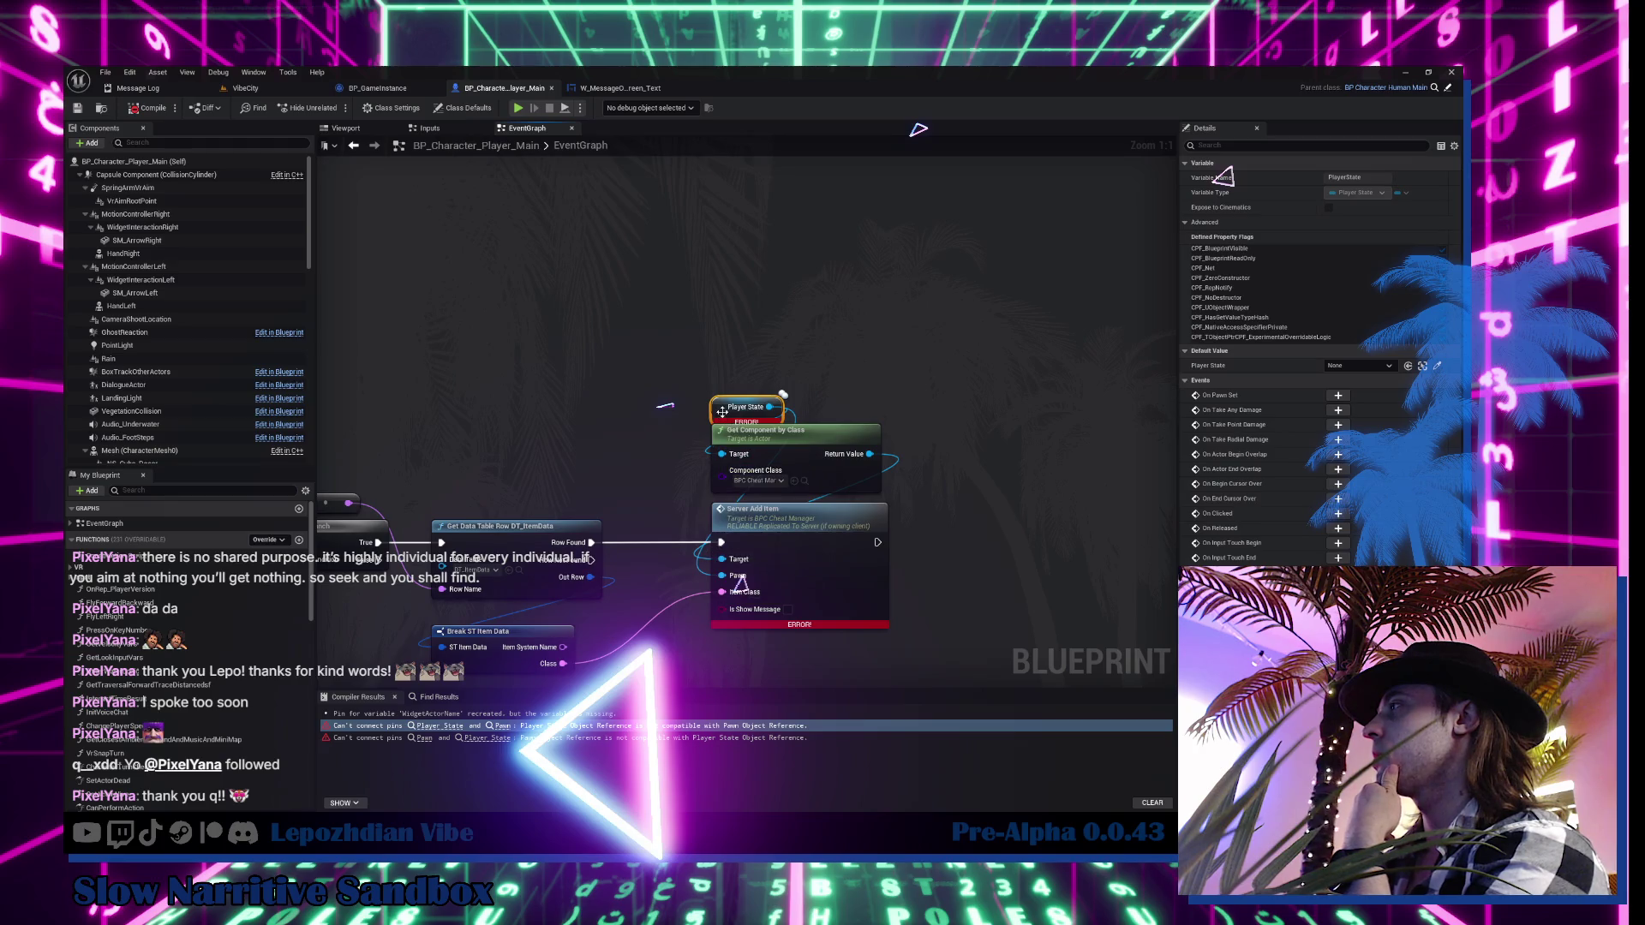
pyautogui.moveTo(723, 418)
pyautogui.mouseDown()
pyautogui.moveTo(627, 375)
pyautogui.moveTo(873, 243)
pyautogui.mouseUp()
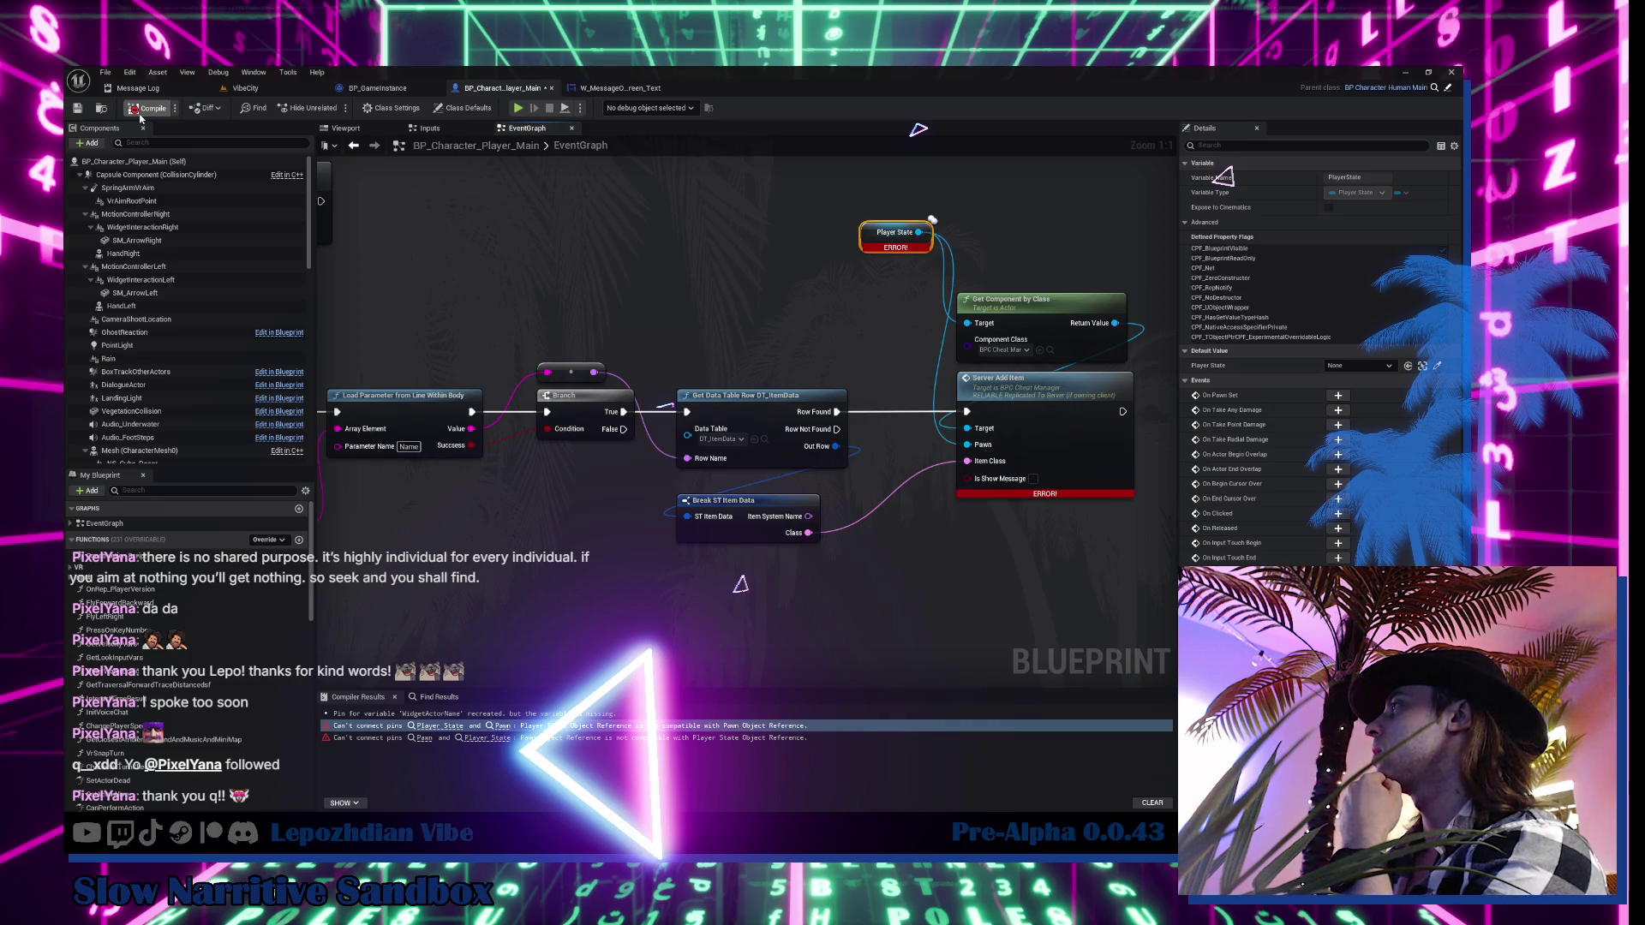
pyautogui.click(142, 110)
pyautogui.moveTo(894, 352)
pyautogui.mouseDown()
pyautogui.moveTo(1021, 372)
pyautogui.moveTo(1303, 321)
pyautogui.moveTo(815, 332)
pyautogui.mouseUp()
pyautogui.moveTo(789, 223)
pyautogui.mouseDown()
pyautogui.moveTo(615, 258)
pyautogui.moveTo(750, 259)
pyautogui.moveTo(735, 299)
pyautogui.moveTo(717, 291)
pyautogui.mouseUp()
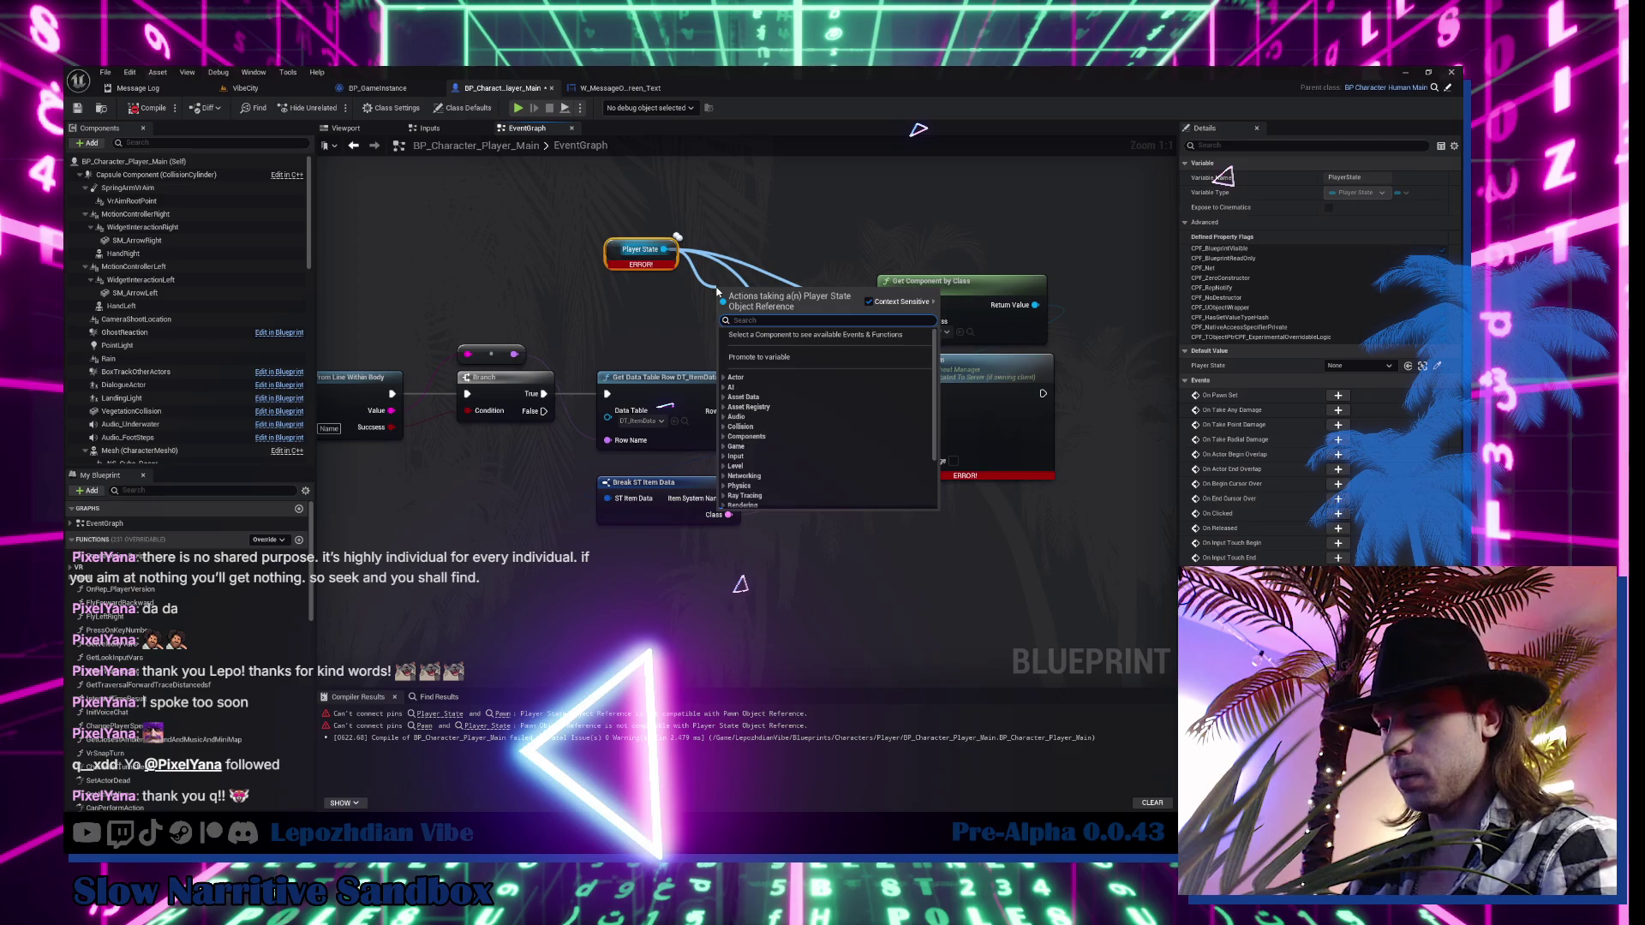
# Add a Get Pawn Private from Player State into Server Add Item's Pawn input, then compile and save
pyautogui.write('pawn')
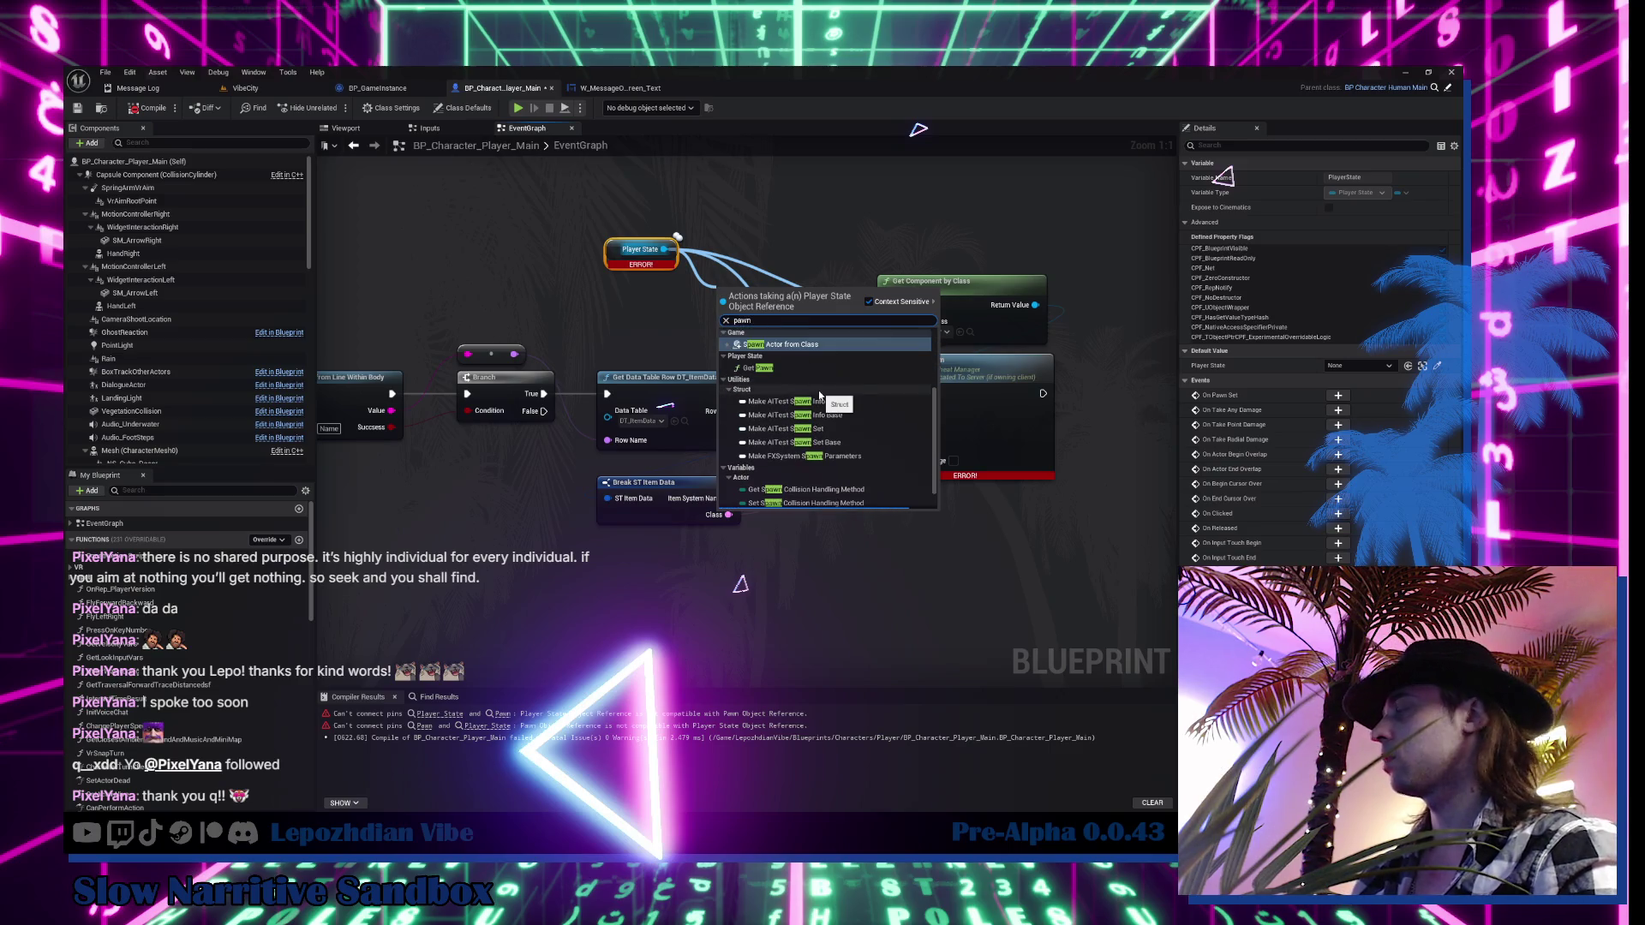
pyautogui.write('p')
pyautogui.click(797, 401)
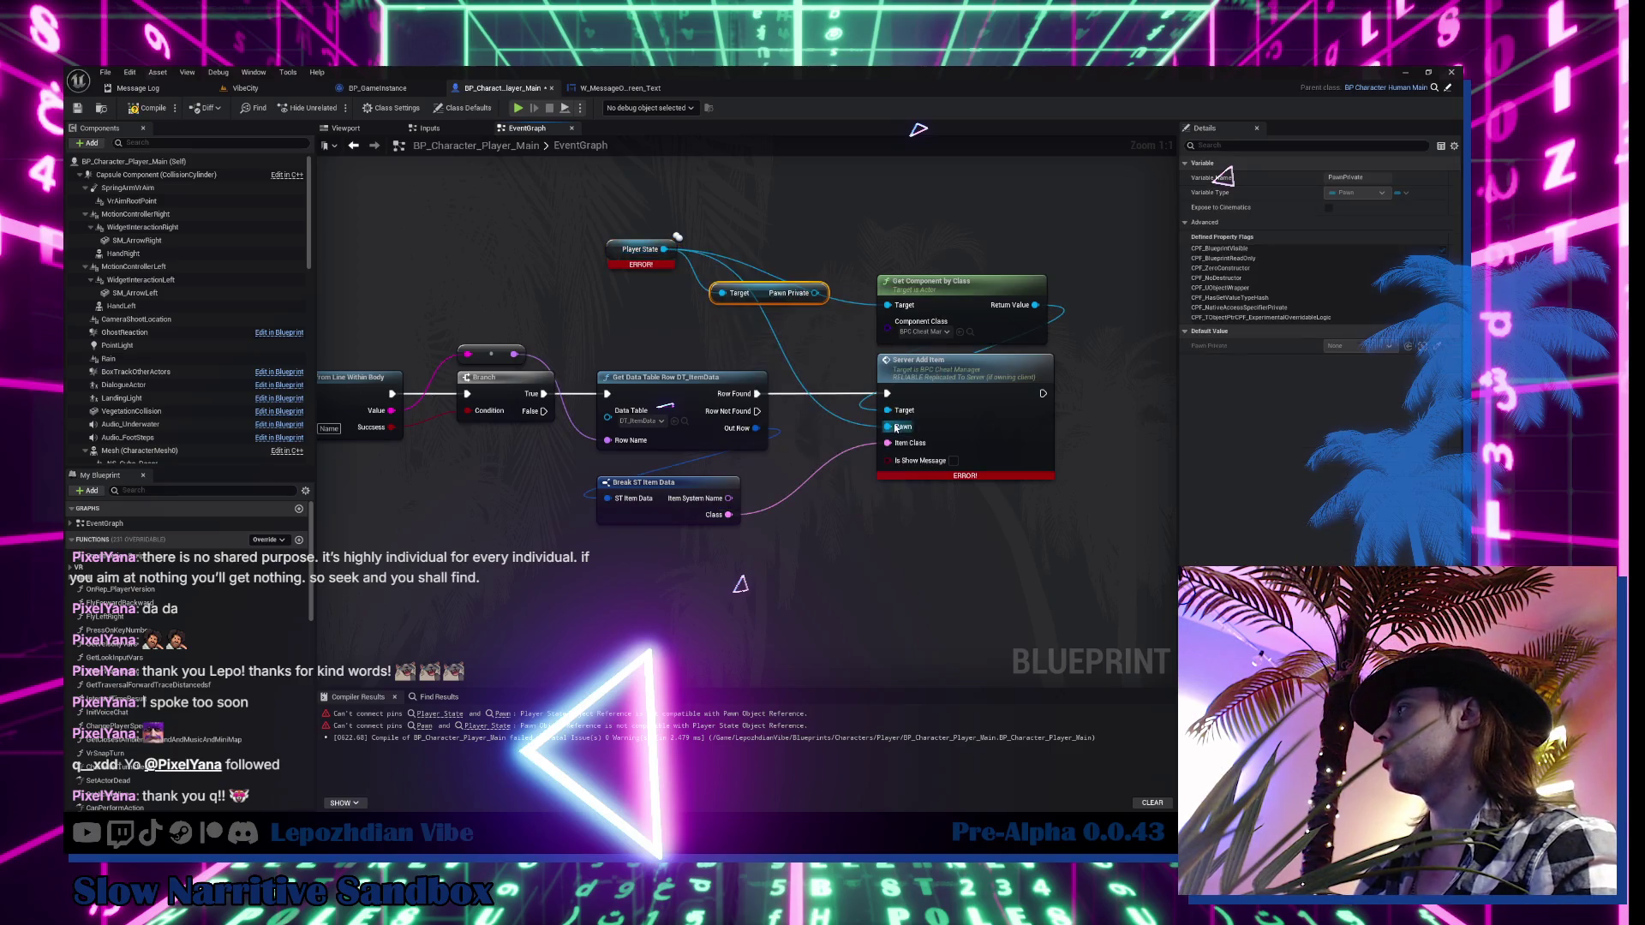
pyautogui.moveTo(897, 429)
pyautogui.mouseDown()
pyautogui.moveTo(818, 295)
pyautogui.moveTo(667, 294)
pyautogui.mouseUp()
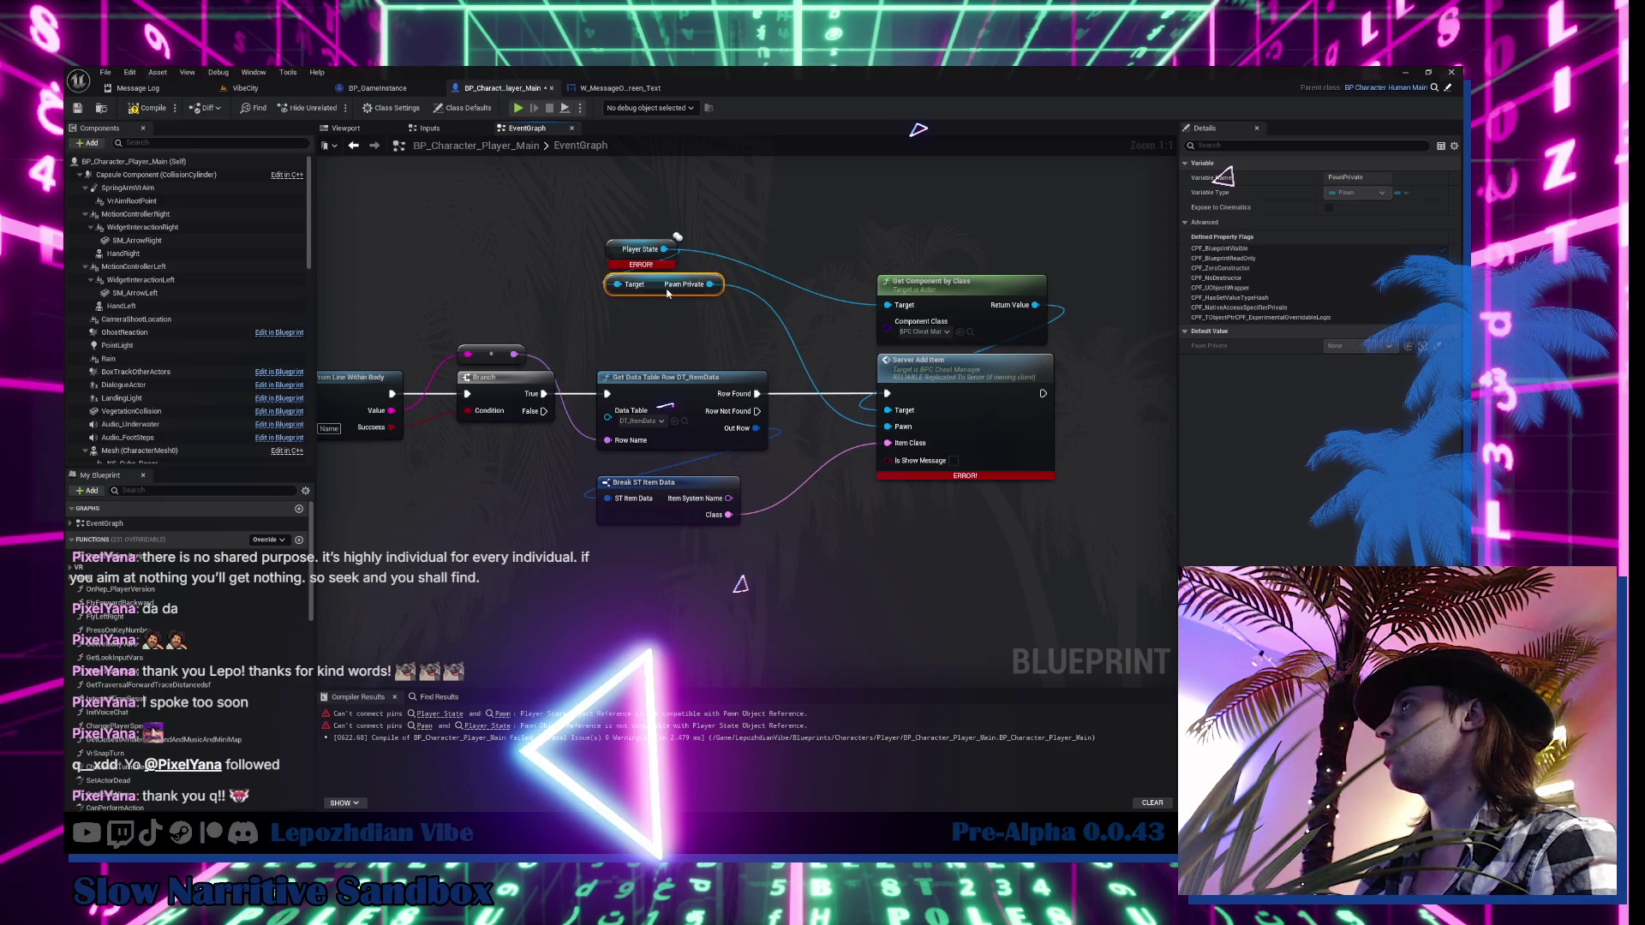
pyautogui.scroll(-2, 668, 294)
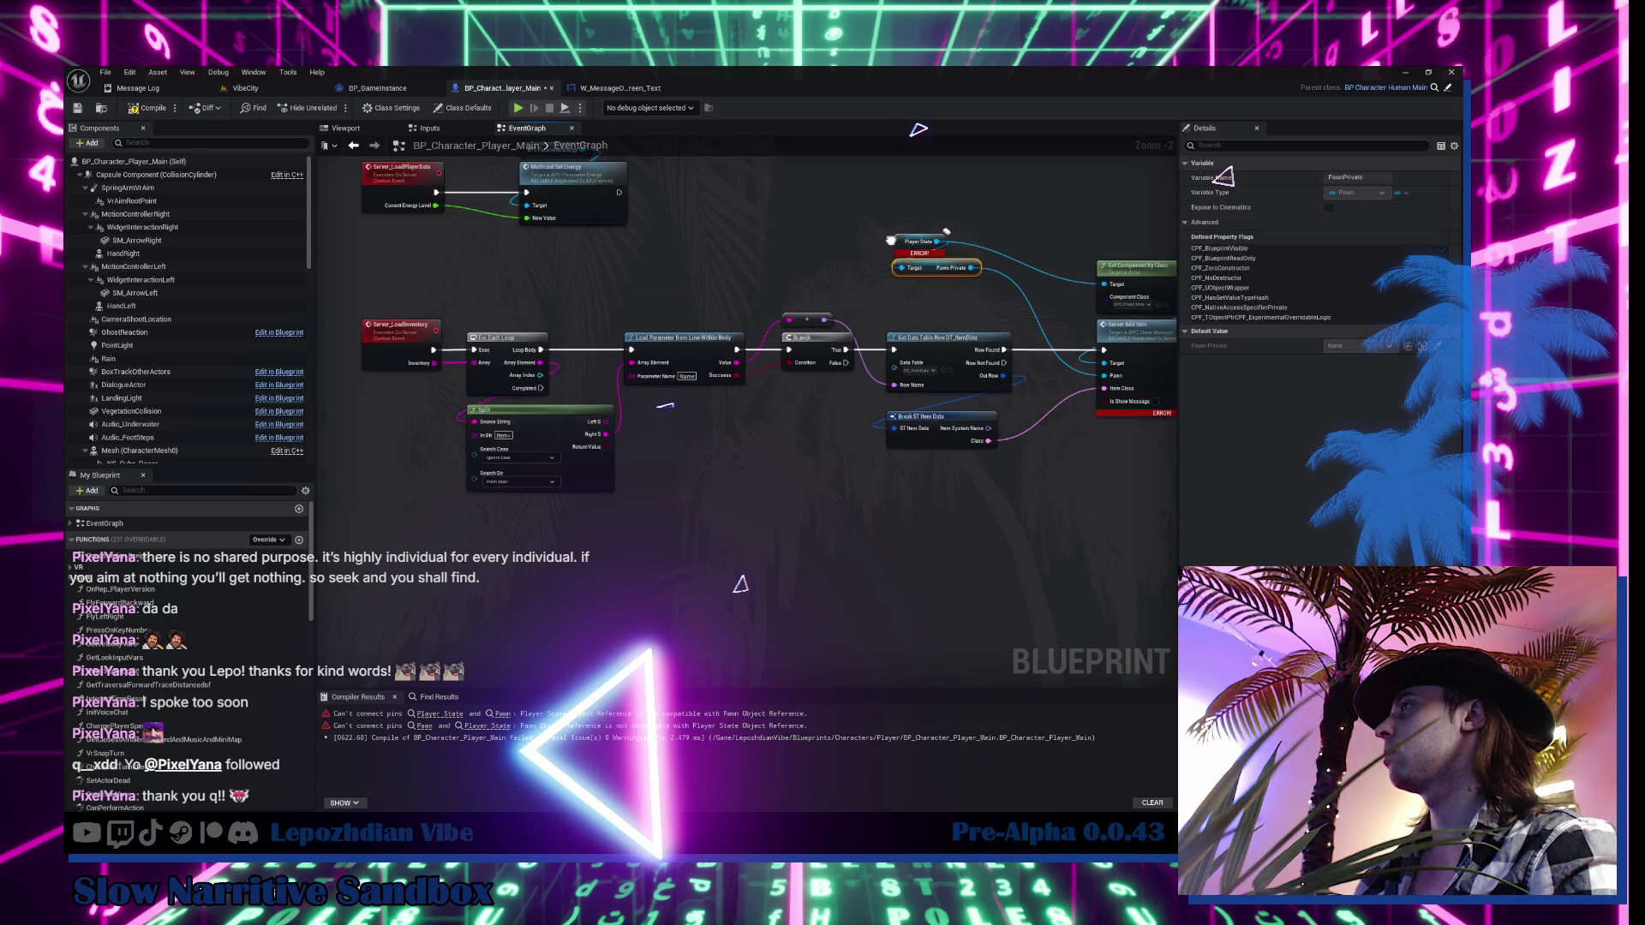
pyautogui.moveTo(666, 405); pyautogui.dragTo(487, 457)
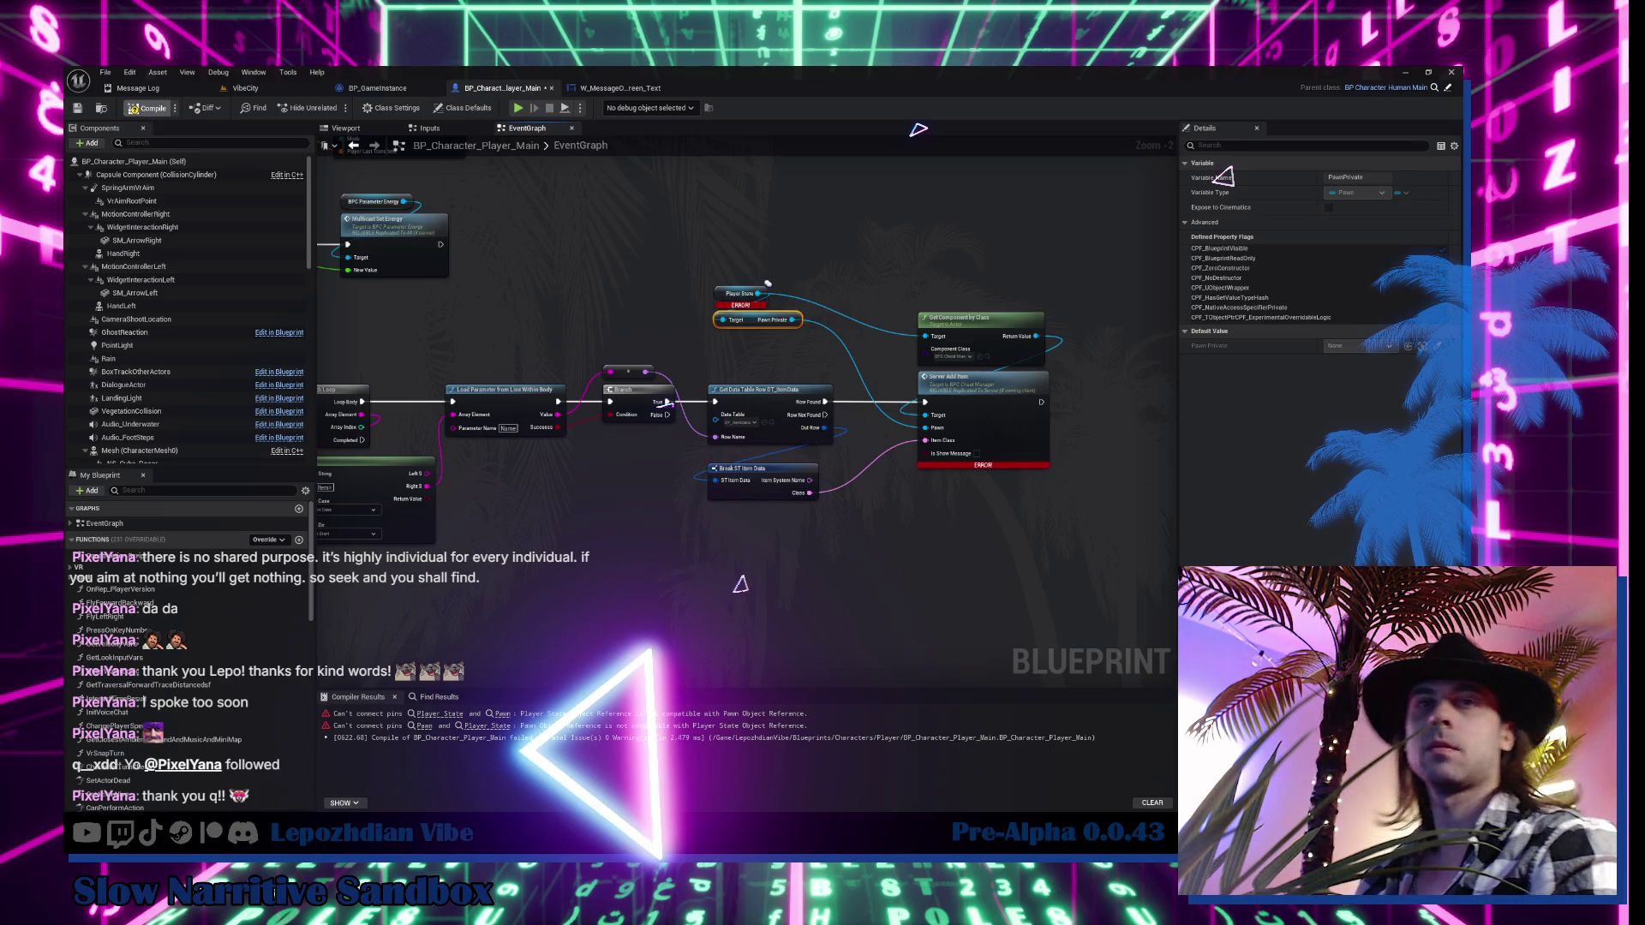
pyautogui.hotkey('ctrl', 's')
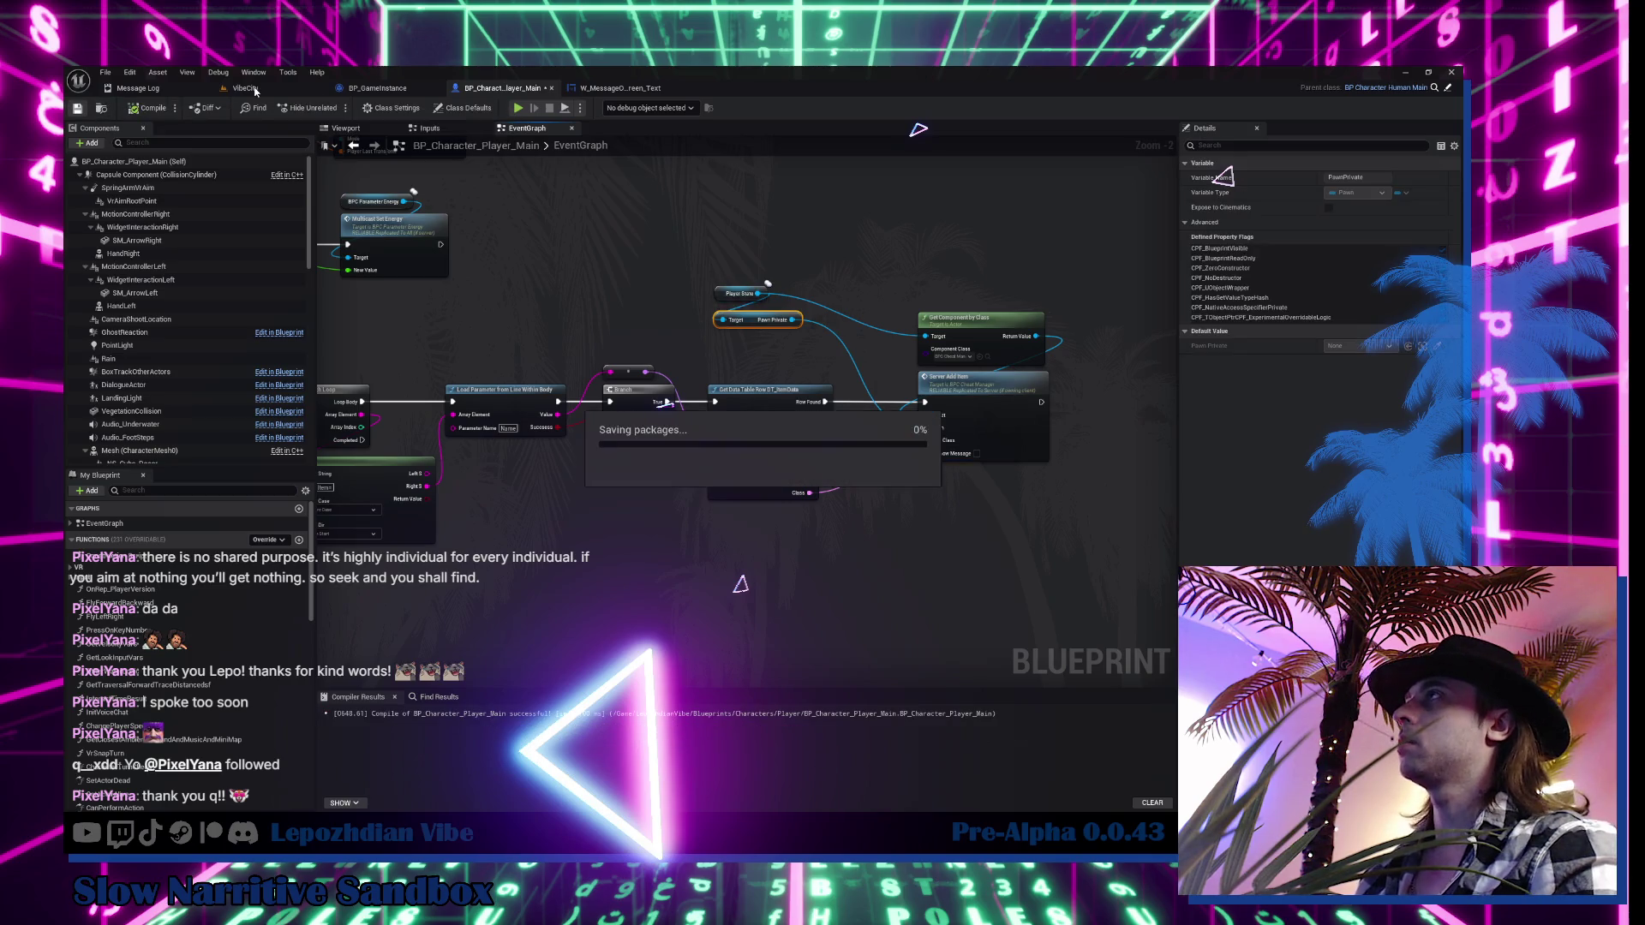
# Switch to the VibeCity level, move its tab first, and start Play-in-Editor
pyautogui.click(256, 90)
pyautogui.moveTo(255, 91); pyautogui.dragTo(137, 90)
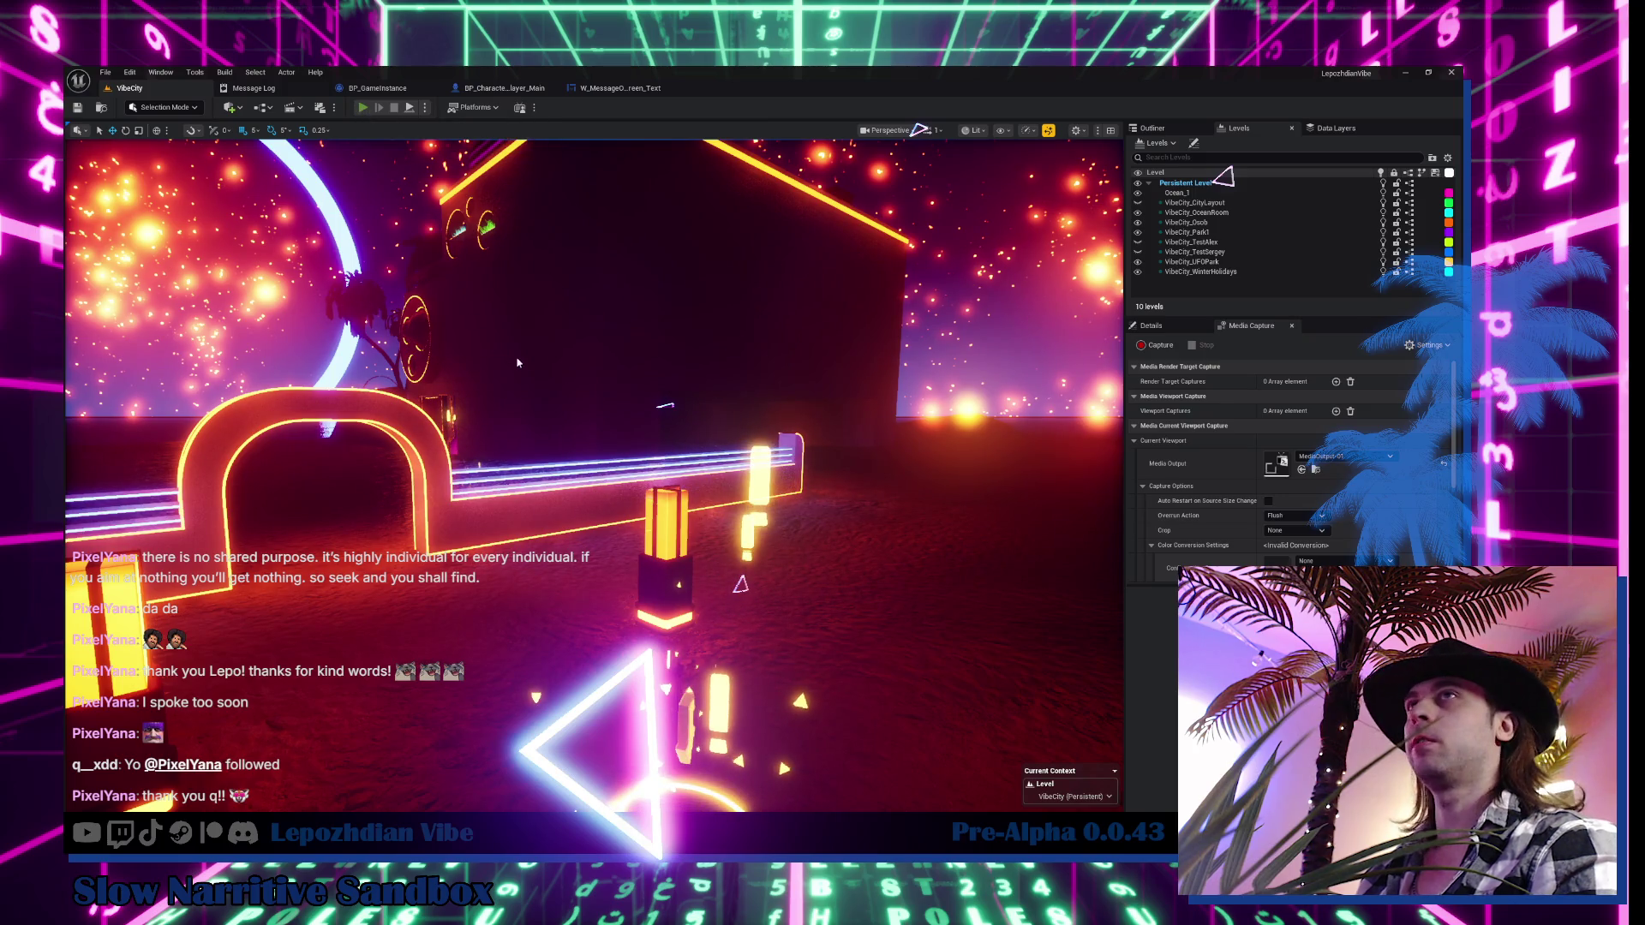
pyautogui.hotkey('alt', 'p')
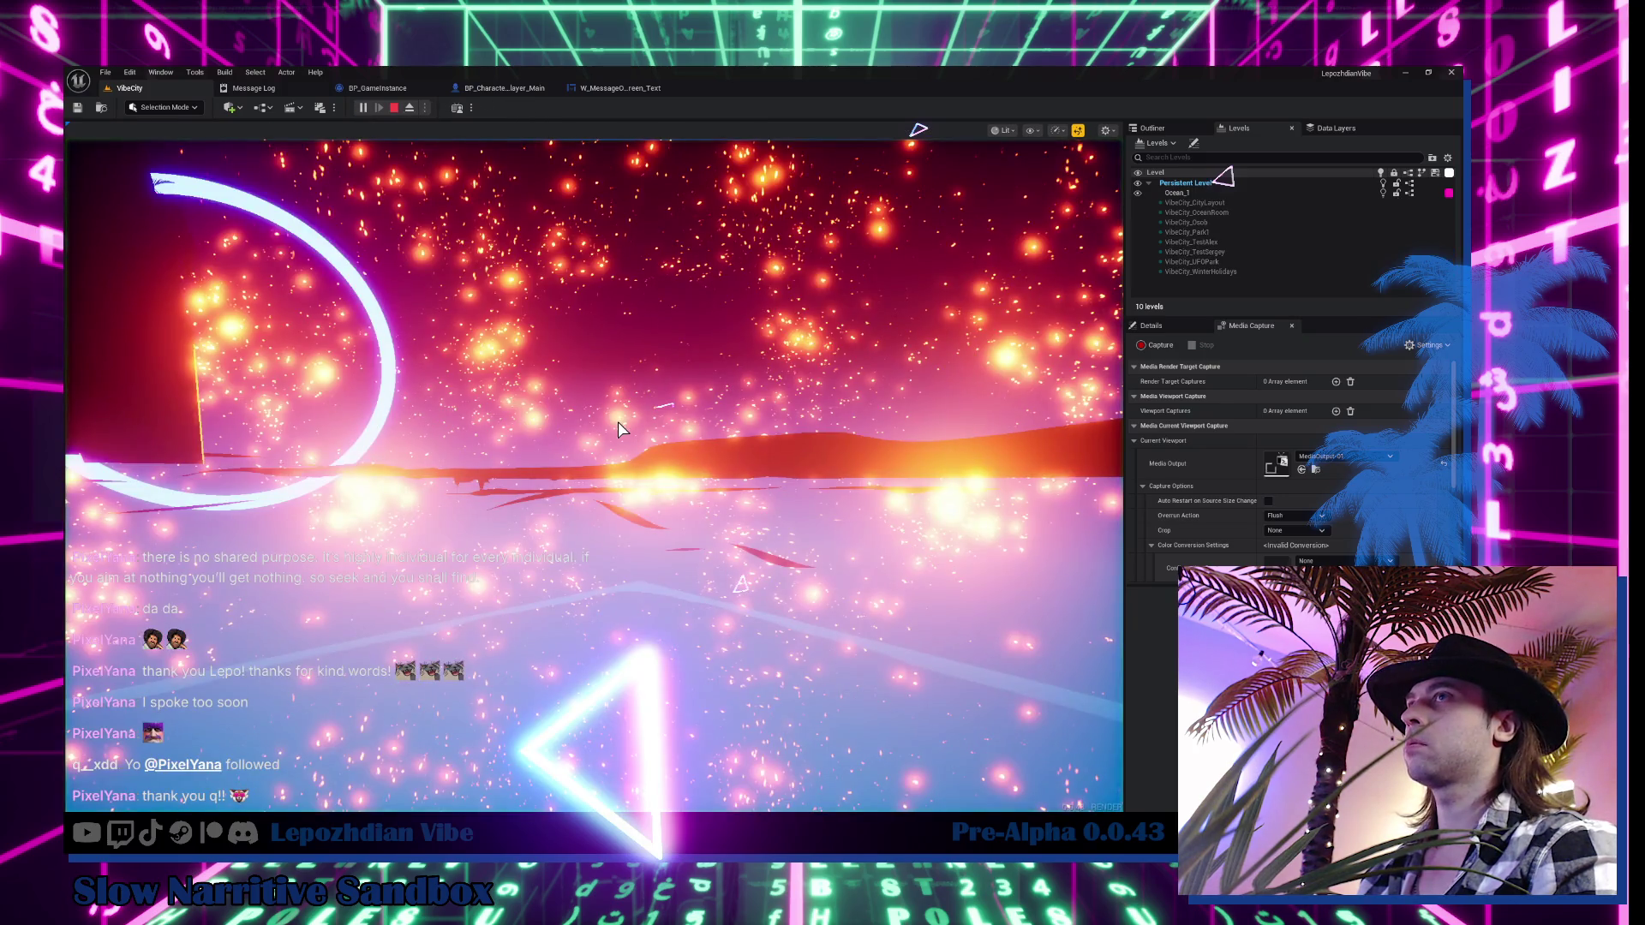
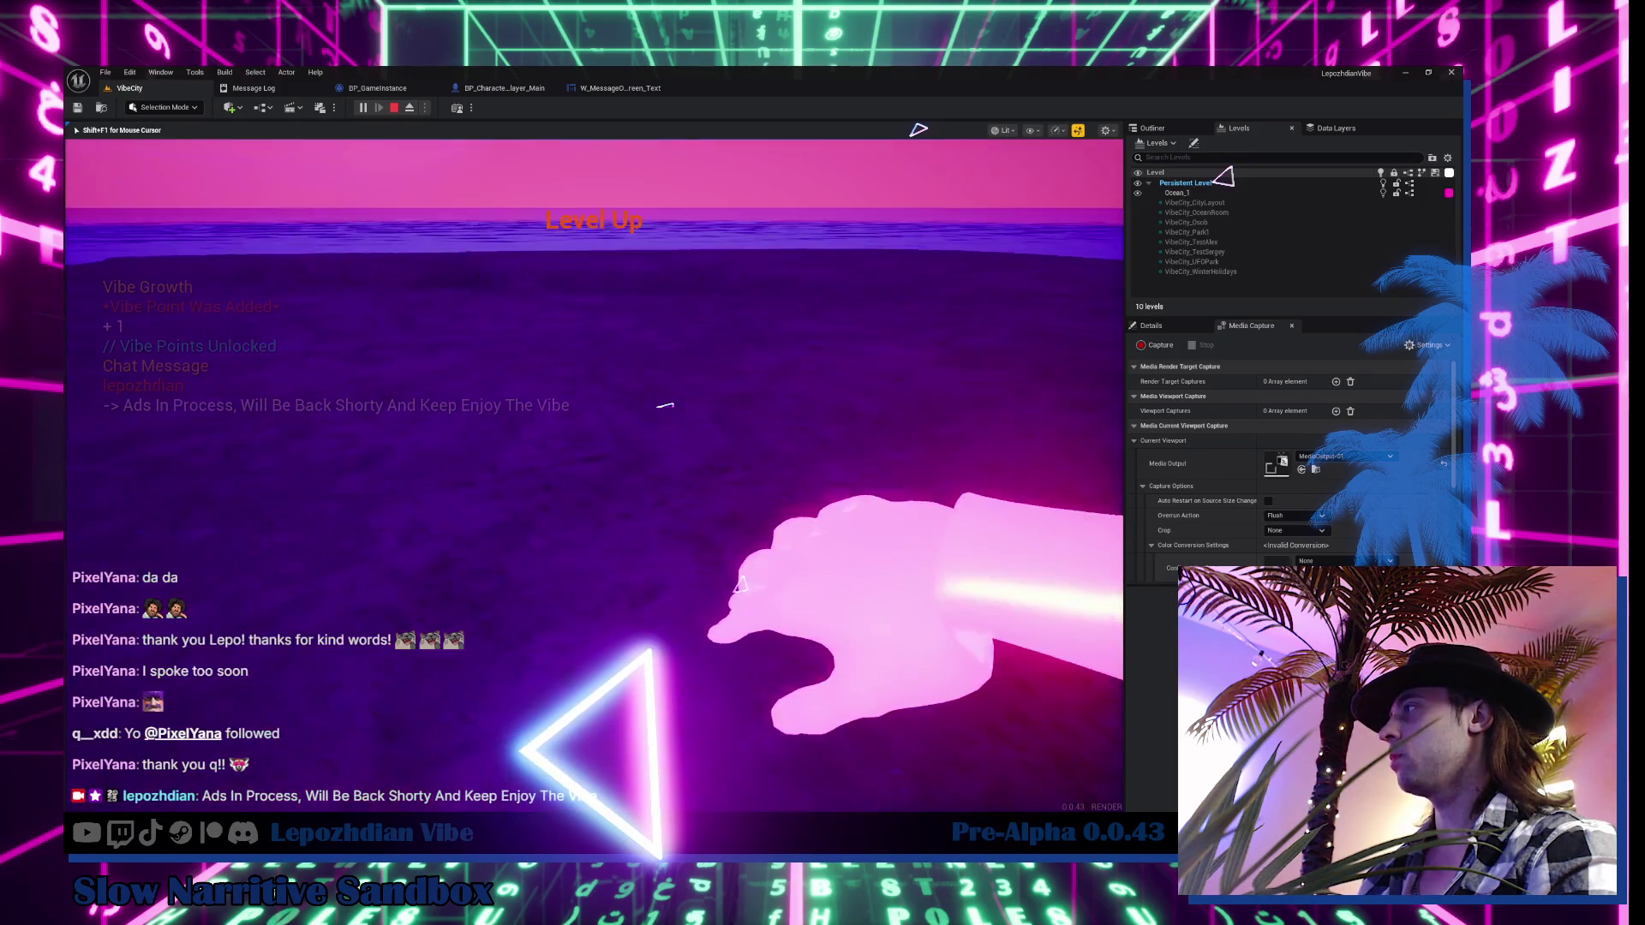
# Stop the play-in-editor session and fly the camera forward through the level
pyautogui.press('Escape')
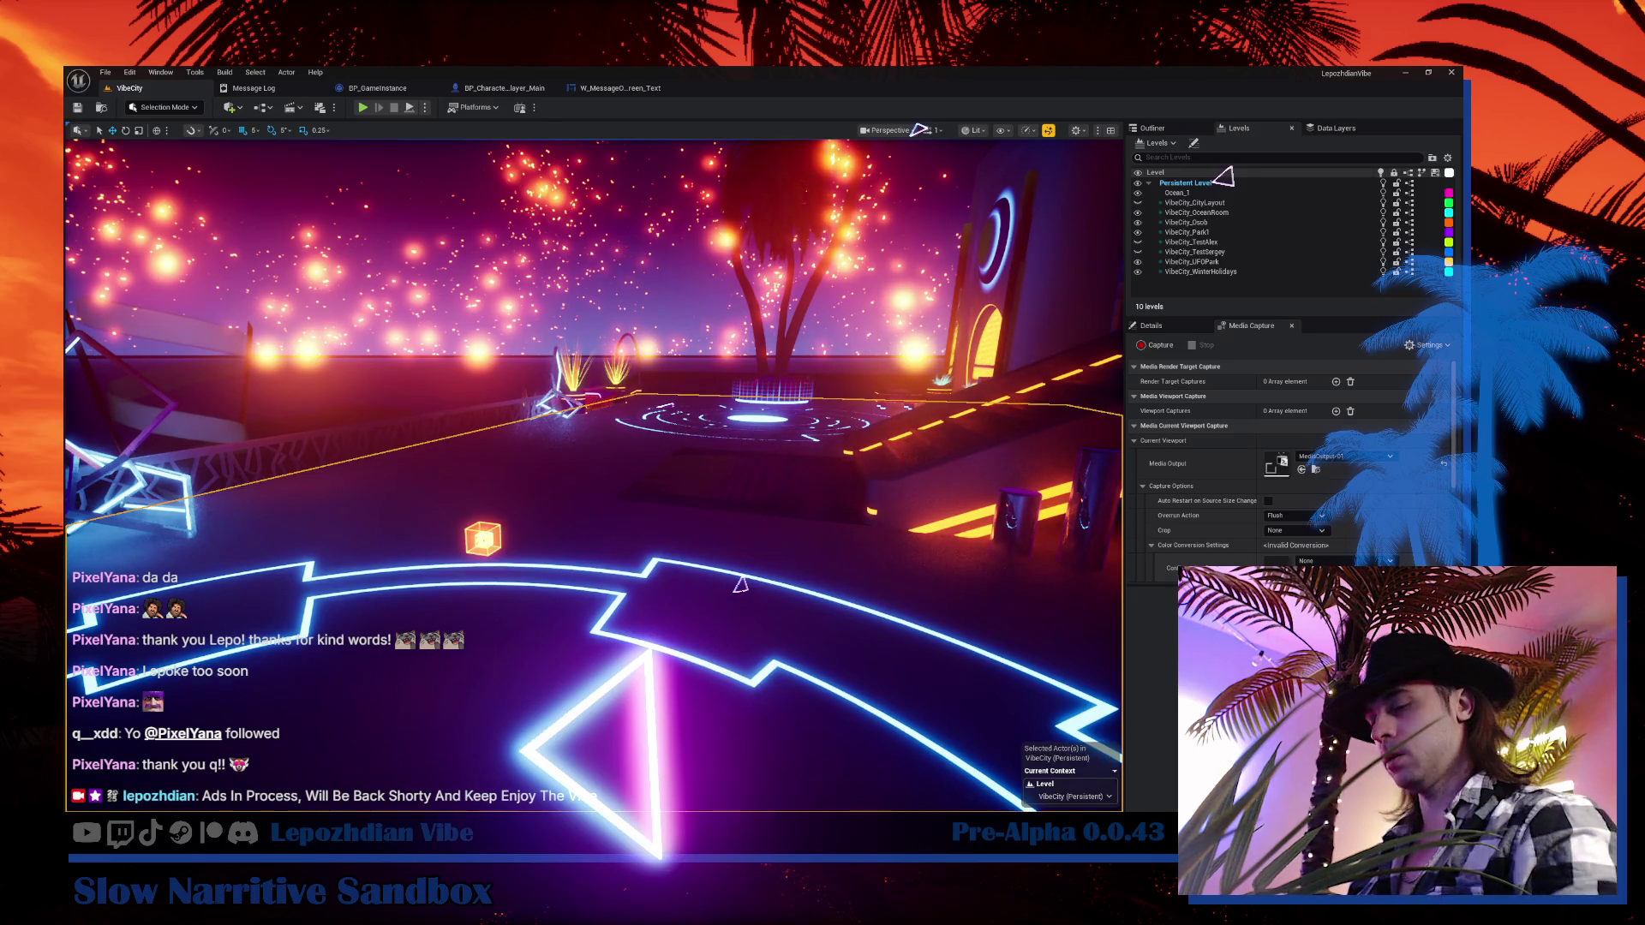
pyautogui.click(538, 504)
pyautogui.moveTo(655, 524)
pyautogui.mouseDown()
pyautogui.moveTo(651, 488)
pyautogui.moveTo(608, 445)
pyautogui.moveTo(565, 446)
pyautogui.mouseUp()
# Bring up the Content Drawer showing the Content/Maps/Sandbox/VibeCity folder
pyautogui.rightClick(155, 90)
pyautogui.press('Escape')
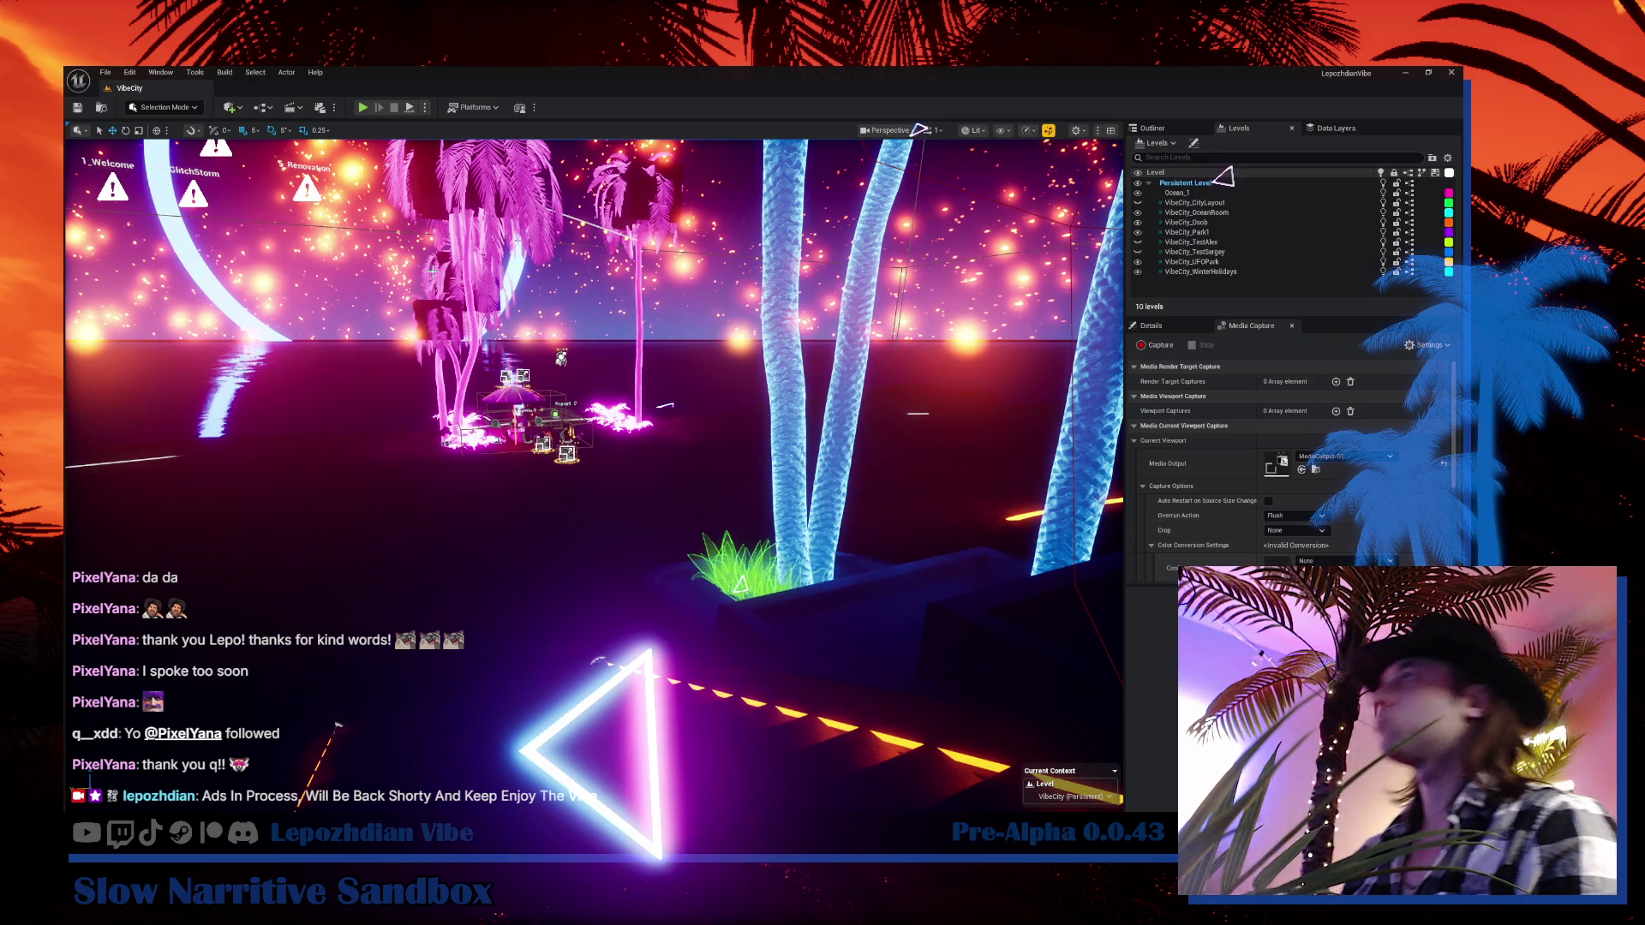
pyautogui.hotkey('ctrl', 'space')
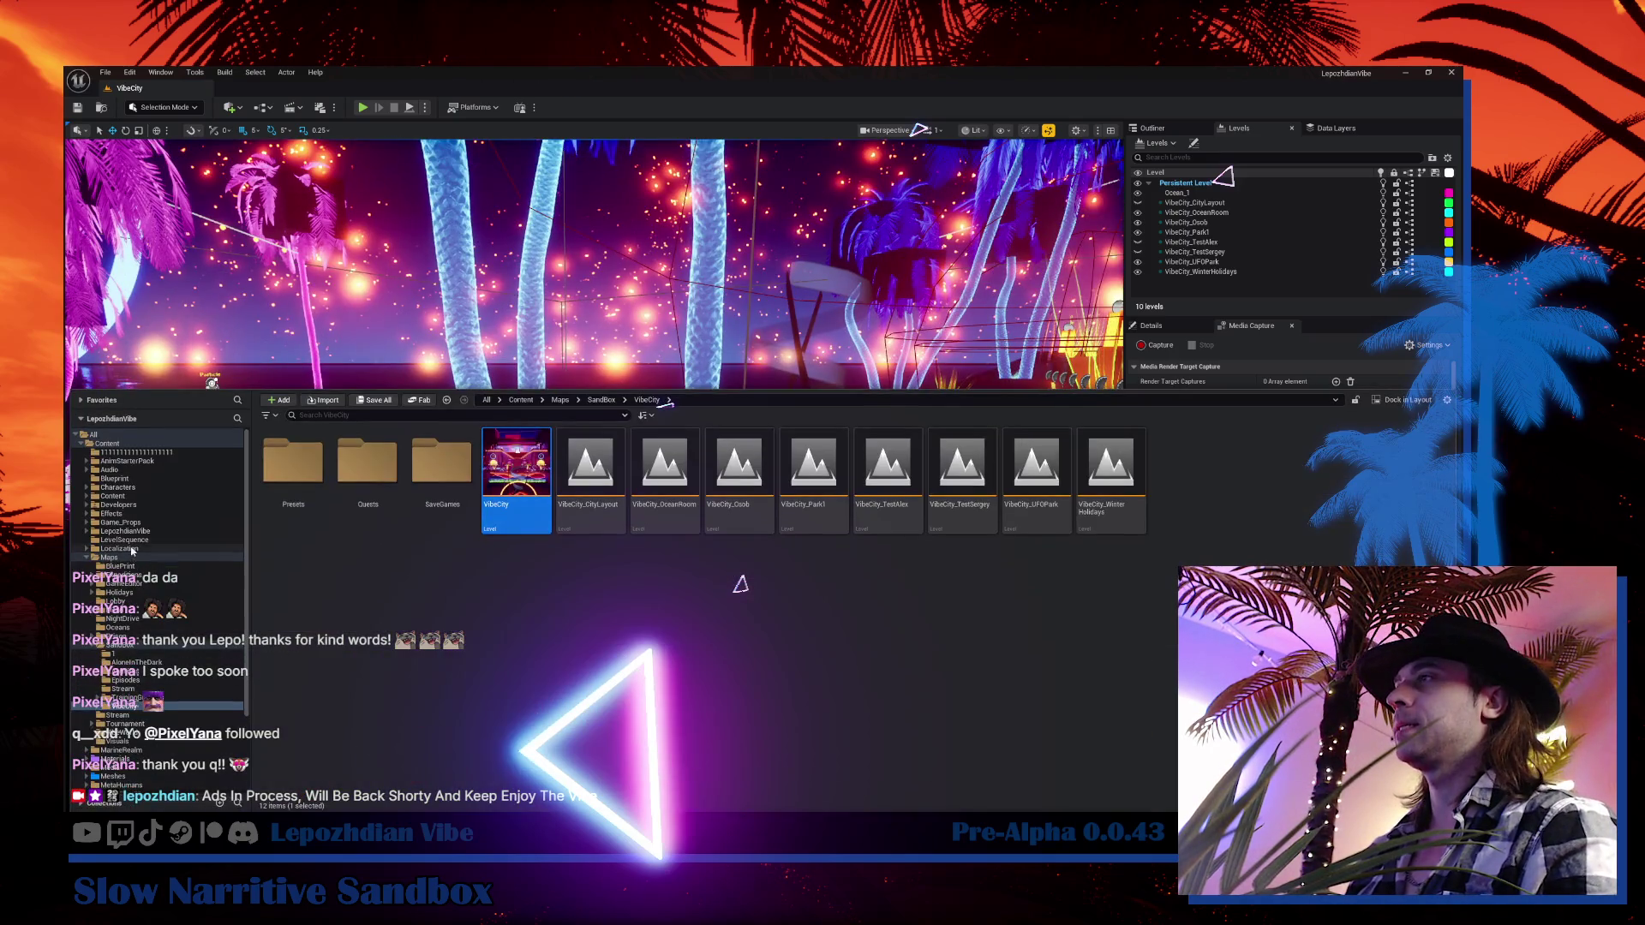
# Search all Content for 'character main' and open BP_Character_Main
pyautogui.click(108, 444)
pyautogui.click(430, 416)
pyautogui.write('c')
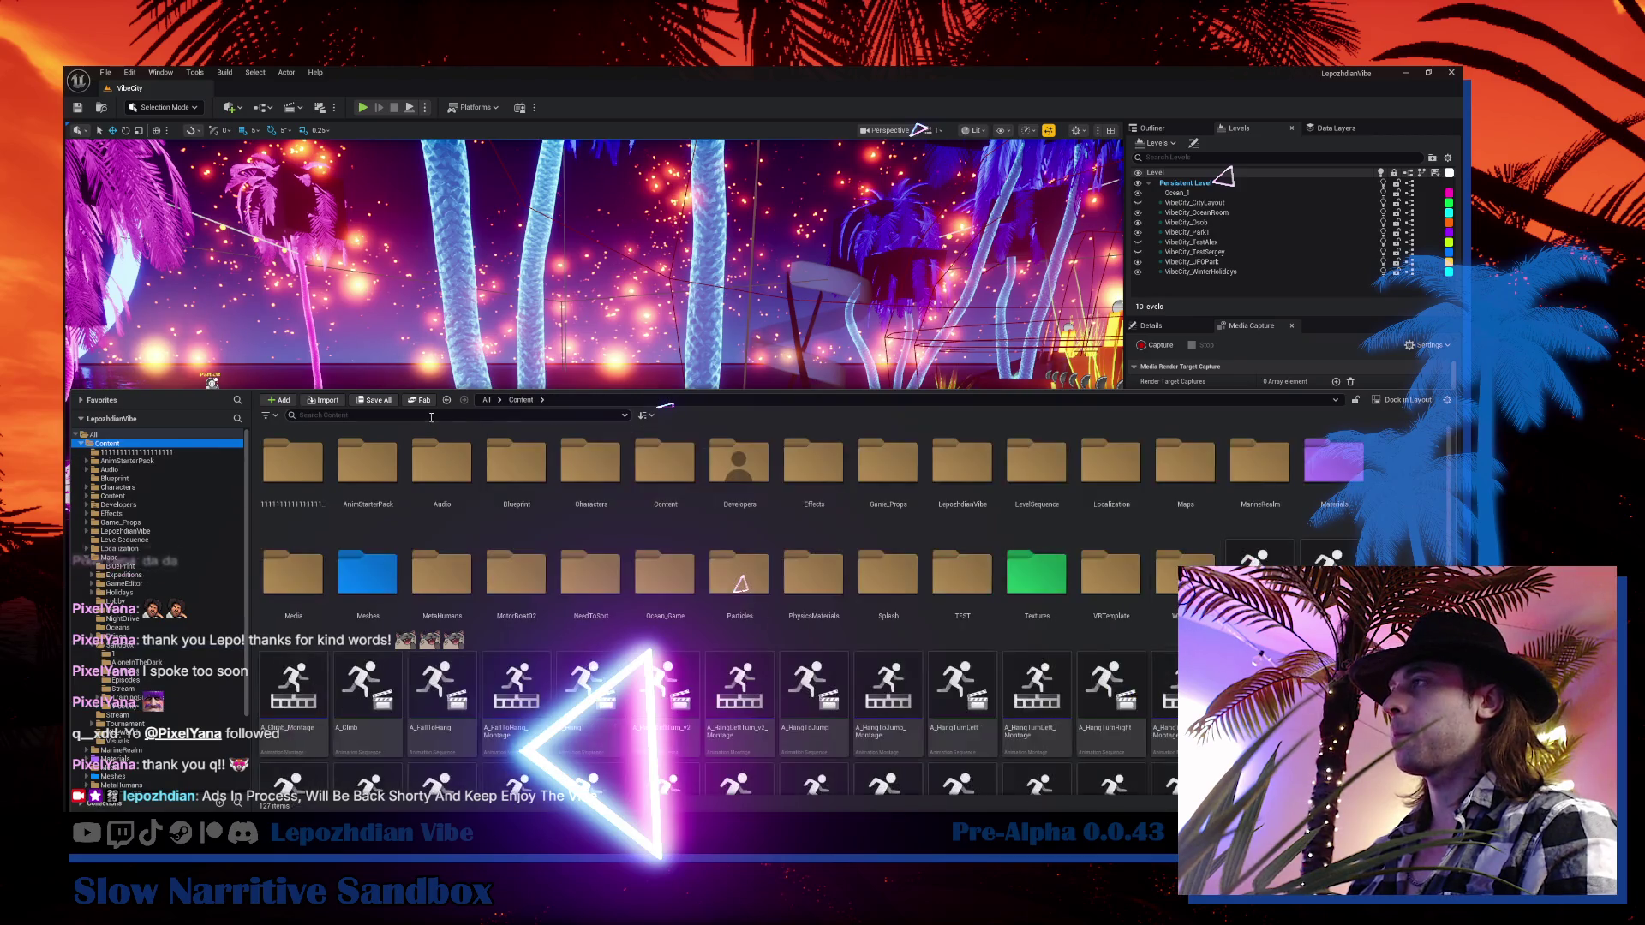
pyautogui.write('haracter main')
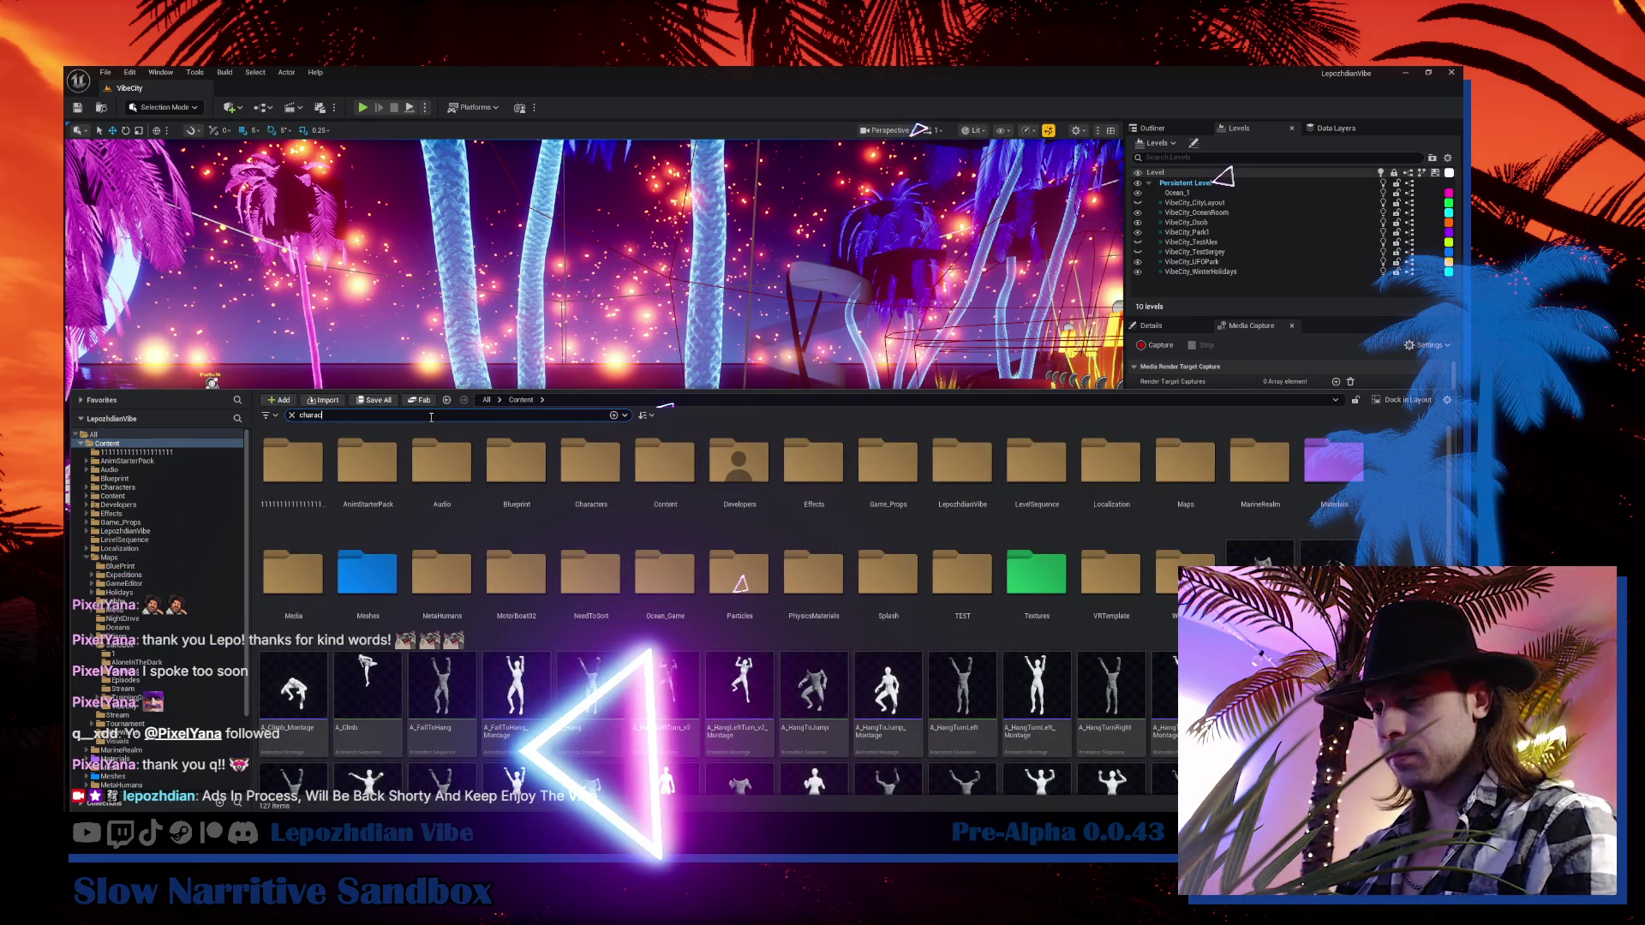
pyautogui.press('Return')
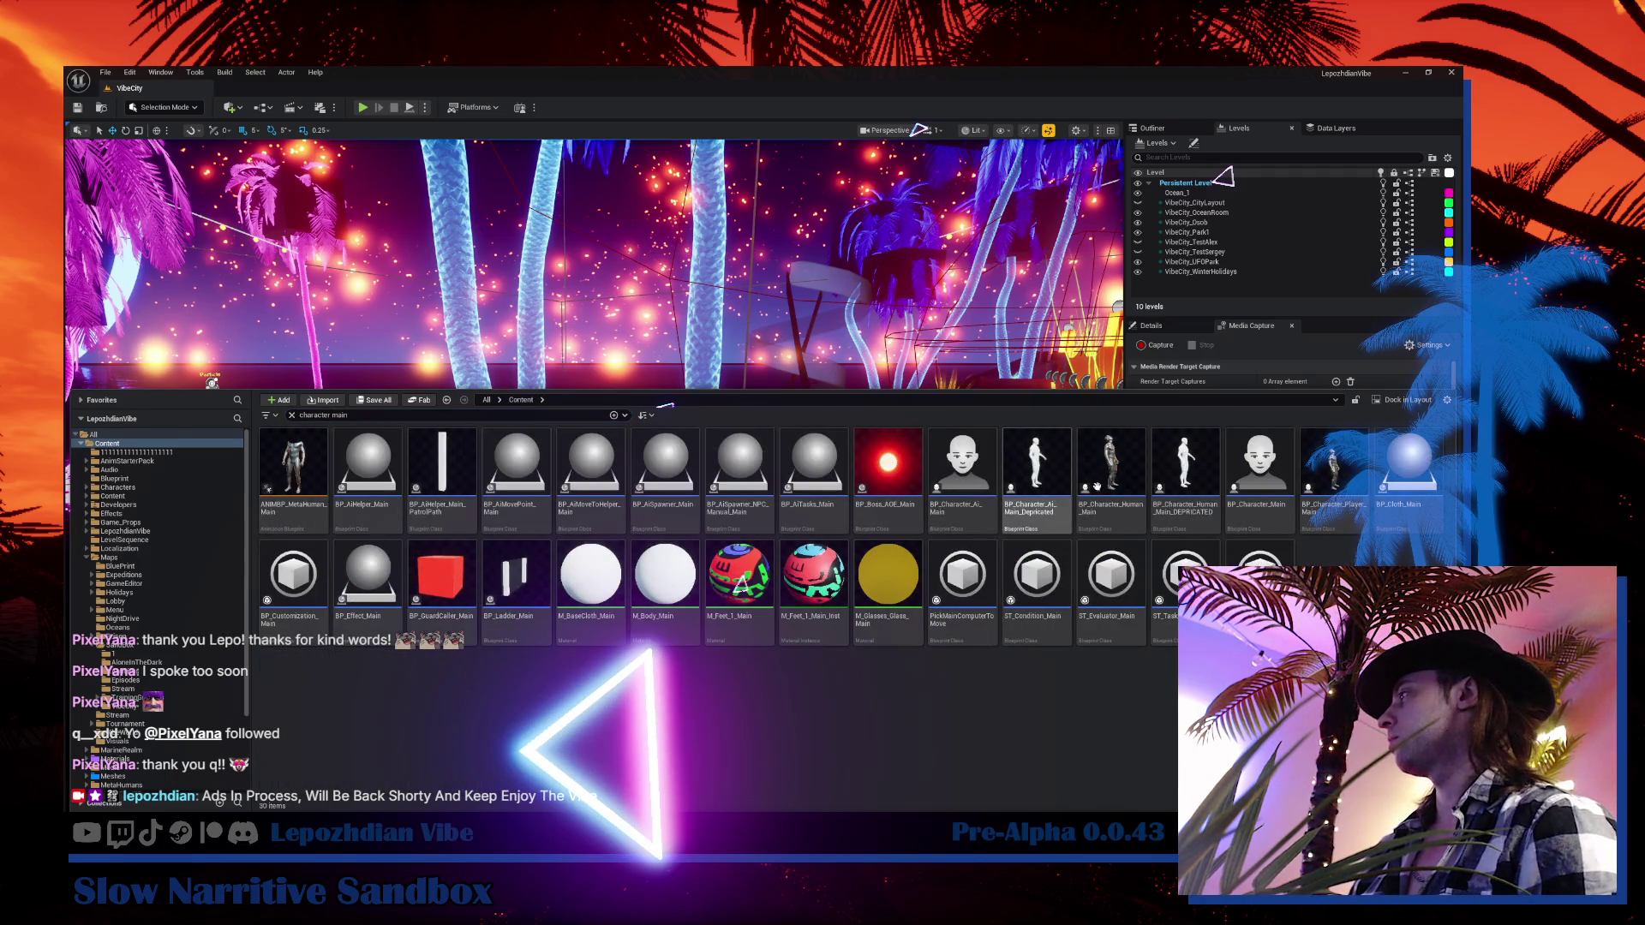
pyautogui.click(1264, 478)
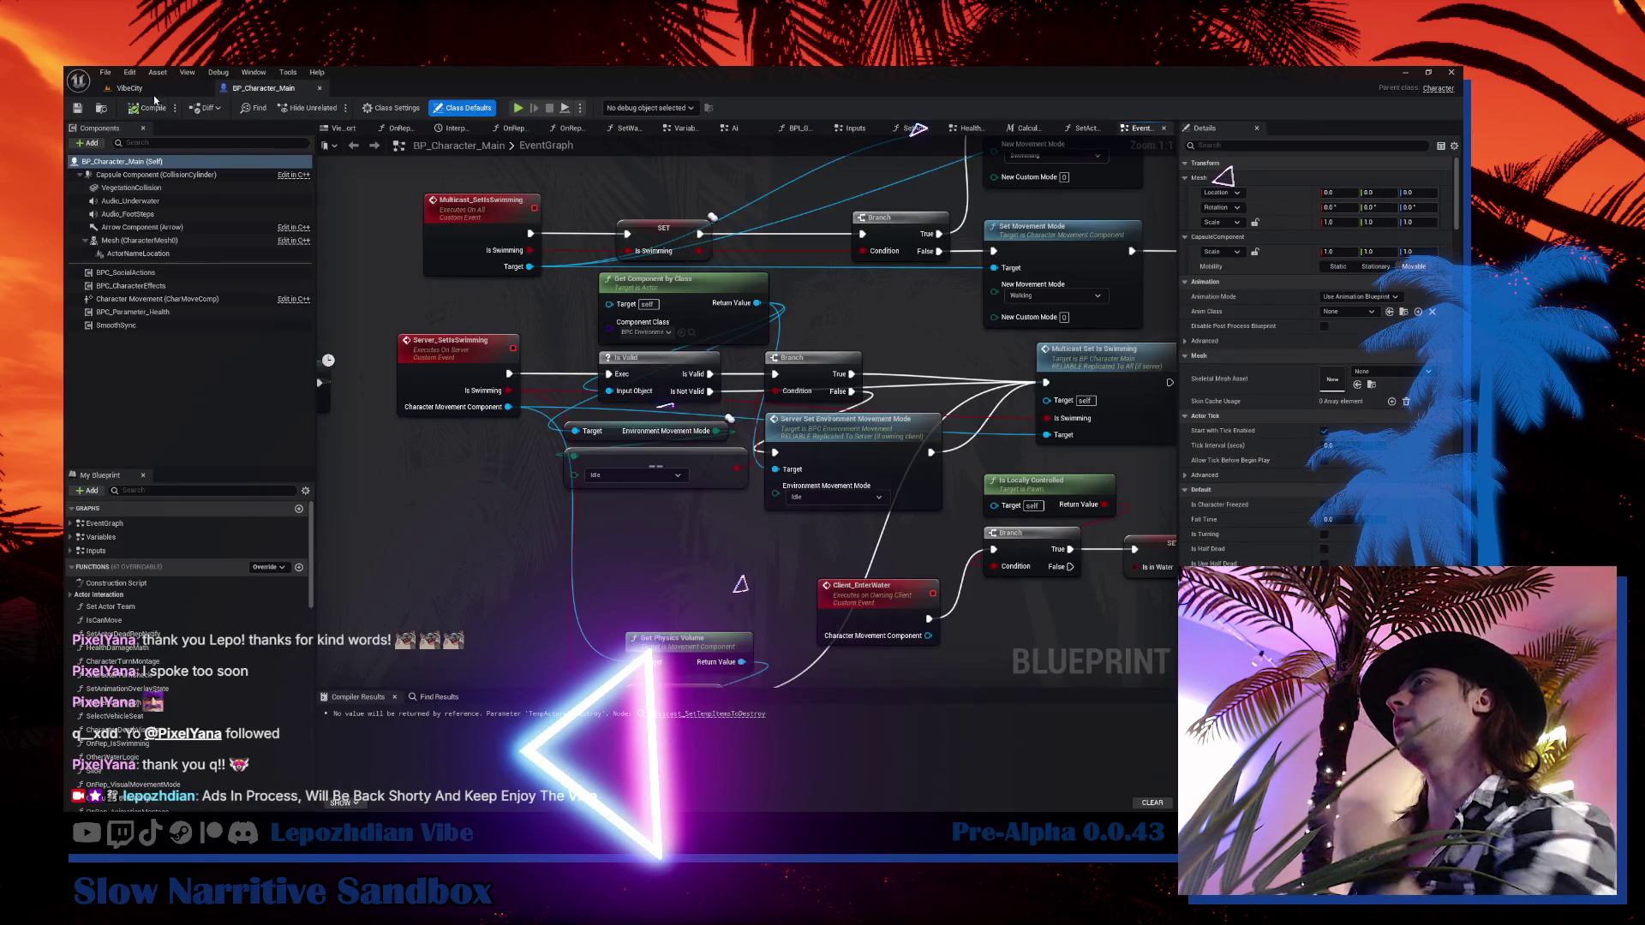
# Play the VibeCity level and follow the compile error to BP_Dialogue_VibeAssistant
pyautogui.click(130, 88)
pyautogui.click(362, 107)
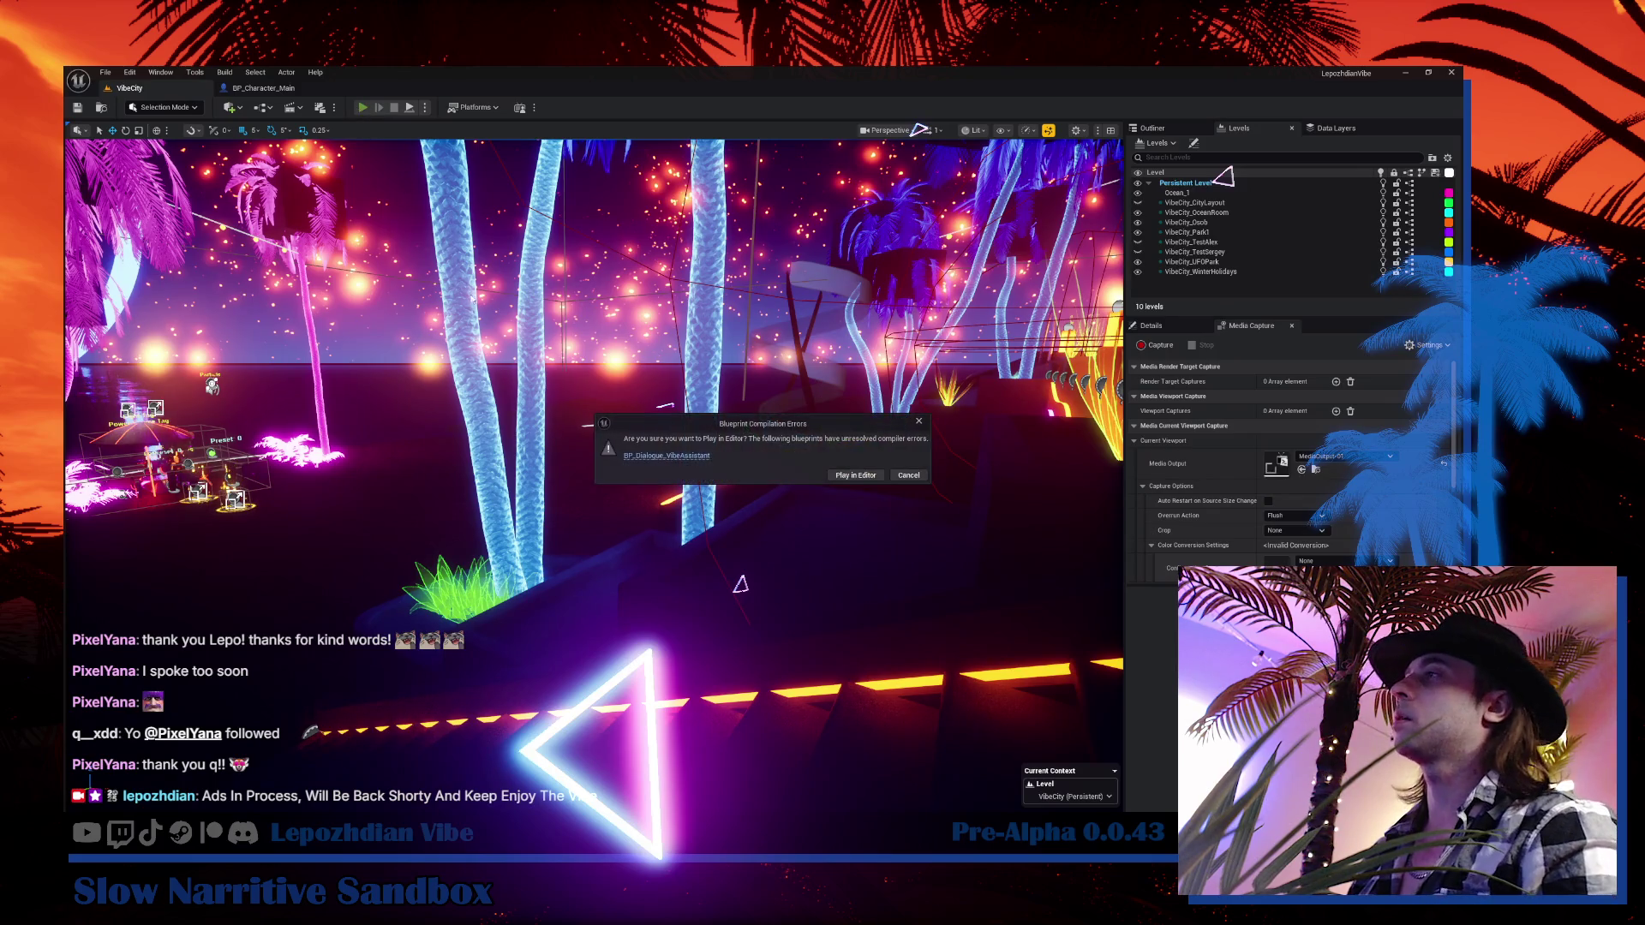
pyautogui.click(686, 455)
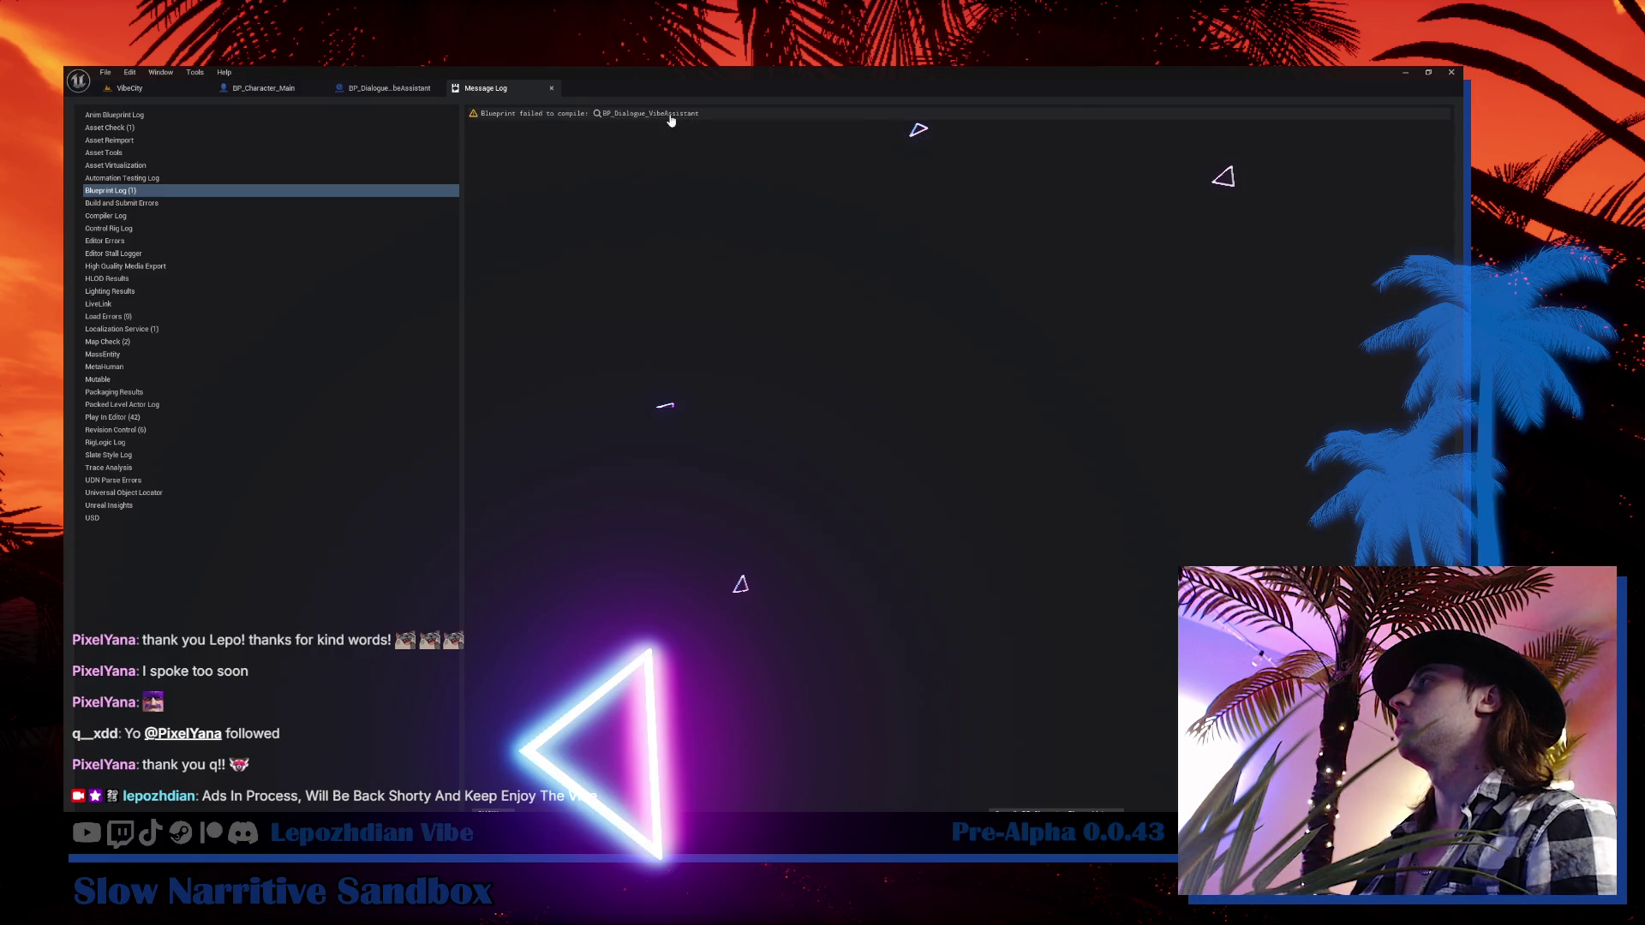
# Open BP_Dialogue_VibeAssistant at its compiler error and unhook Player State from Server Add Item's Pawn input
pyautogui.click(670, 115)
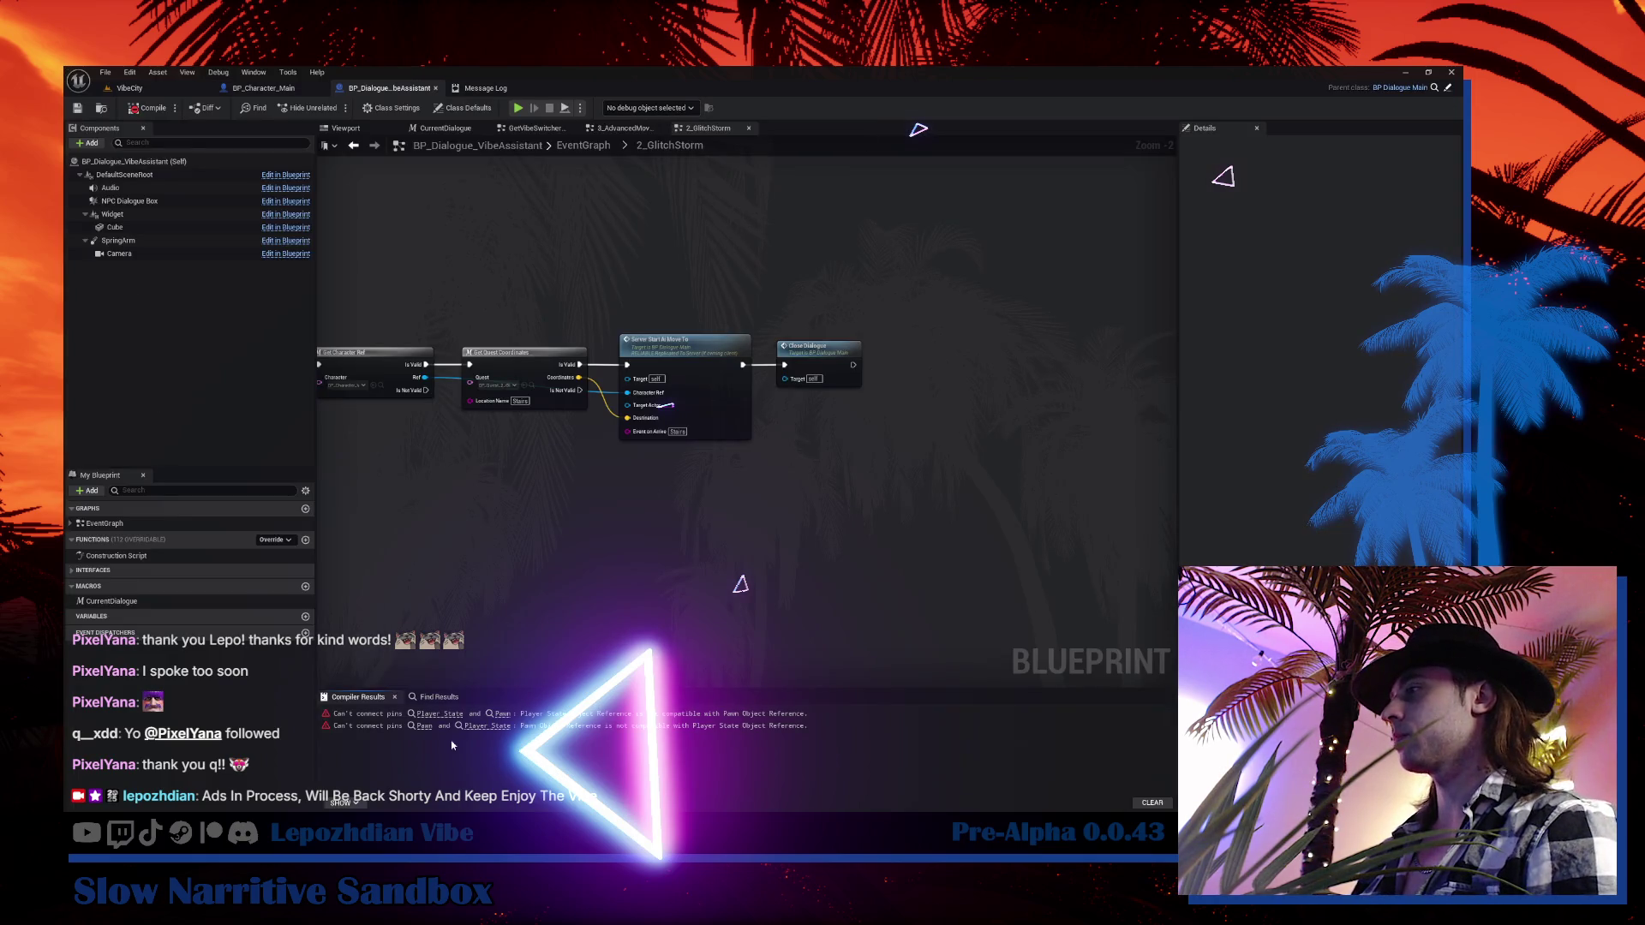
pyautogui.click(440, 713)
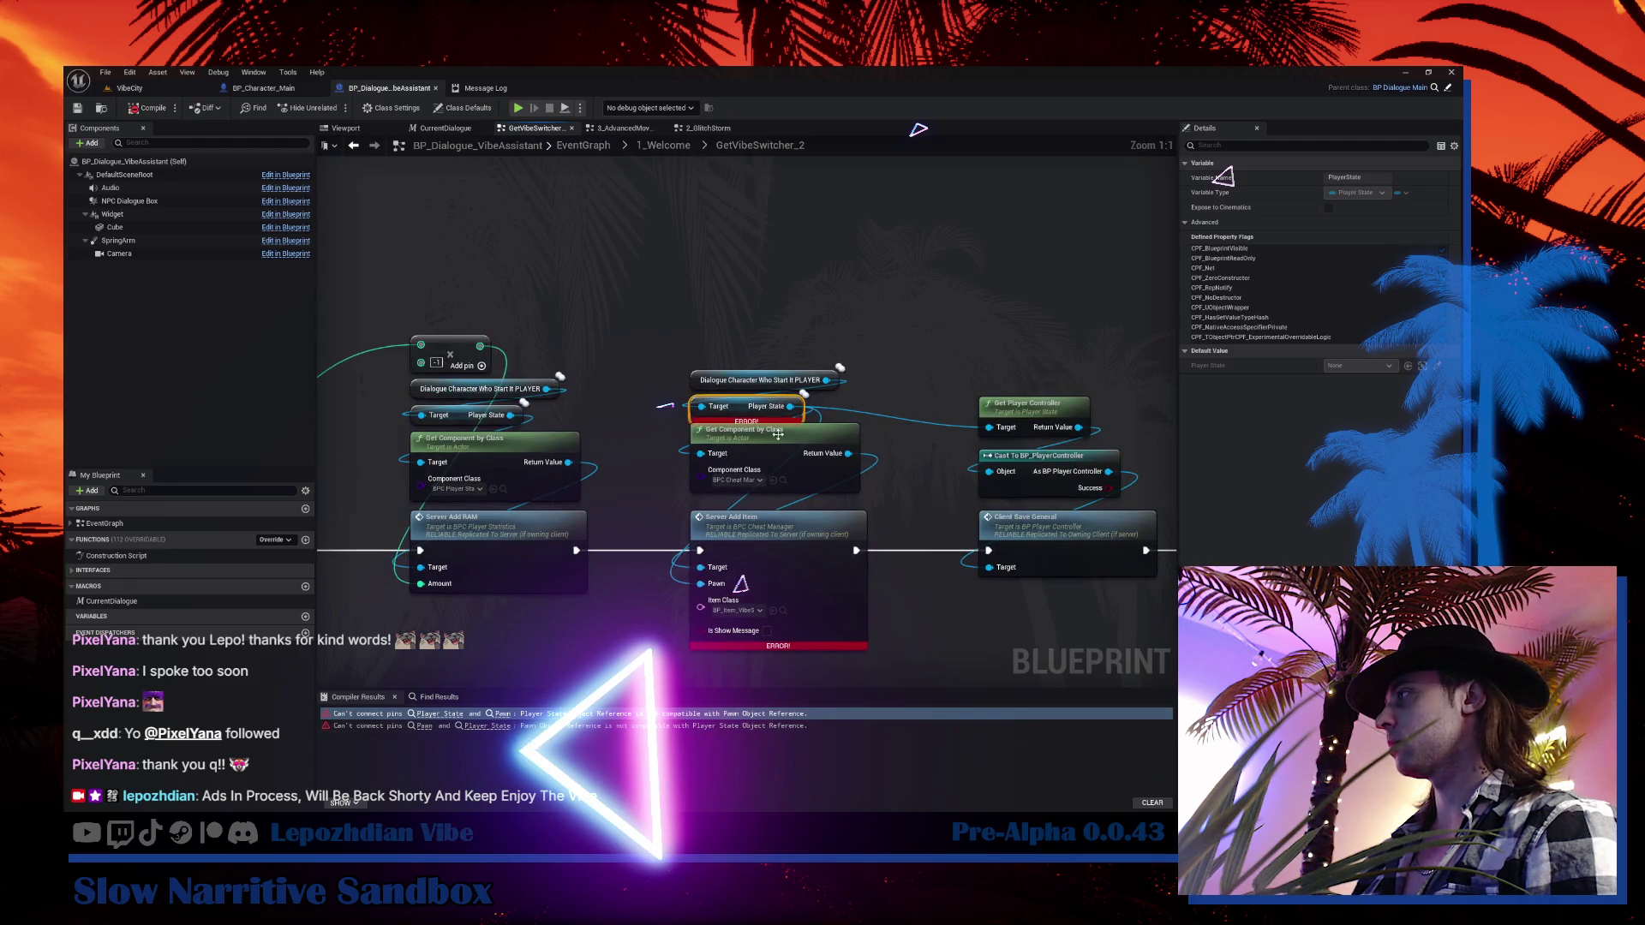
pyautogui.keyDown('alt'); pyautogui.click(701, 583); pyautogui.keyUp('alt')
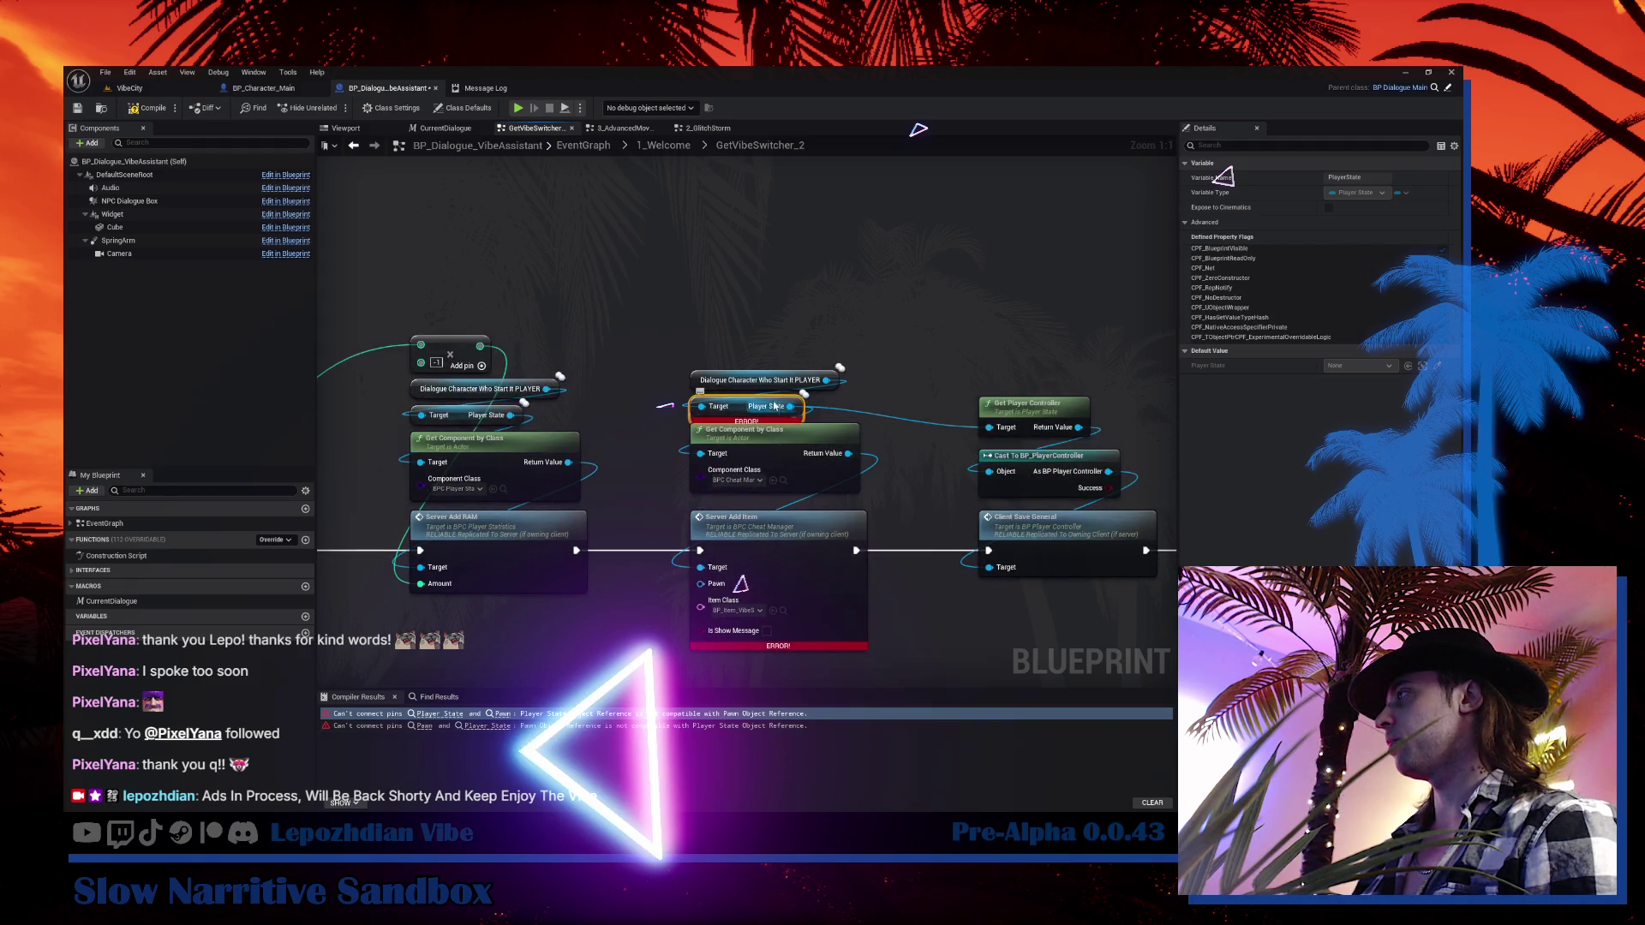
pyautogui.keyDown('shift'); pyautogui.click(742, 380); pyautogui.keyUp('shift')
pyautogui.moveTo(760, 414)
pyautogui.mouseDown()
pyautogui.moveTo(690, 362)
pyautogui.moveTo(833, 307)
pyautogui.mouseUp()
# Connect a Pawn Private getter from Player State to the Pawn input, then return to VibeCity
pyautogui.write('pa')
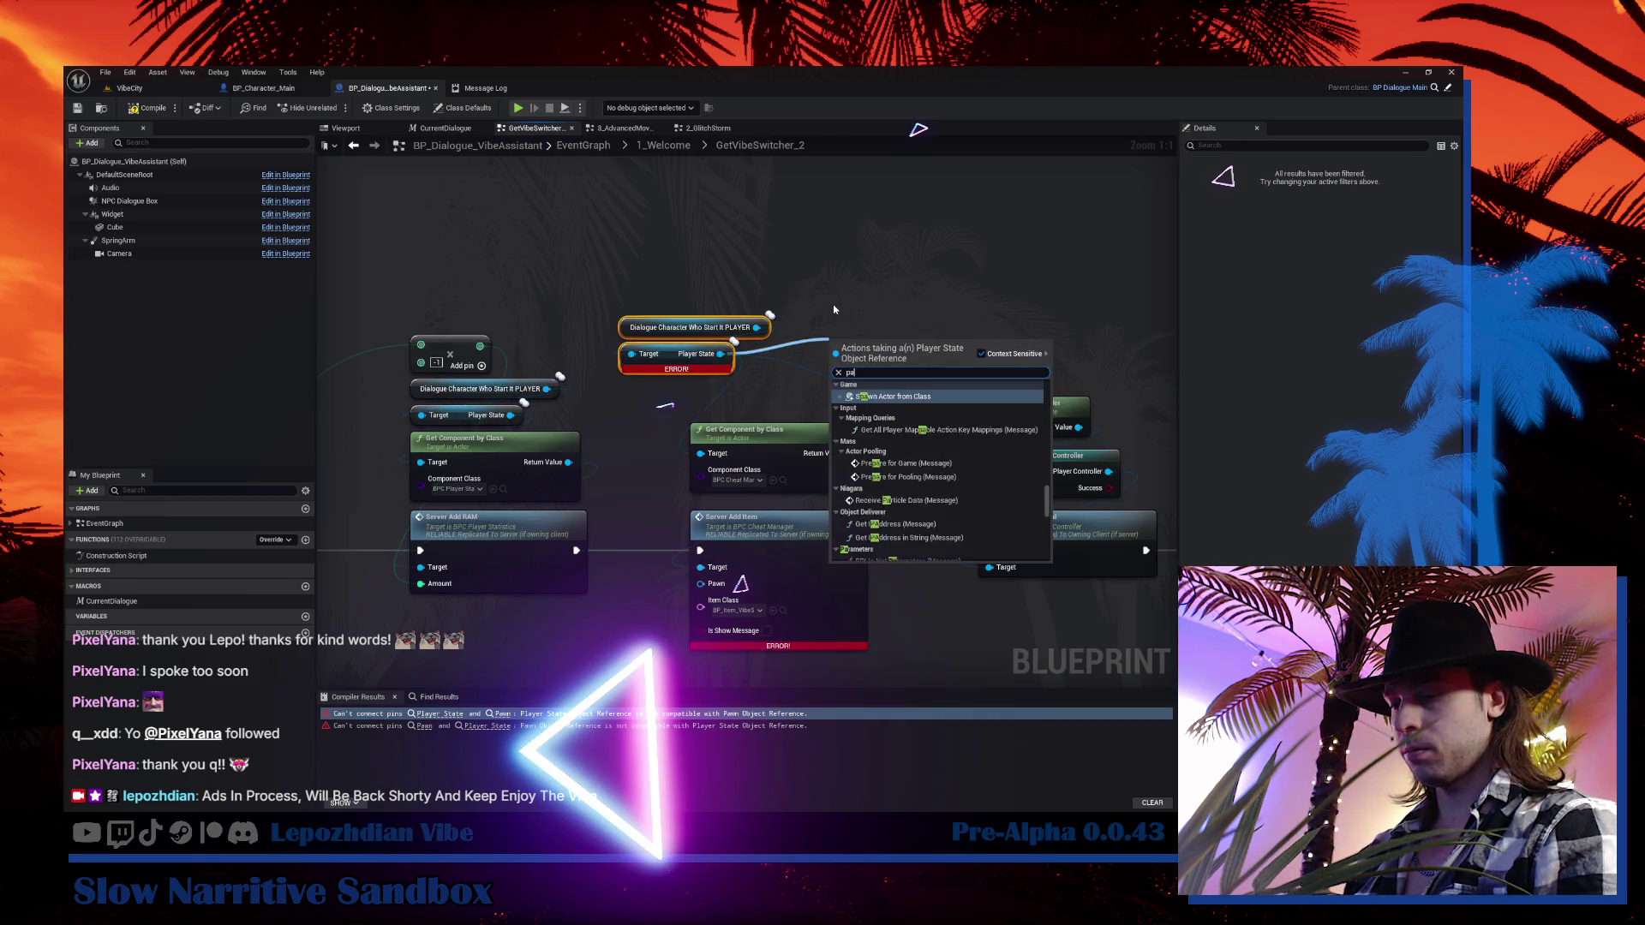
pyautogui.write('wn')
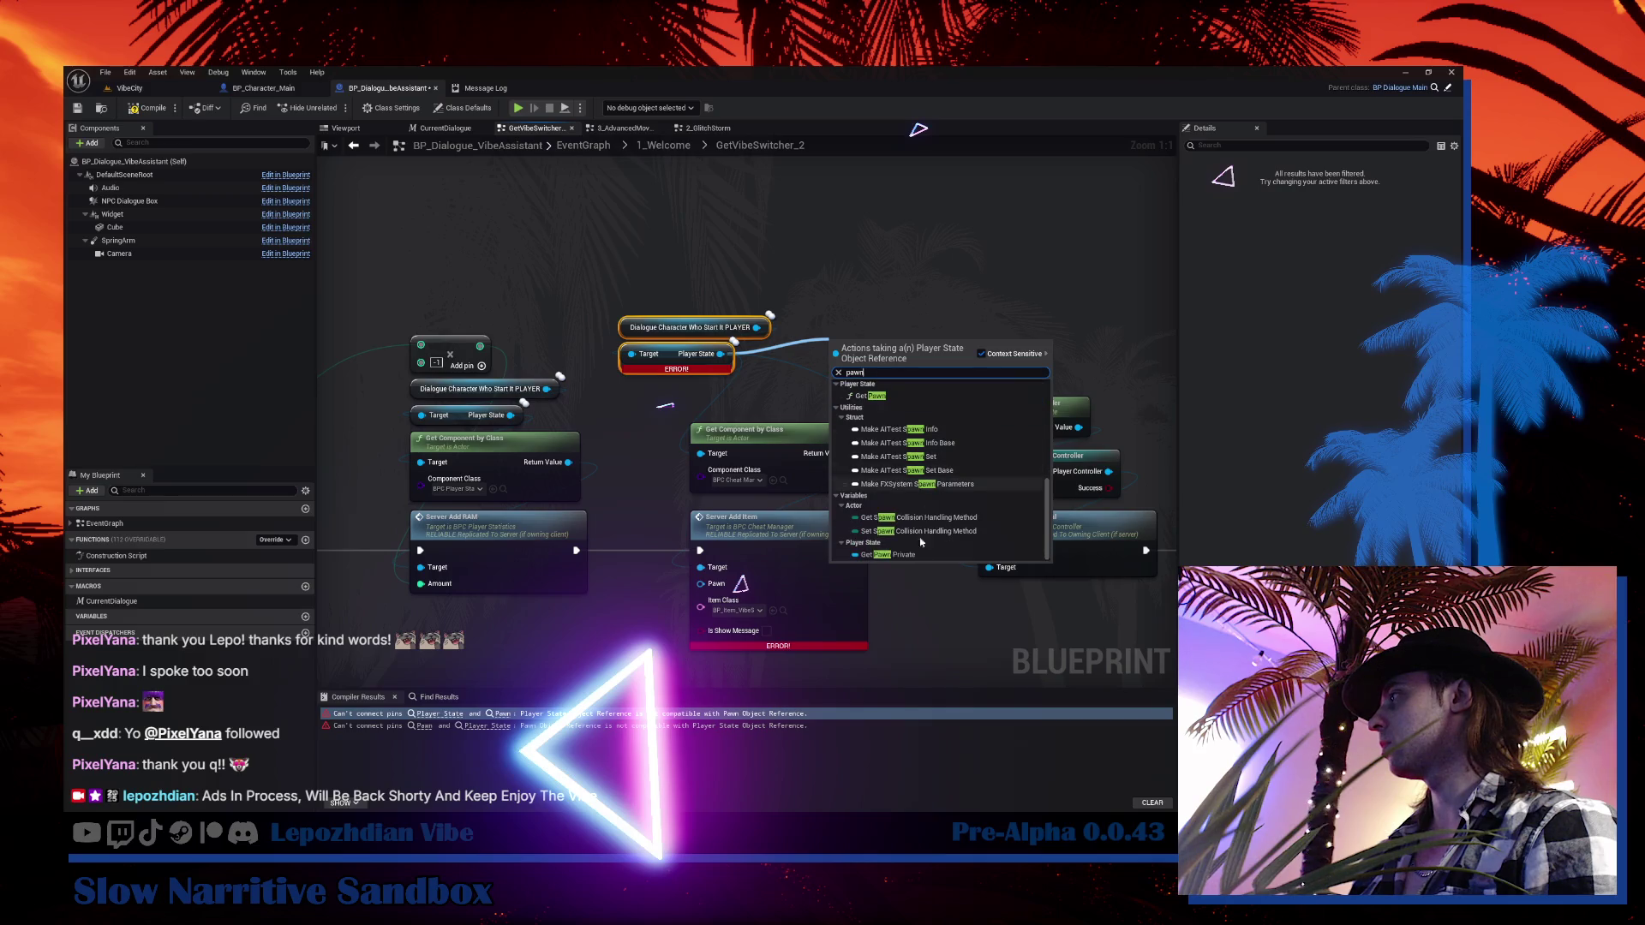
pyautogui.click(912, 555)
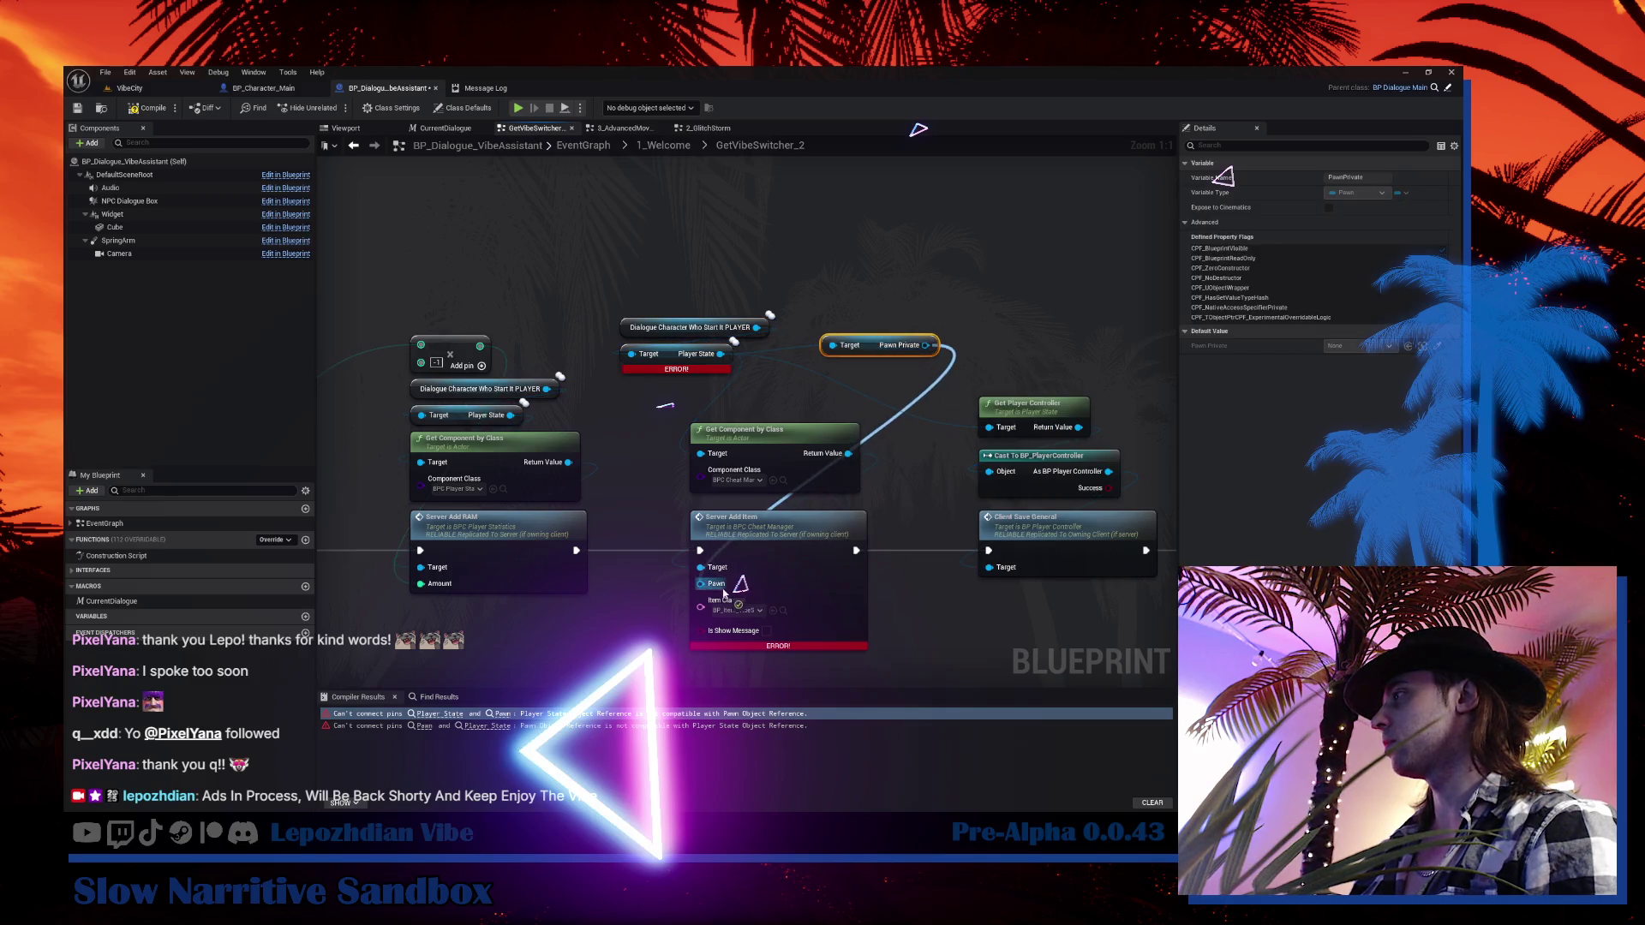
pyautogui.moveTo(861, 347)
pyautogui.mouseDown()
pyautogui.moveTo(678, 409)
pyautogui.moveTo(674, 391)
pyautogui.mouseUp()
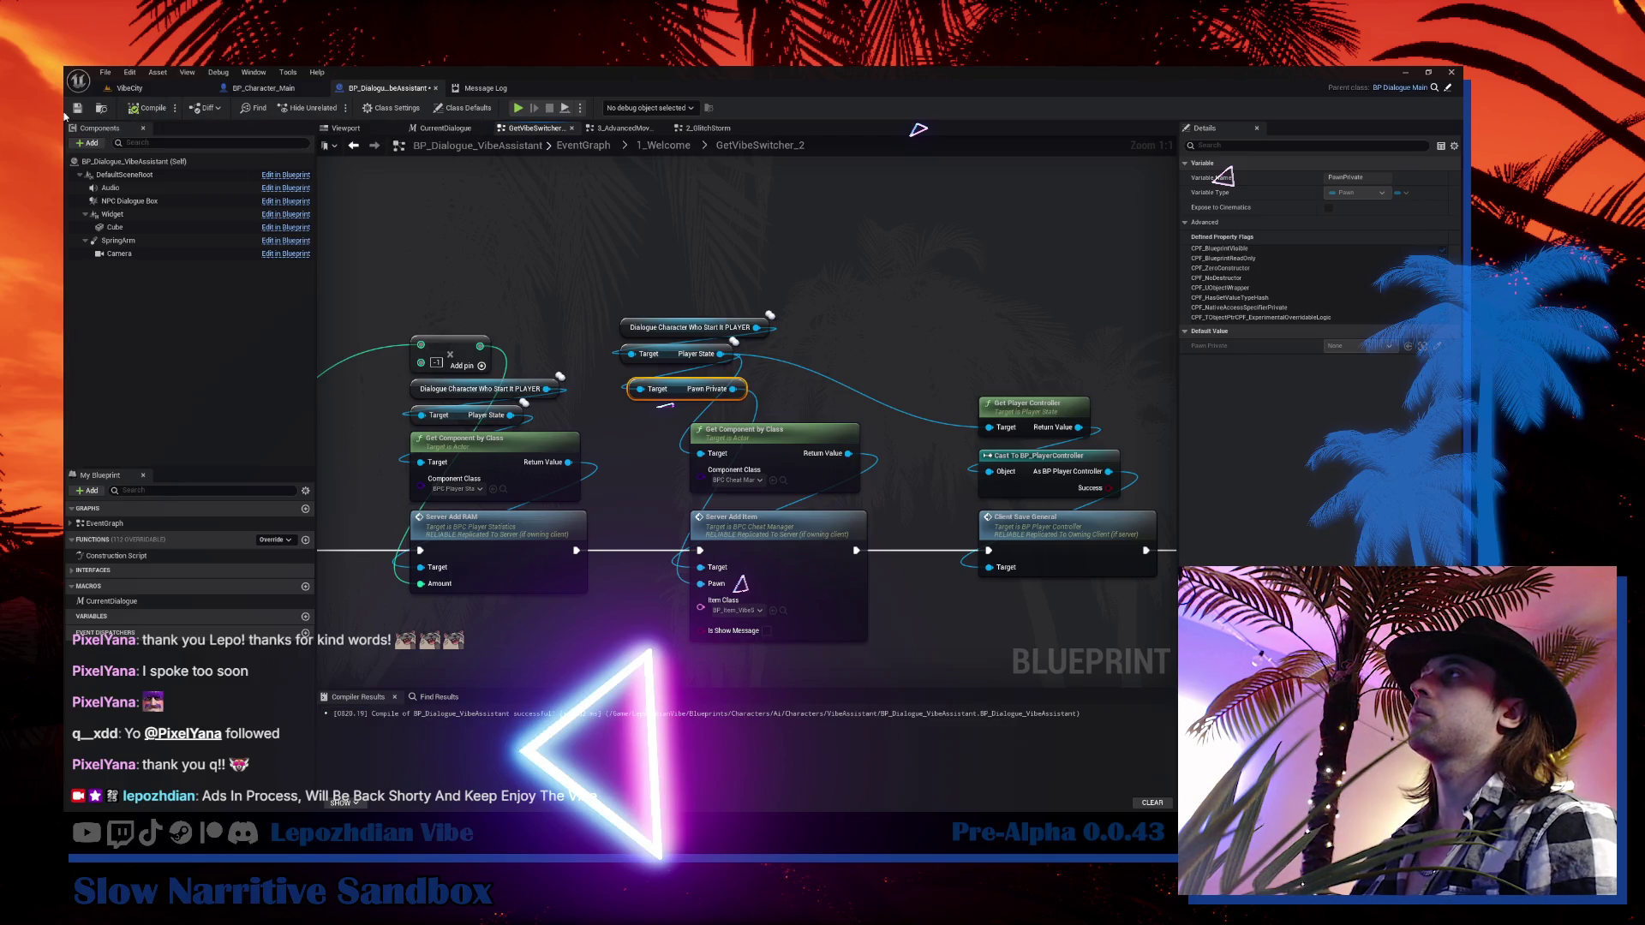
pyautogui.click(130, 89)
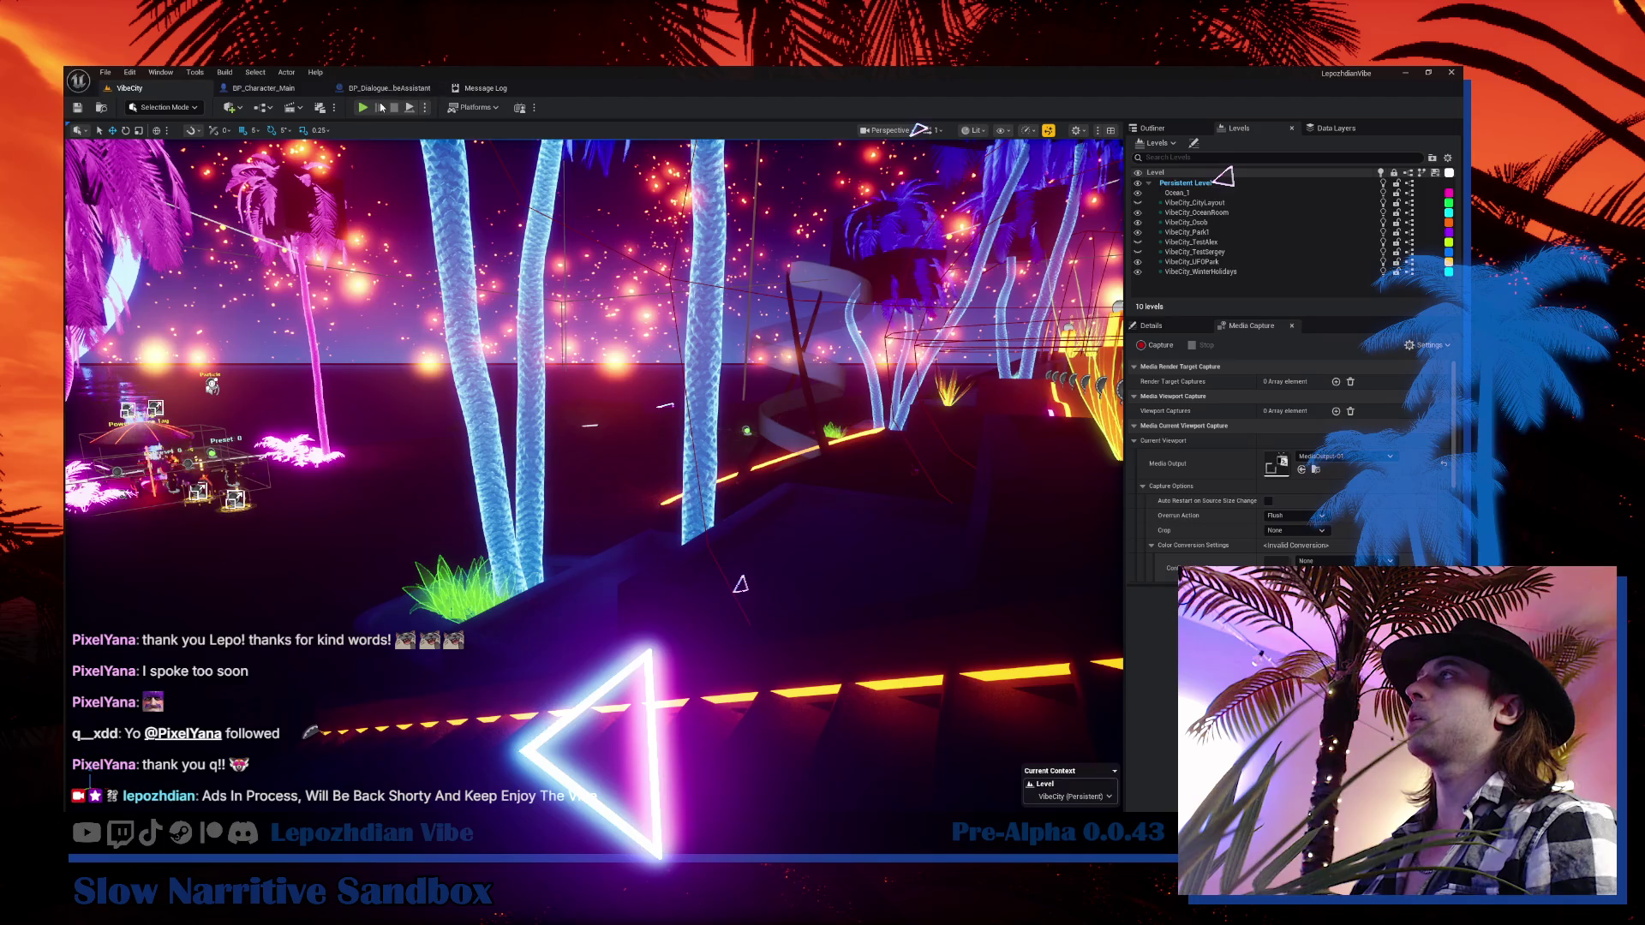
# Play the level and talk to the Vibe Assistant, choosing Get Vibe Switcher and the third option
pyautogui.hotkey('alt', 'p')
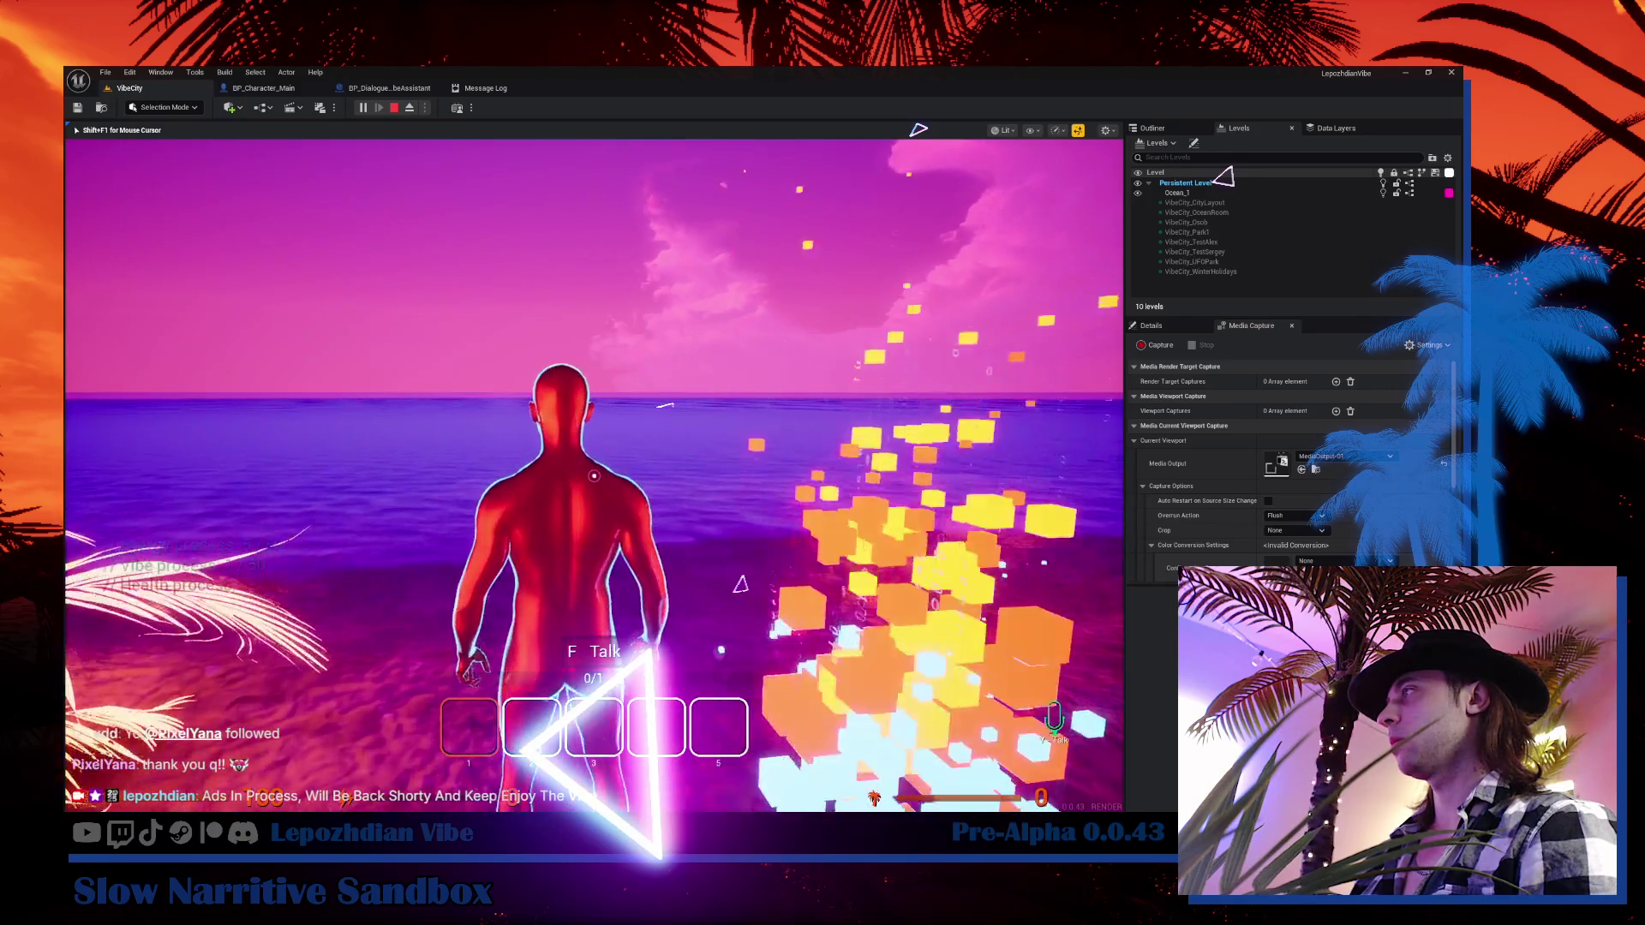
pyautogui.press('f')
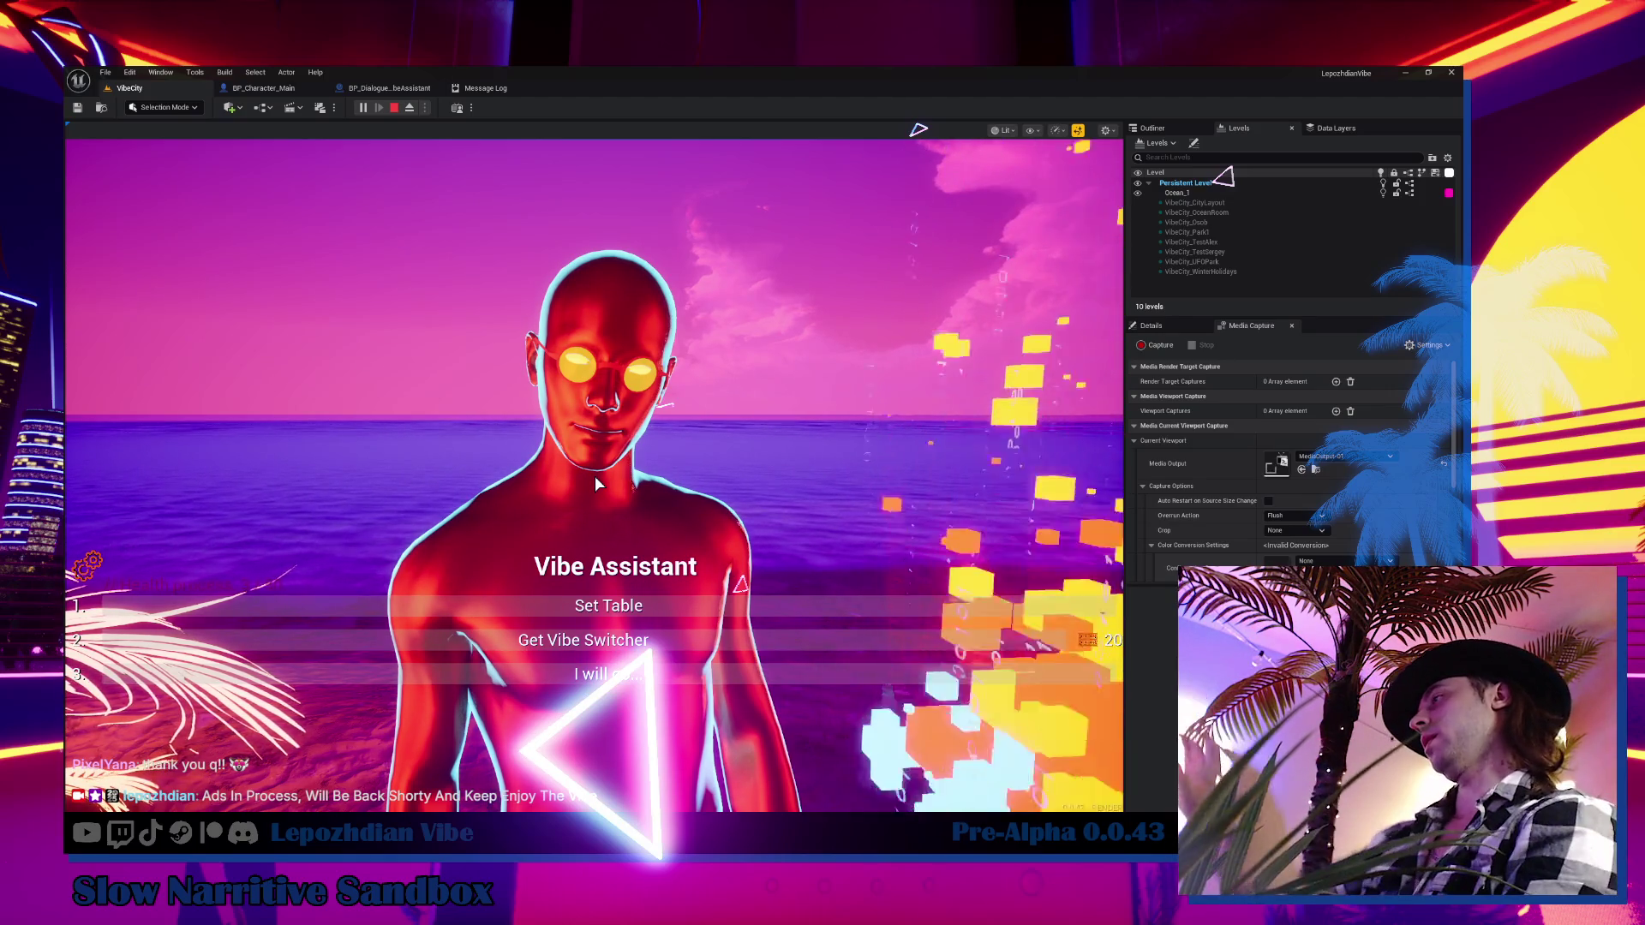
pyautogui.press('2')
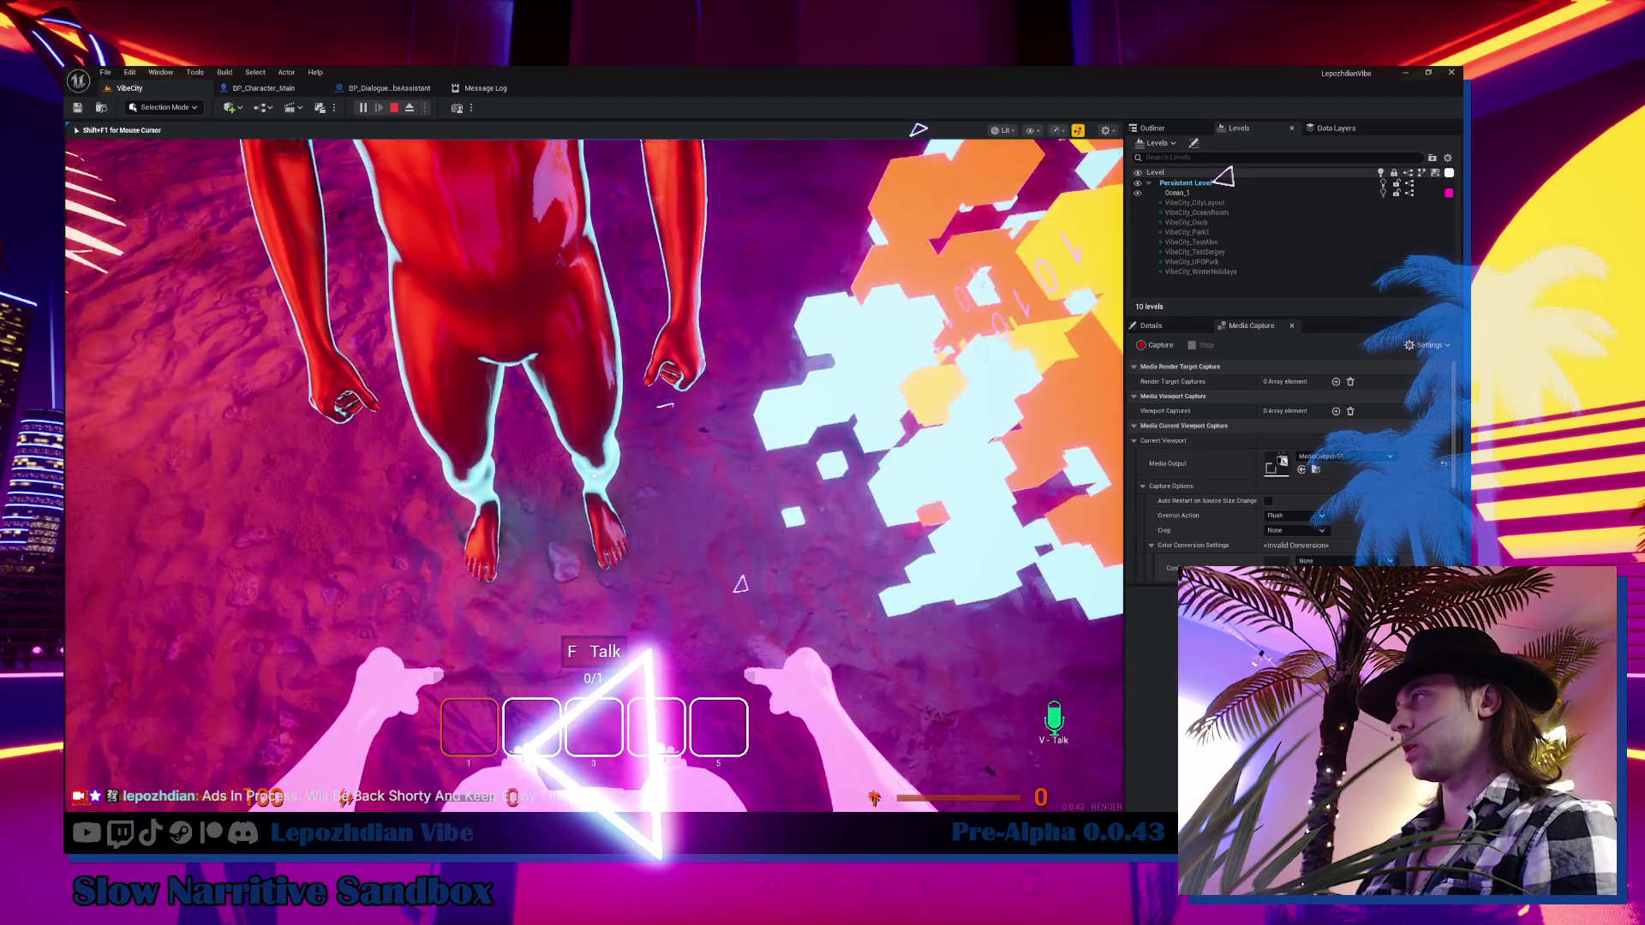
pyautogui.press('f')
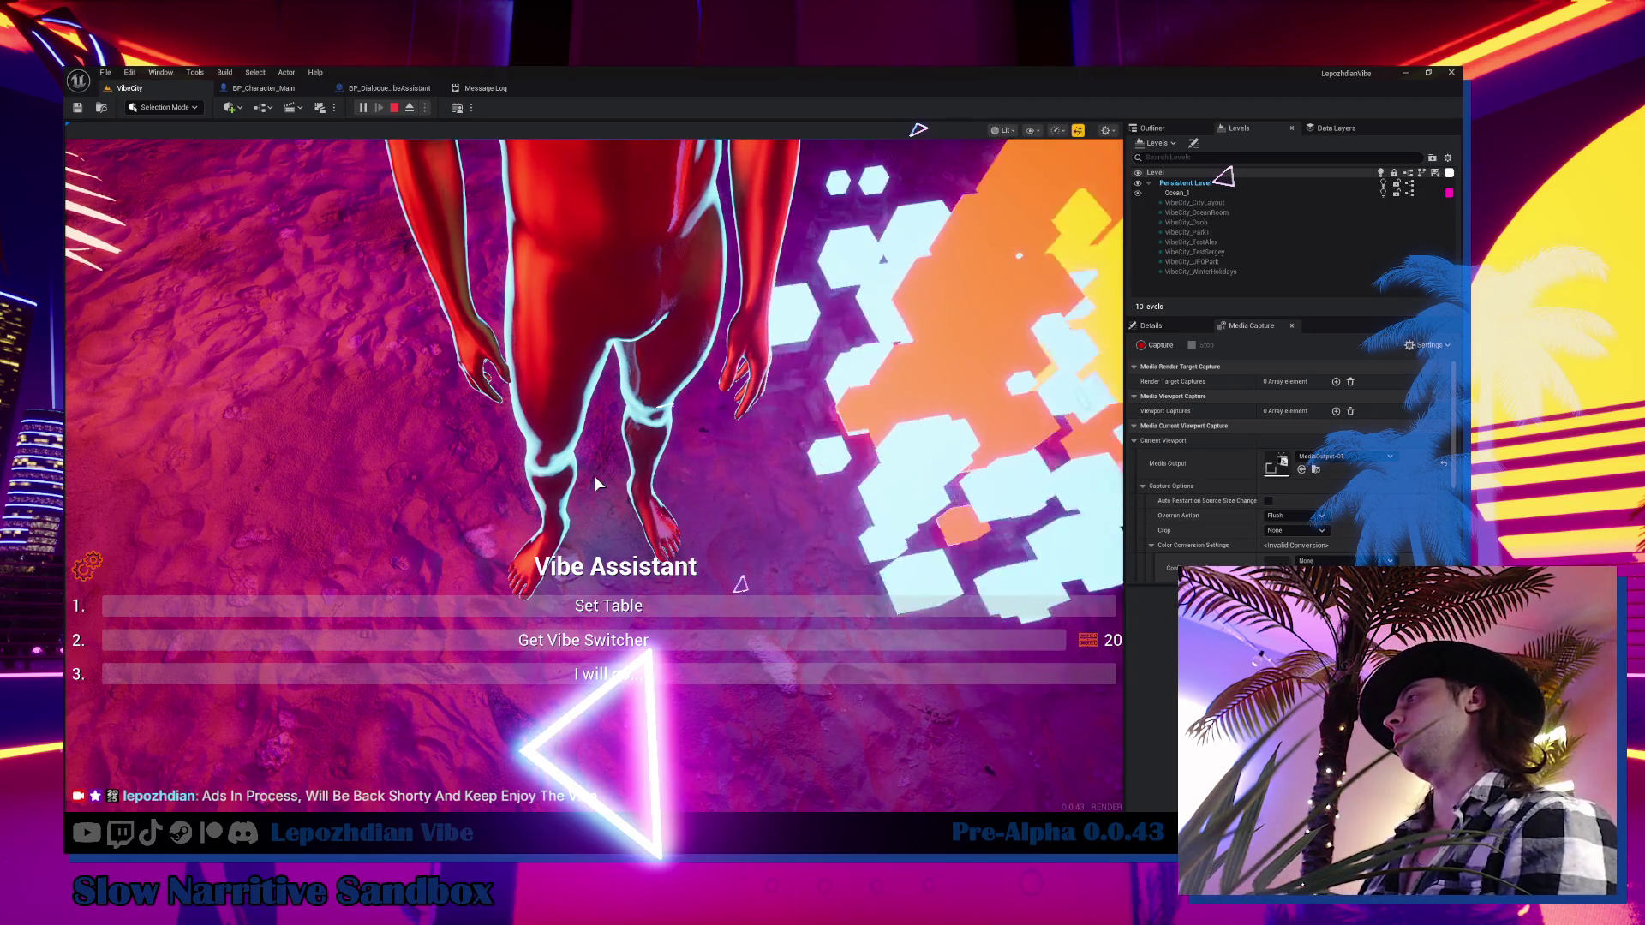
pyautogui.click(600, 674)
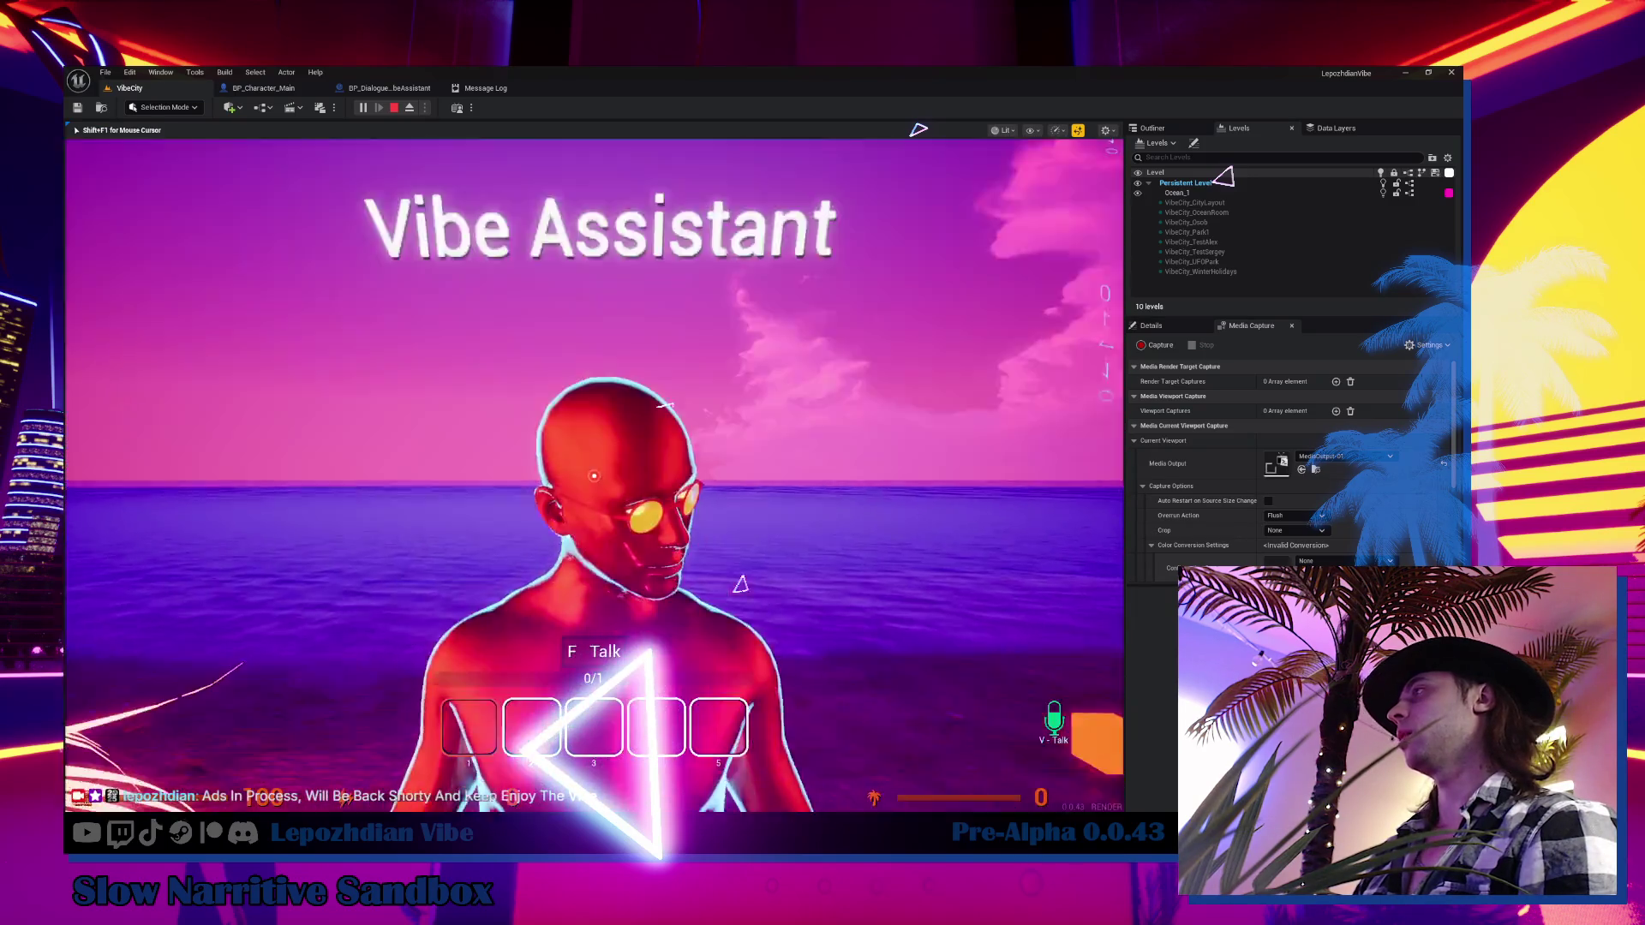
pyautogui.press('f')
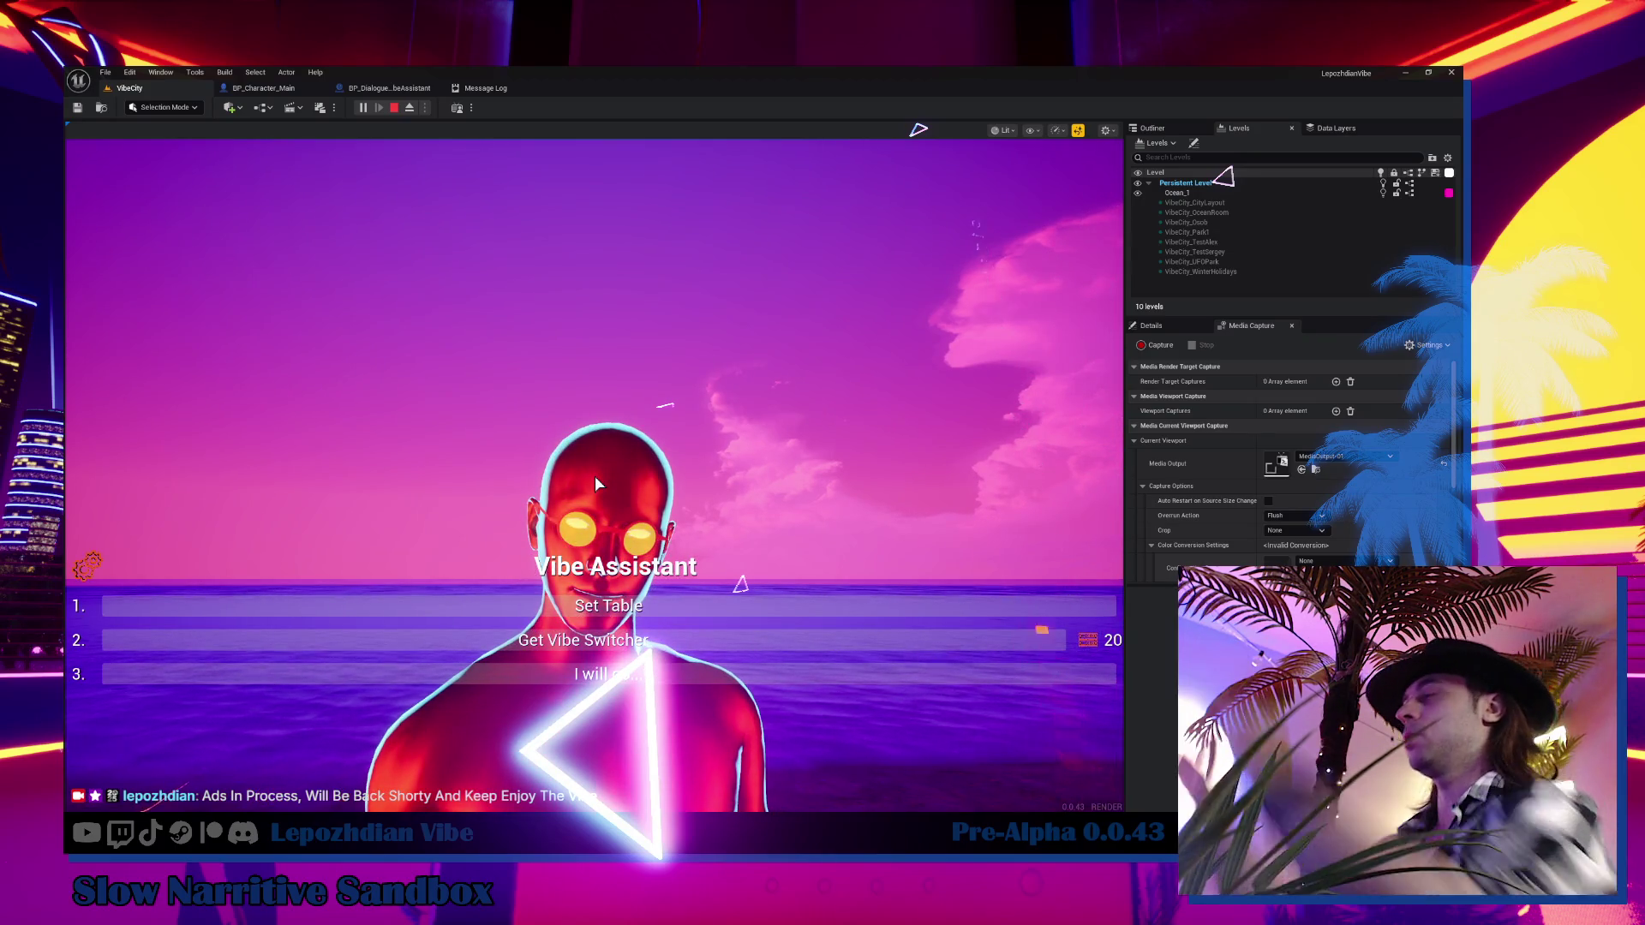
pyautogui.click(624, 676)
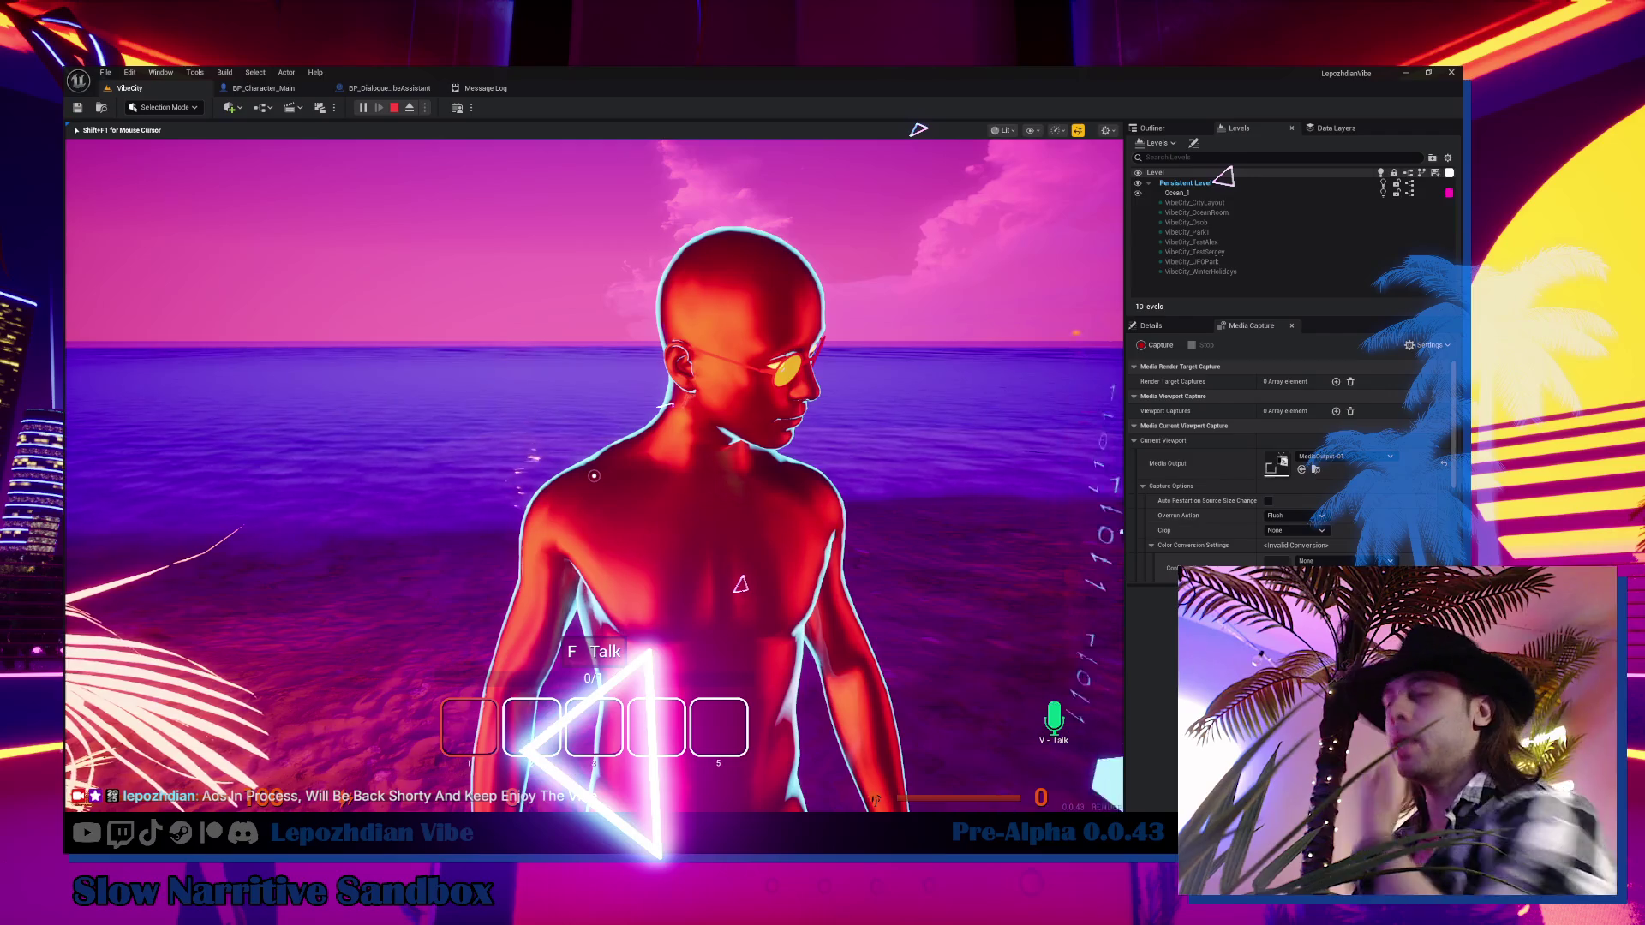
# Get the character off the lounger, then go back to BP_Dialogue_VibeAssistant's GetVibeSwitcher_2 graph
pyautogui.hotkey('shift', 'F1')
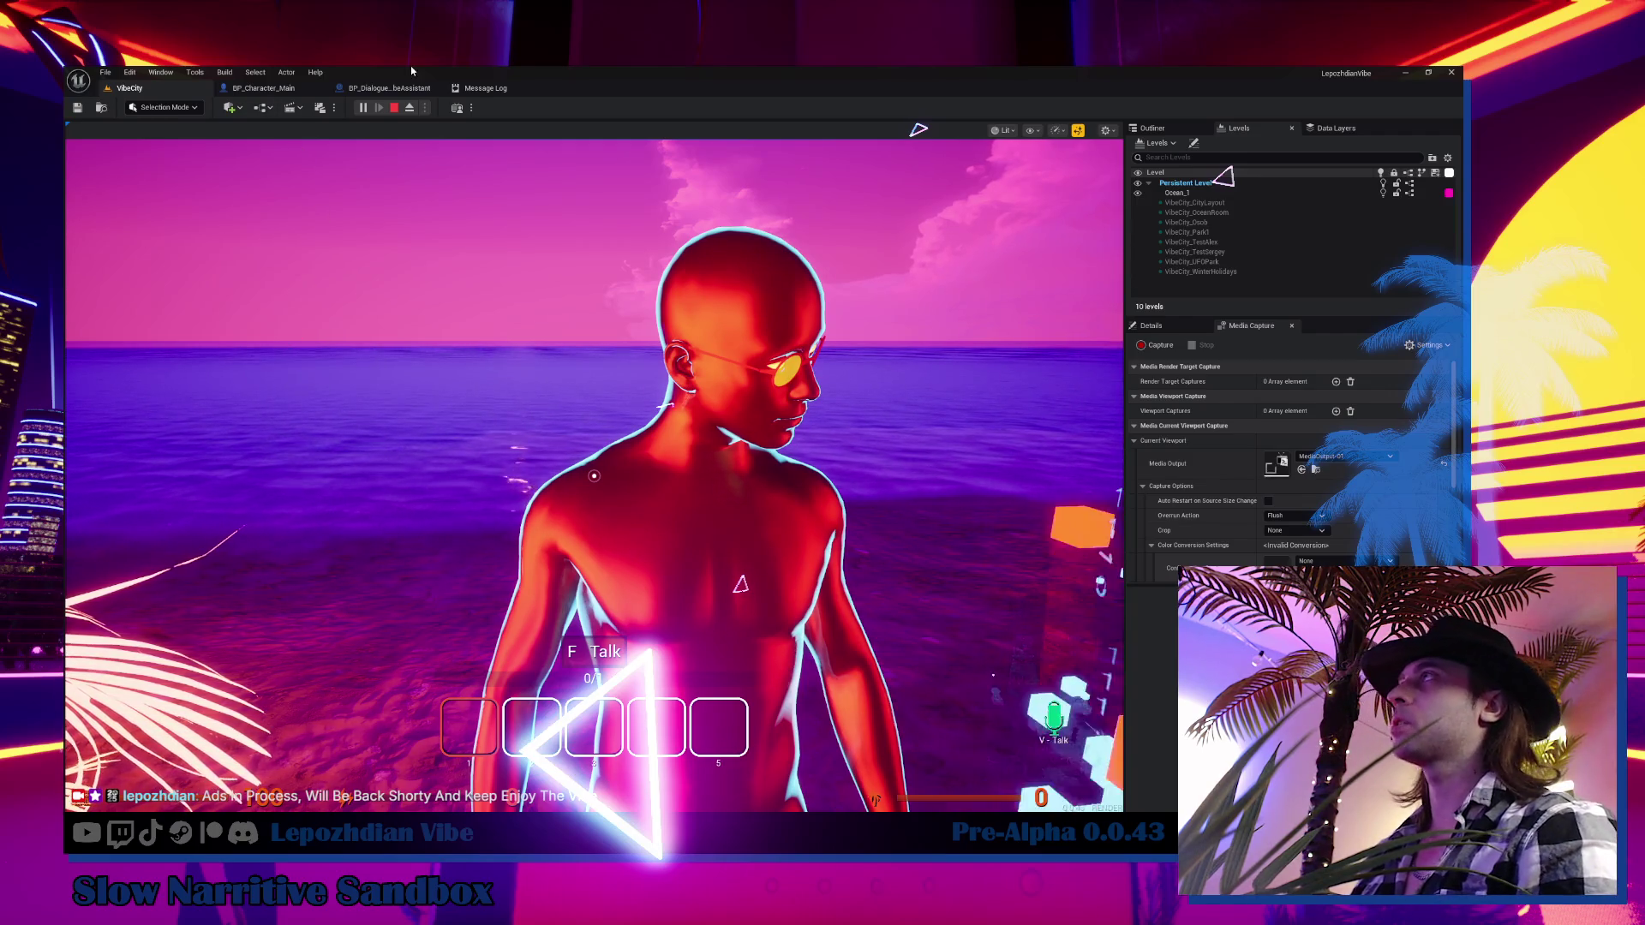
pyautogui.click(721, 461)
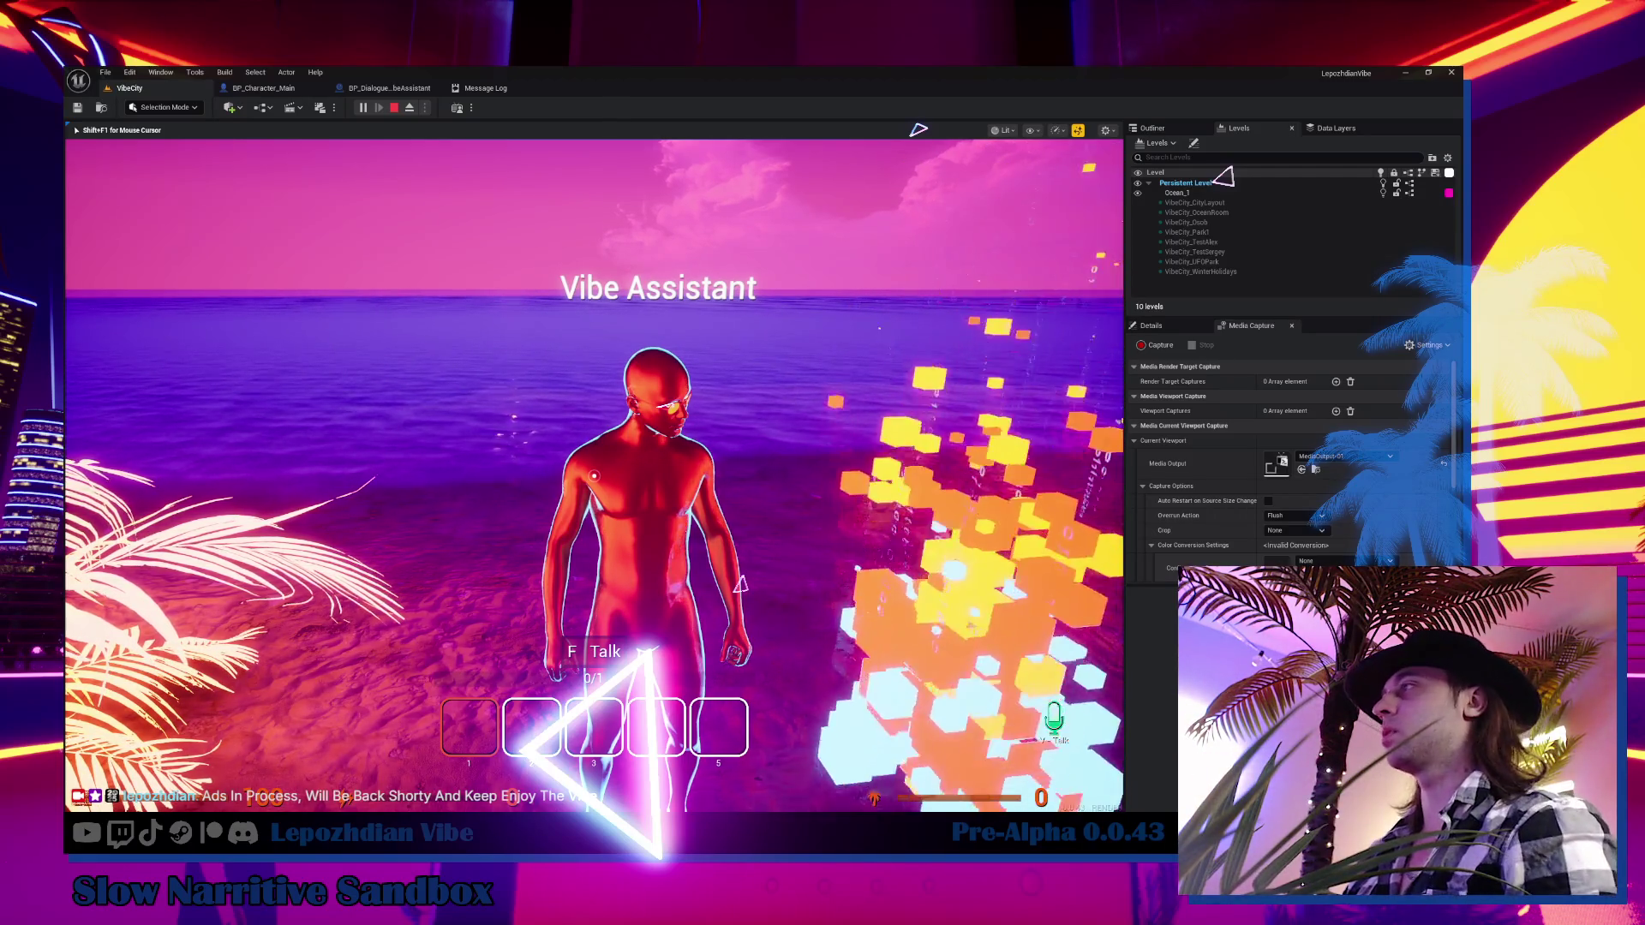
pyautogui.press('f')
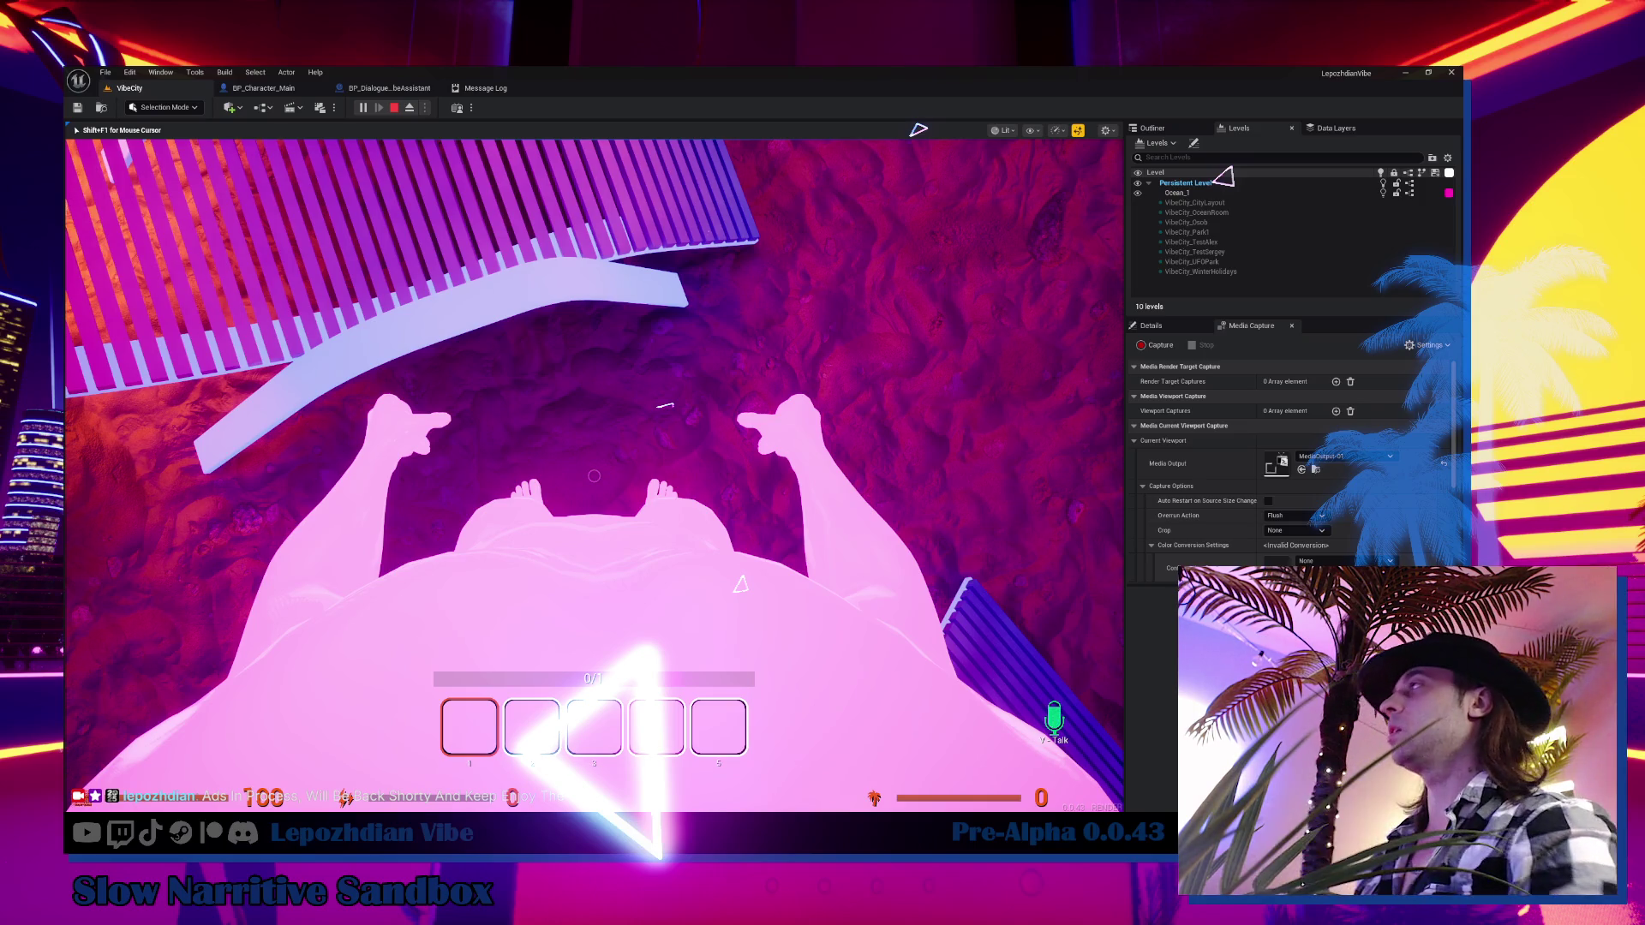
pyautogui.press('f')
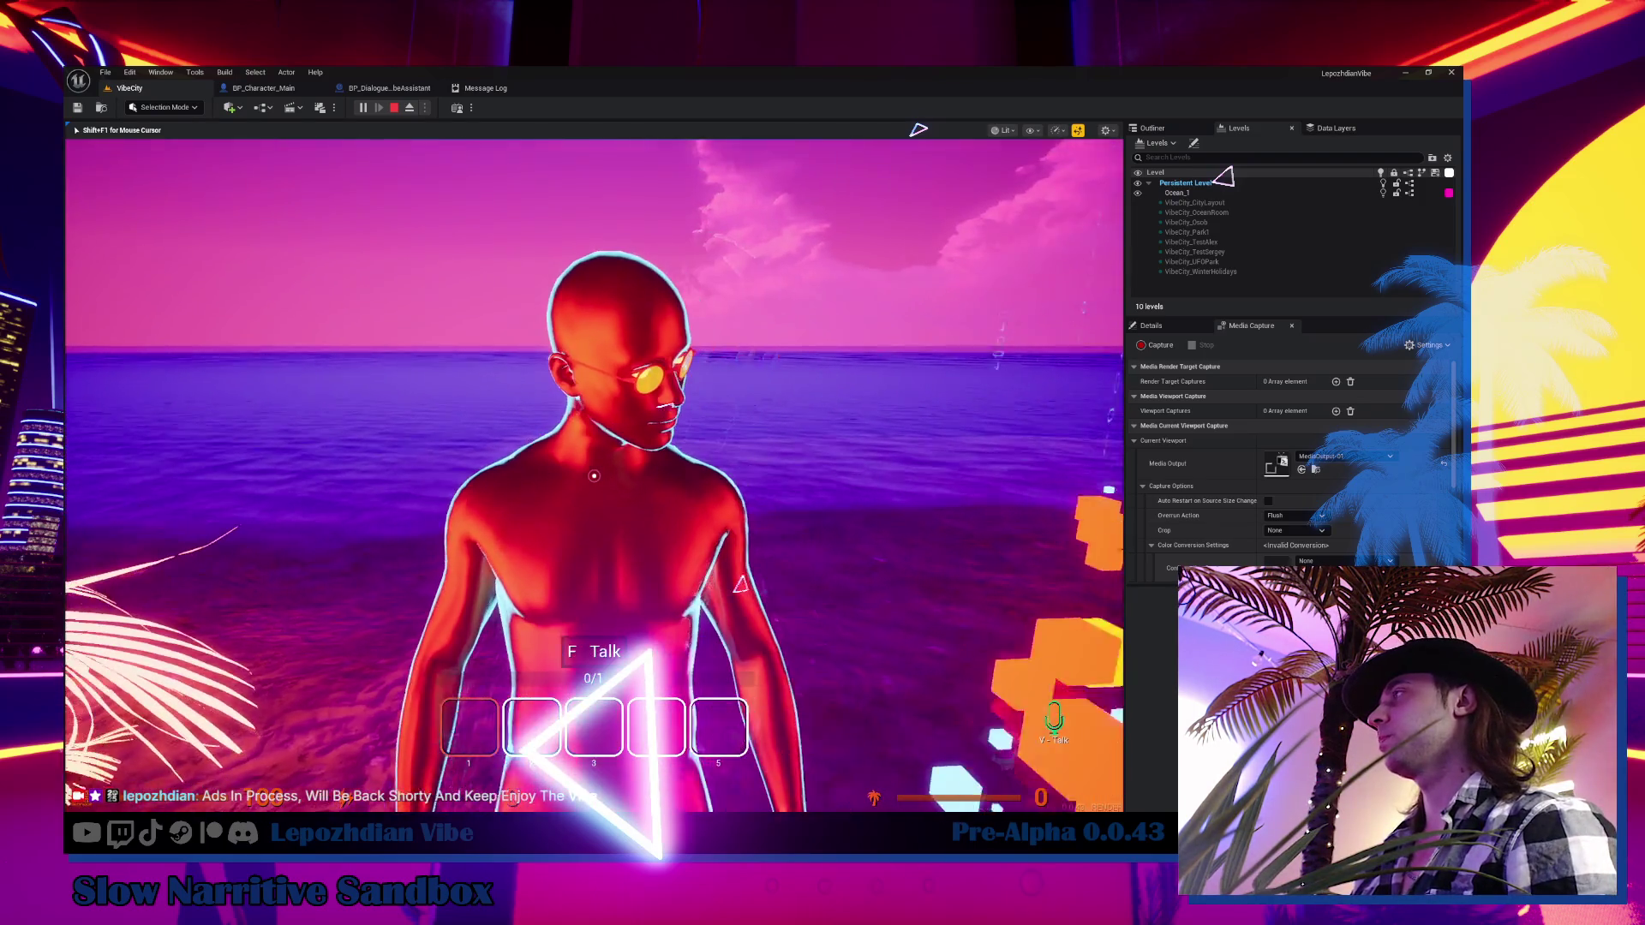
pyautogui.click(699, 421)
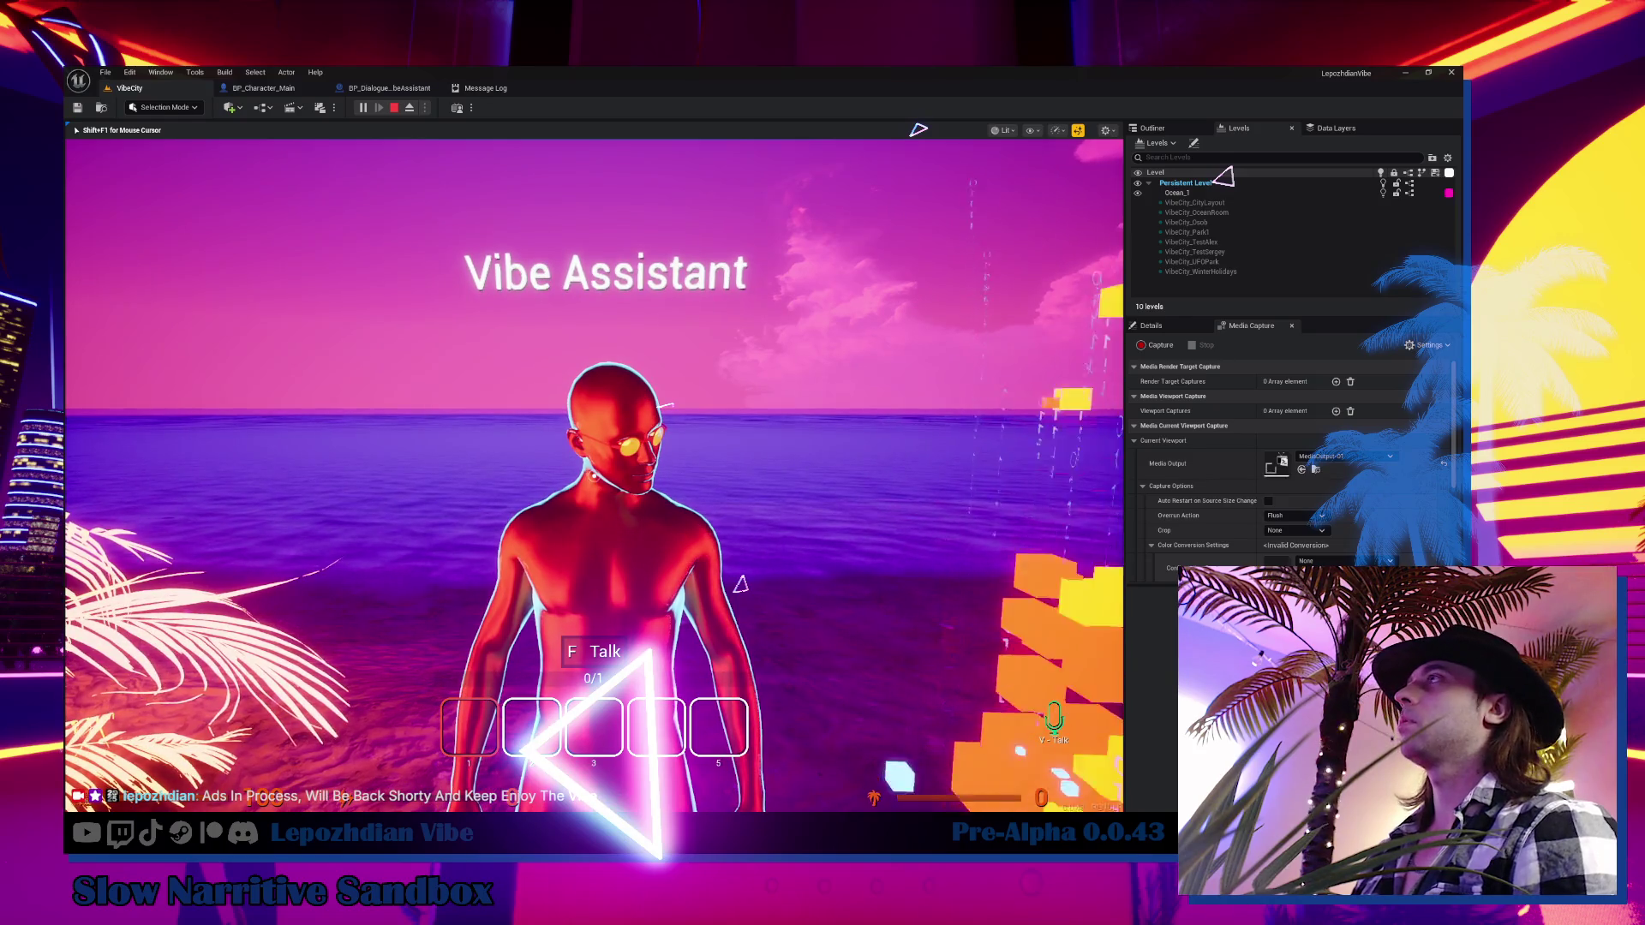
pyautogui.click(485, 89)
pyautogui.click(373, 88)
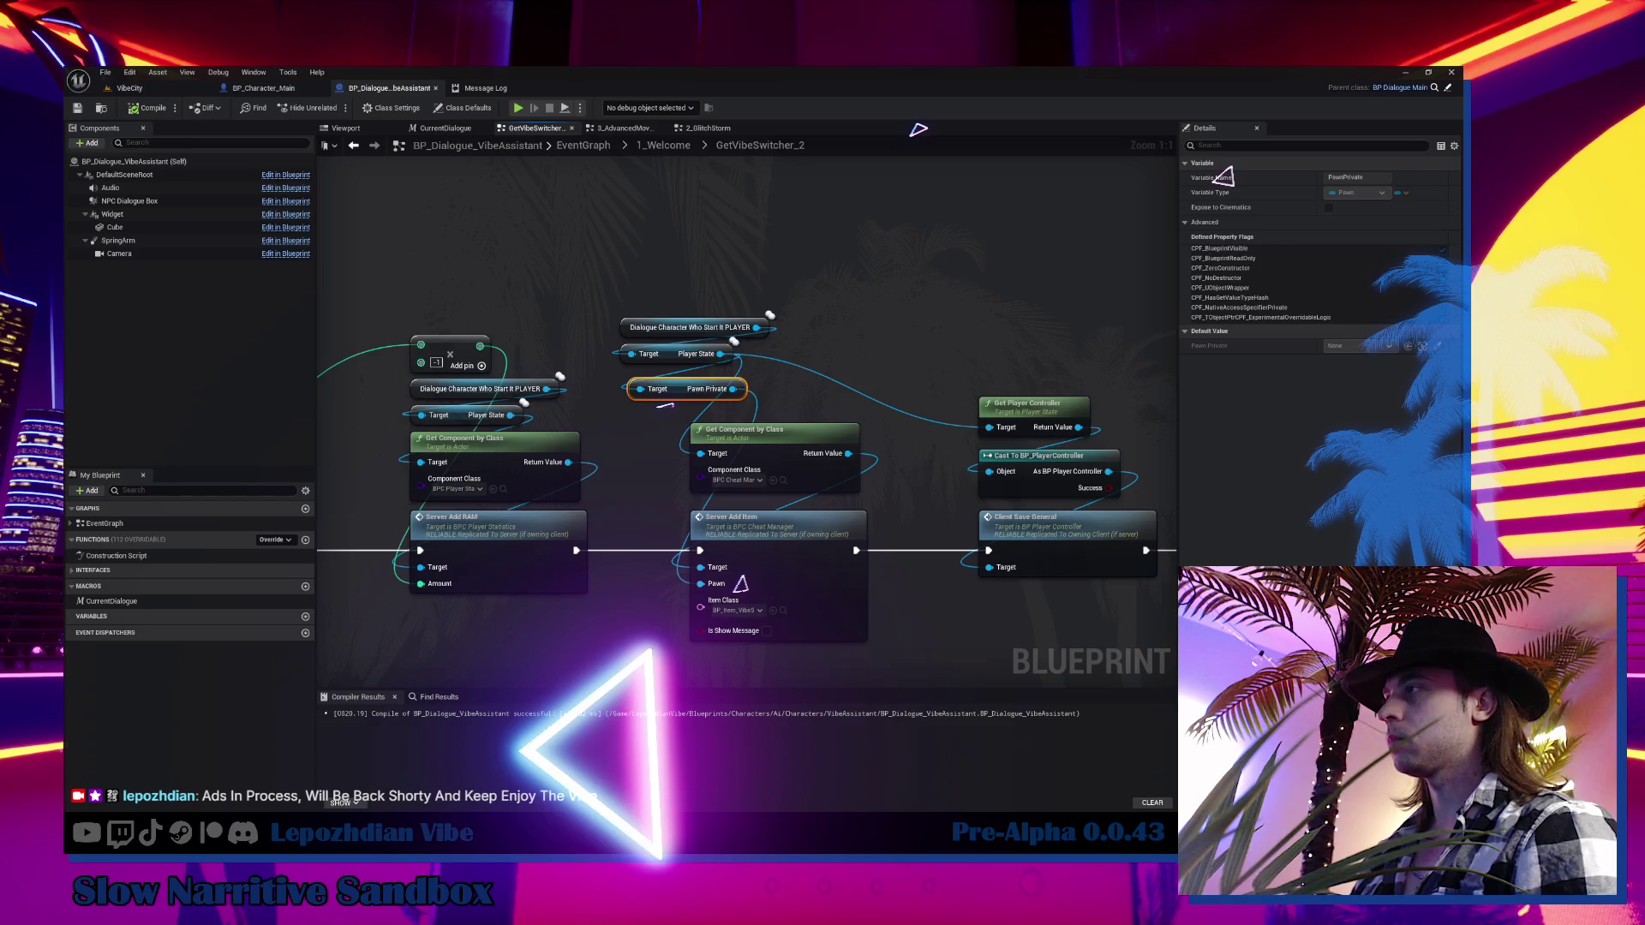
# Switch back to the VibeCity level tab with Windows Task Manager showing on top
pyautogui.hotkey('ctrl', 'shift', 'Escape')
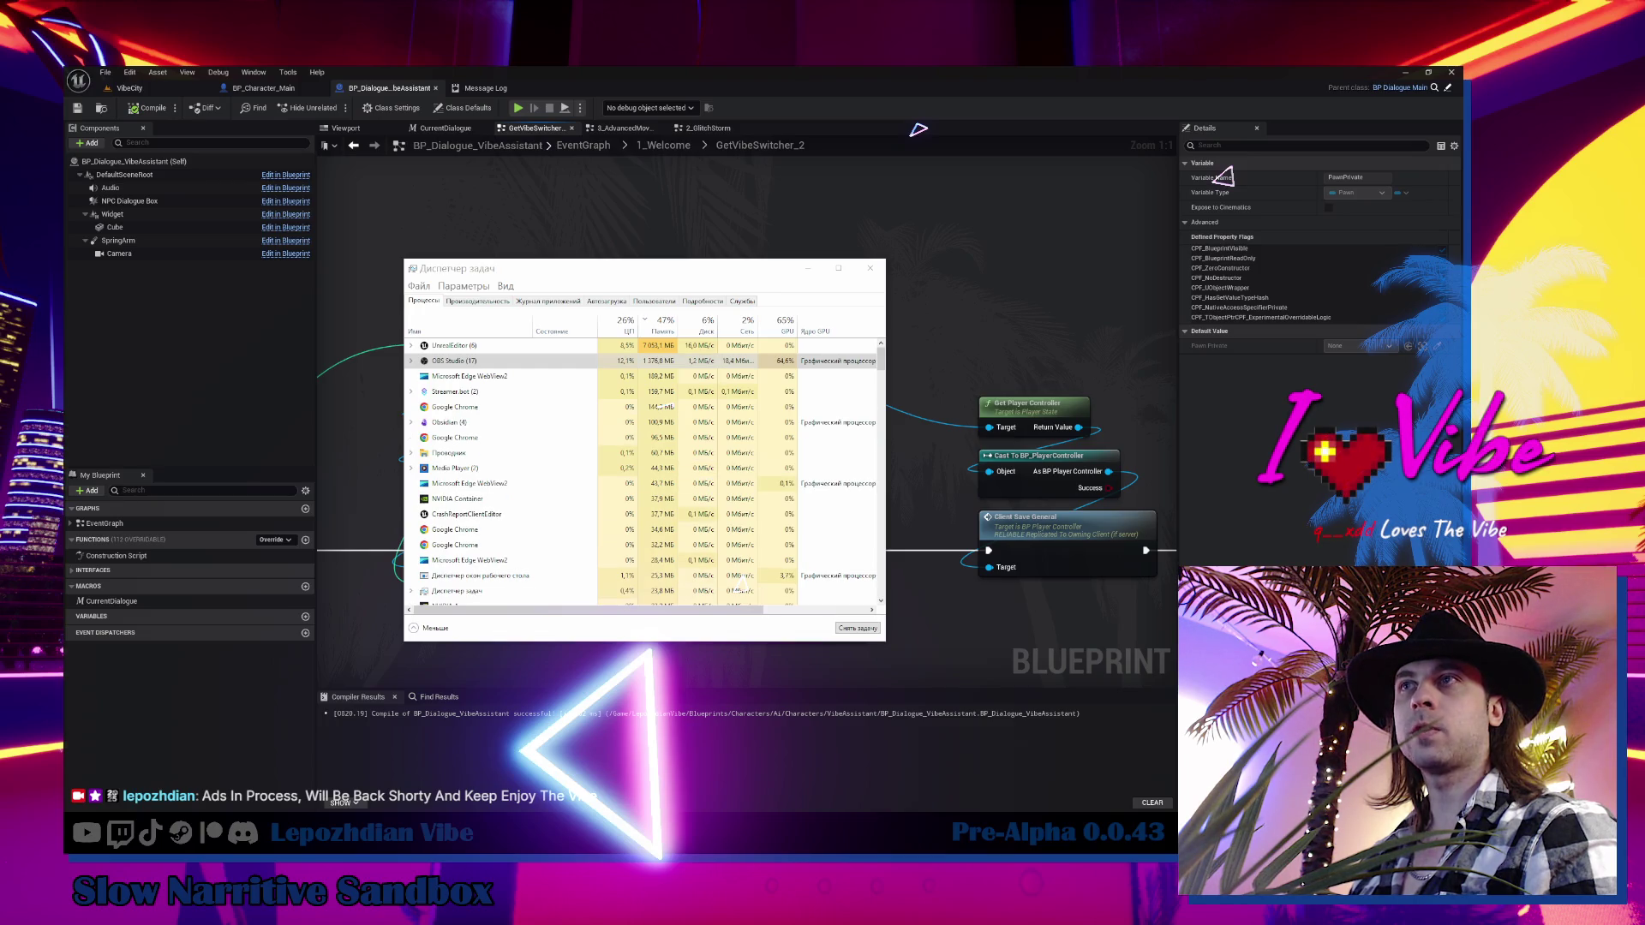
pyautogui.click(819, 272)
pyautogui.click(120, 87)
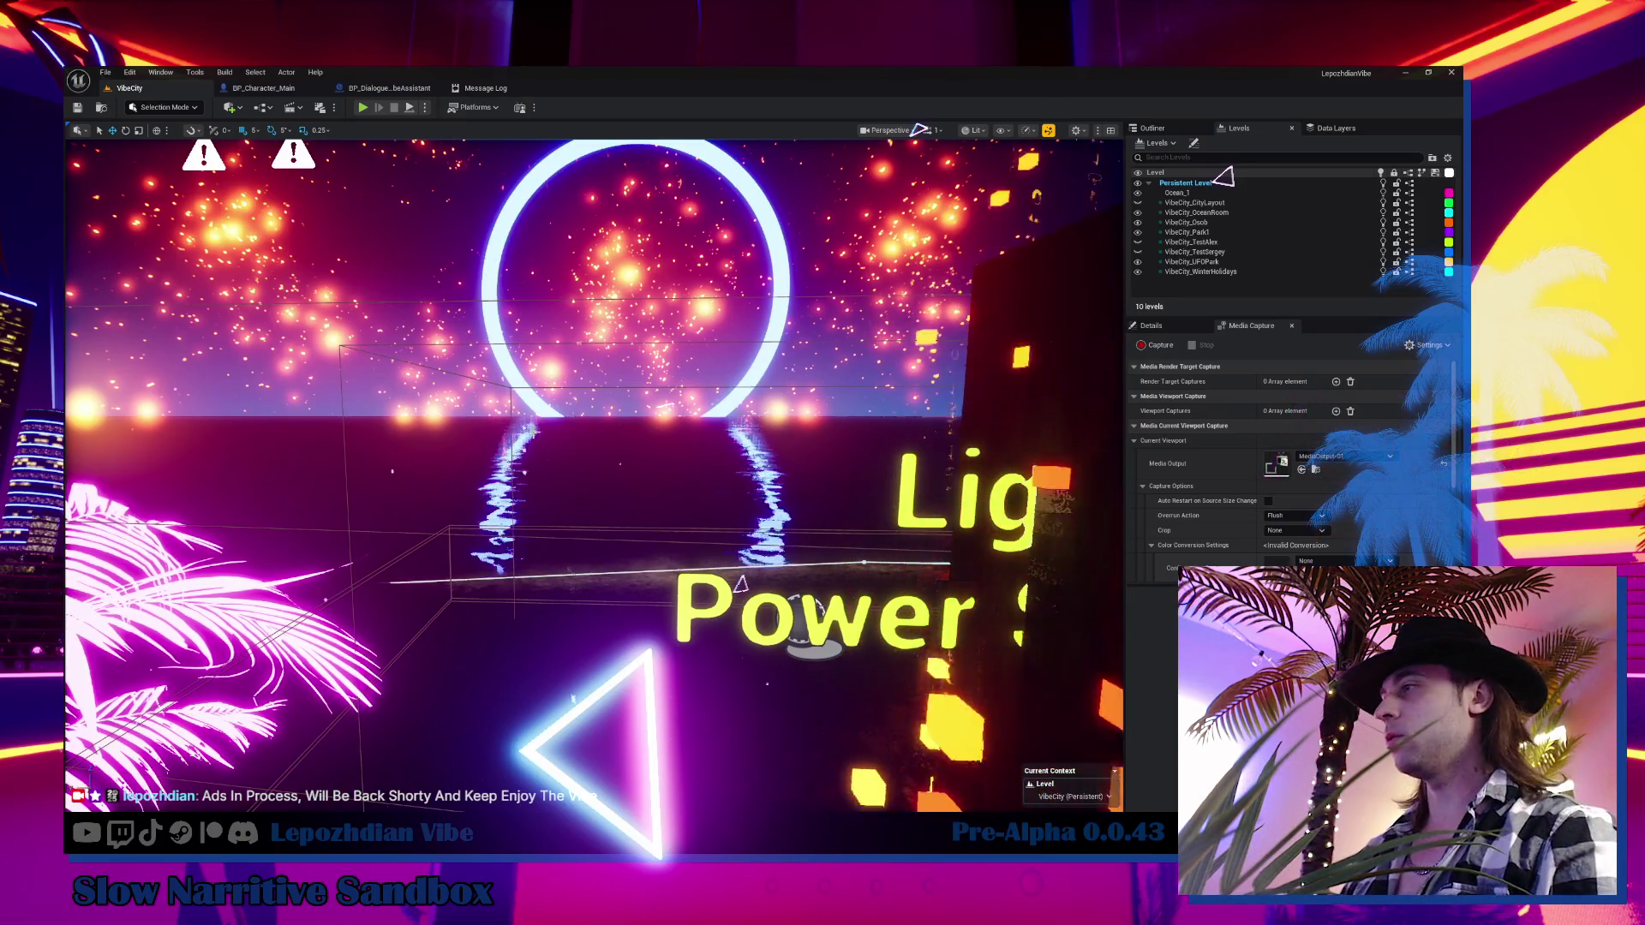
pyautogui.hotkey('ctrl', 'shift', 'Escape')
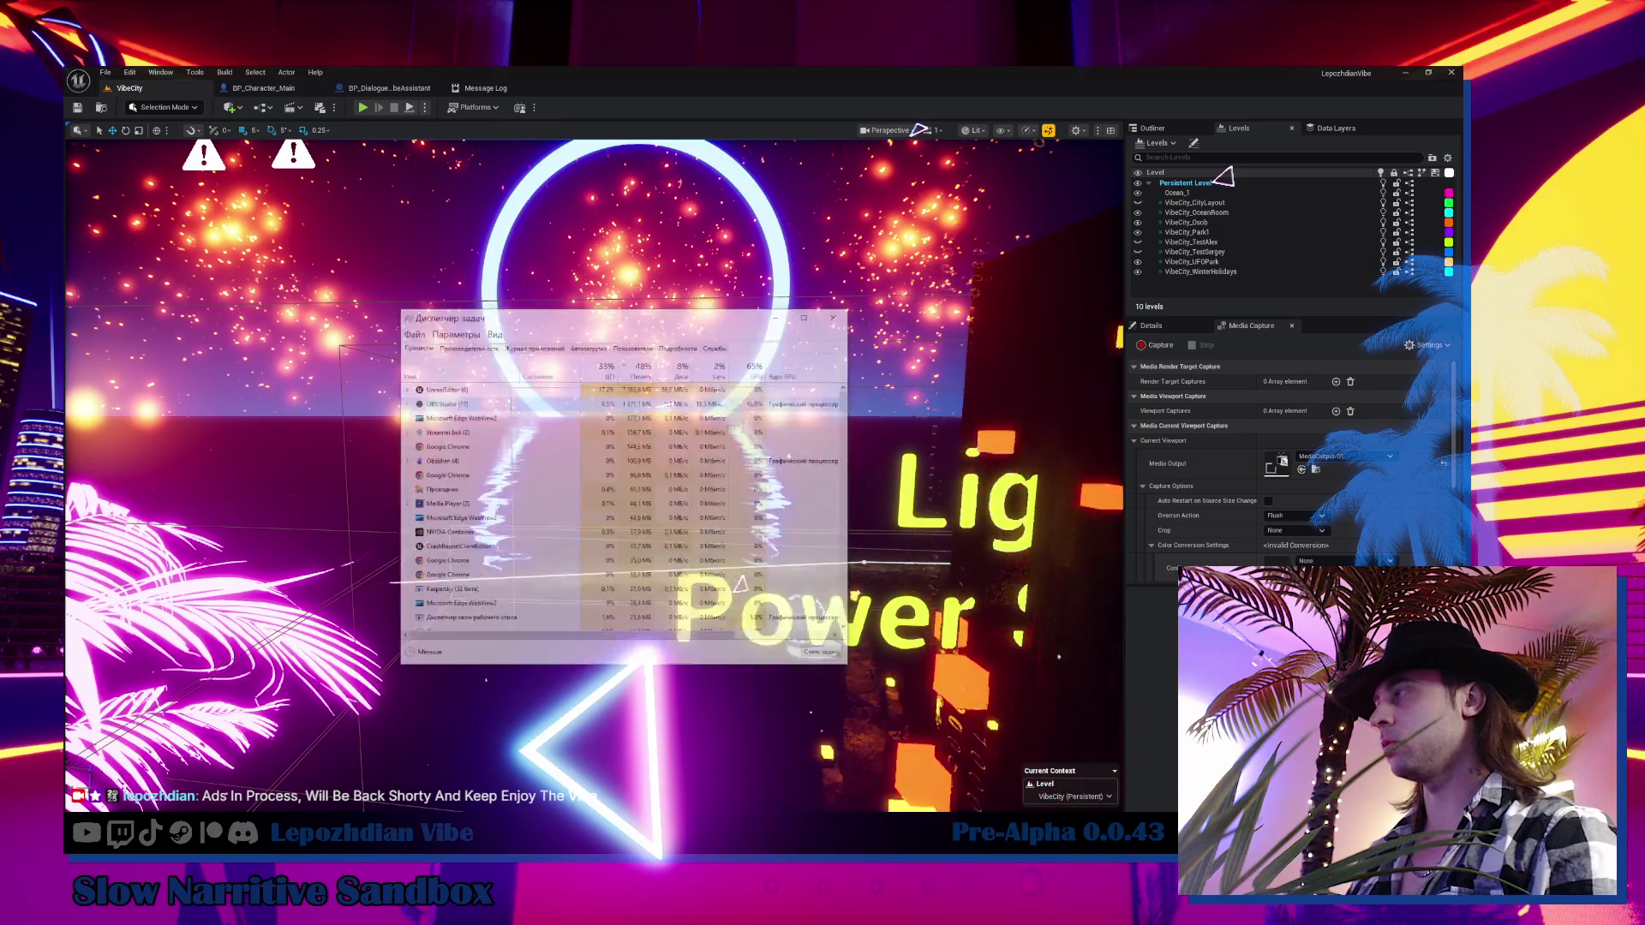